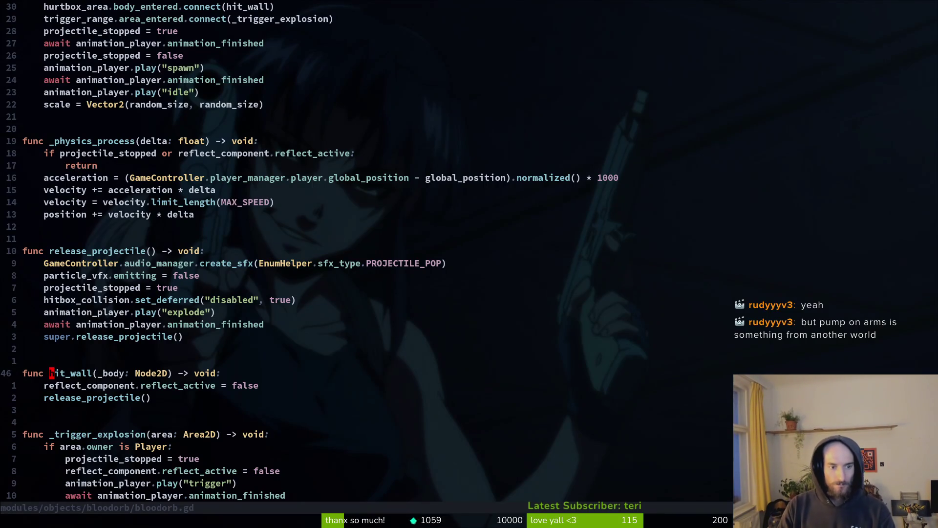
# Undo the stray 'oprde' text in hit_wall and save bloodorb.gd
pyautogui.write('oprde')
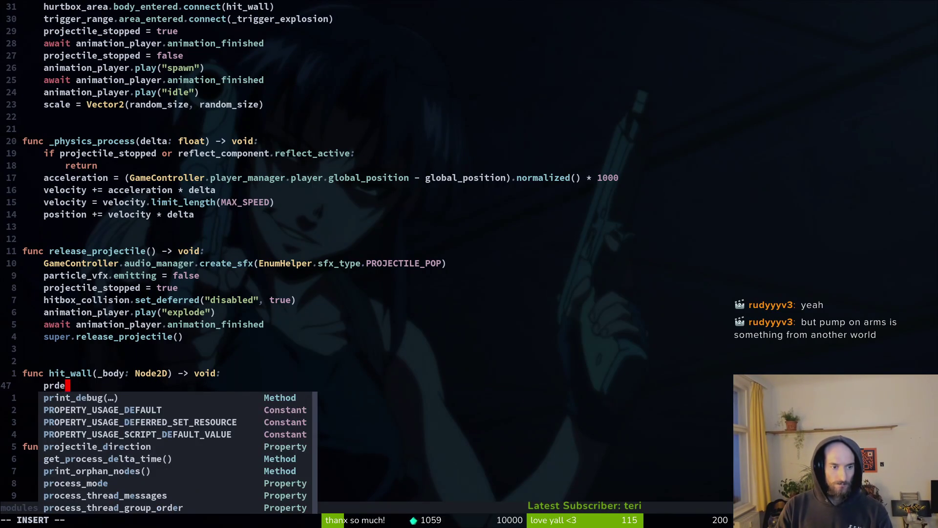
pyautogui.press('Escape')
pyautogui.write('u:w')
pyautogui.press('Return')
pyautogui.write('20k')
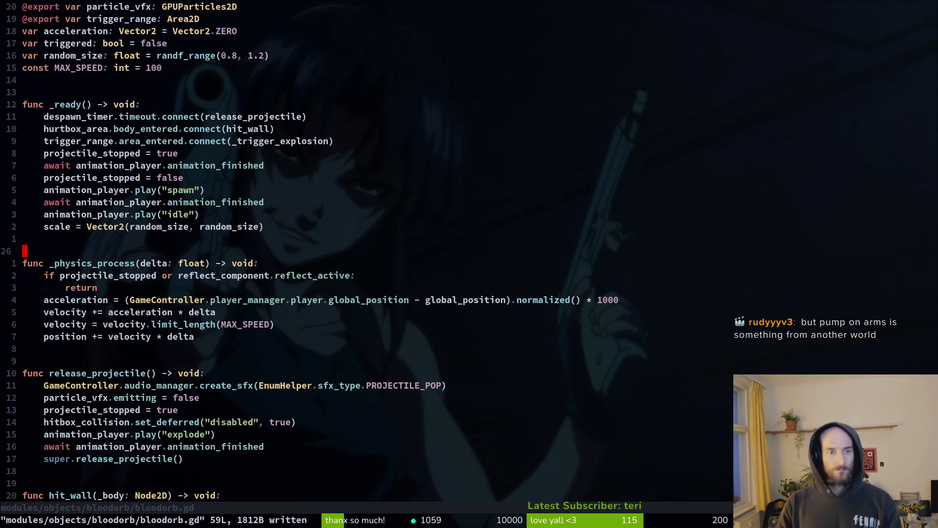
pyautogui.hotkey('alt', 'Tab')
# Run the game and load the Mantis boss level from the debug level select
pyautogui.press('F5')
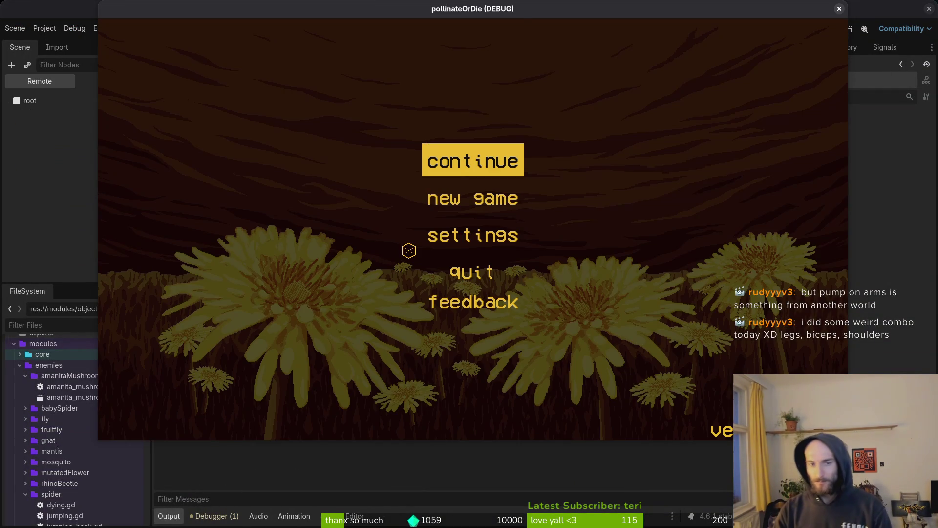
pyautogui.press('Return')
pyautogui.press('Escape')
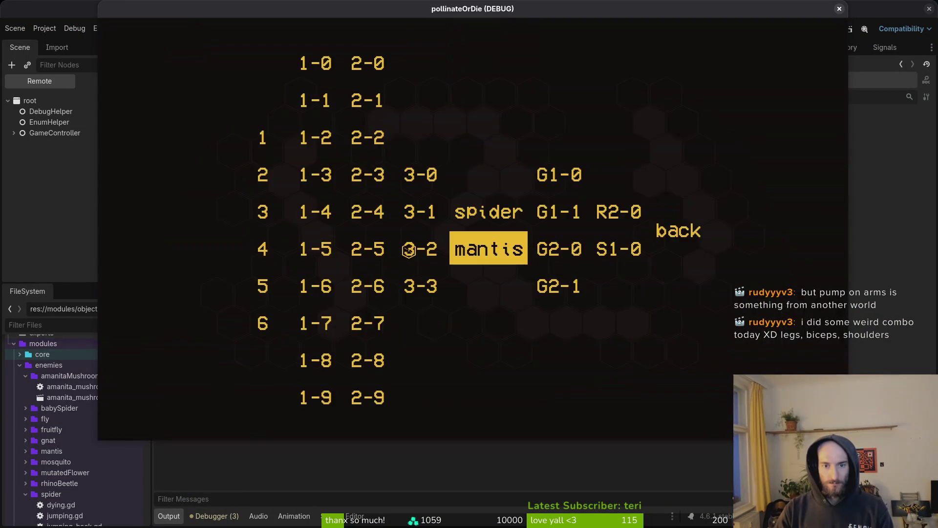
pyautogui.press('Return')
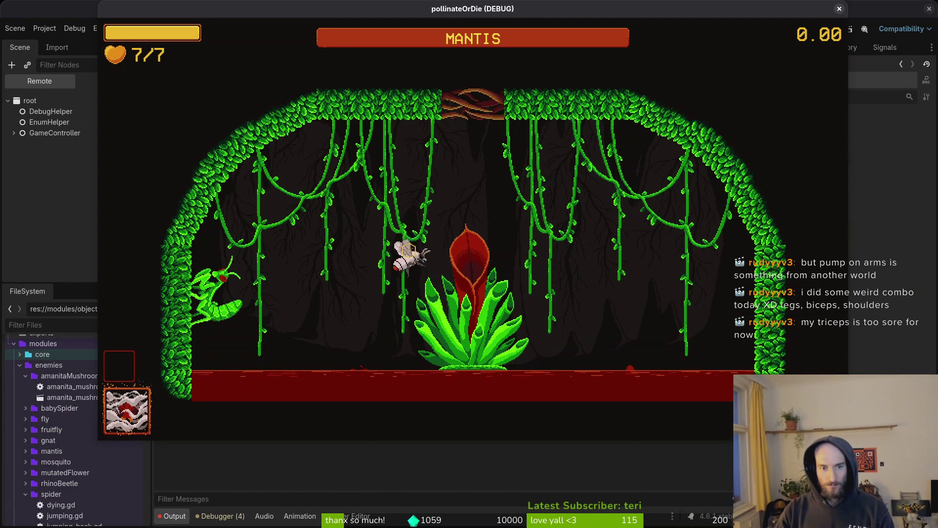
# Slash at the blood orbs around the flower and bee, then pause at 1/7 health
pyautogui.click(410, 250)
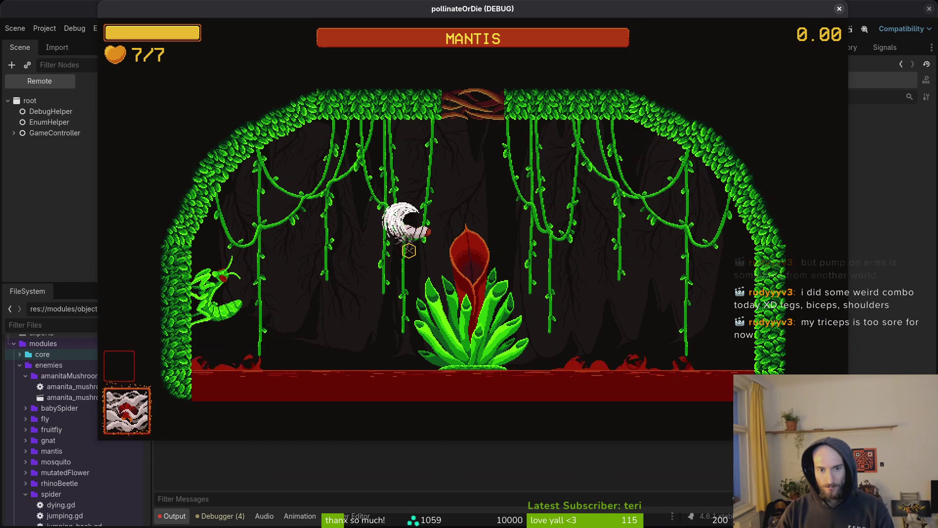
pyautogui.click(409, 250)
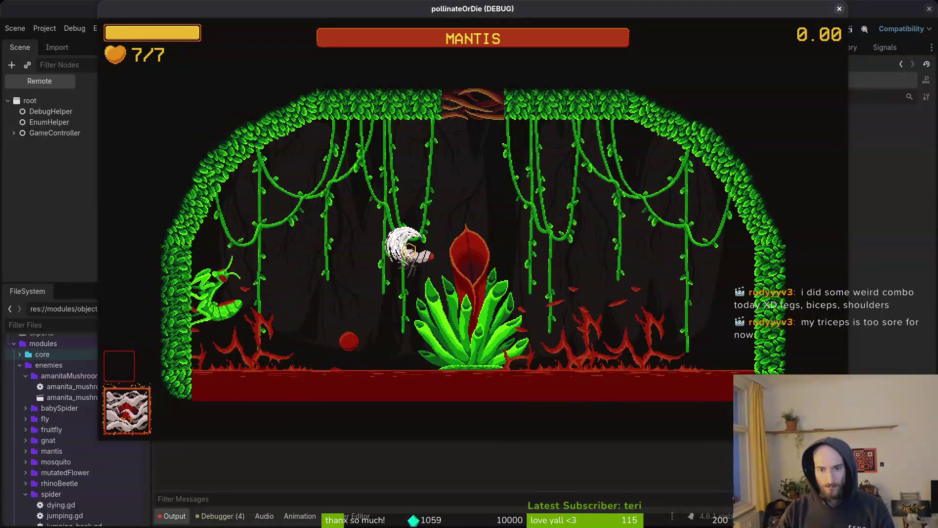
pyautogui.click(410, 250)
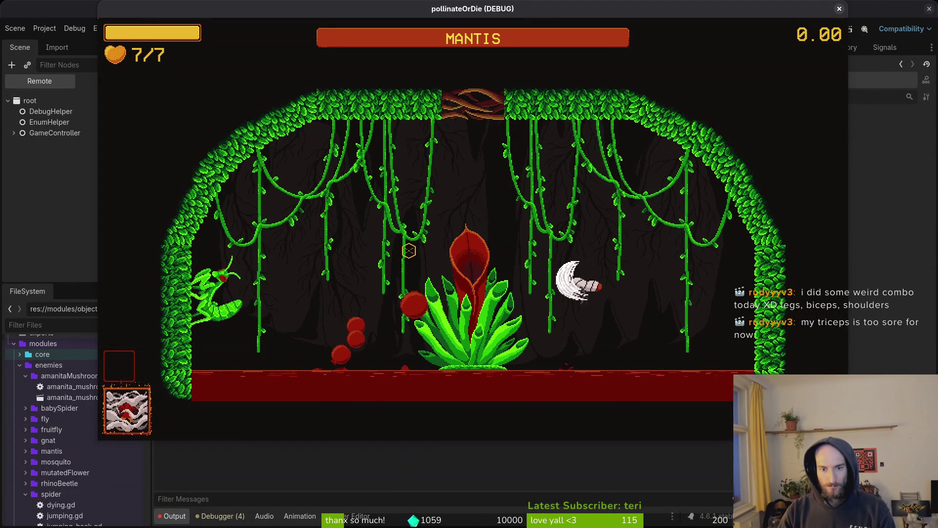
pyautogui.click(409, 251)
pyautogui.click(409, 250)
pyautogui.click(409, 251)
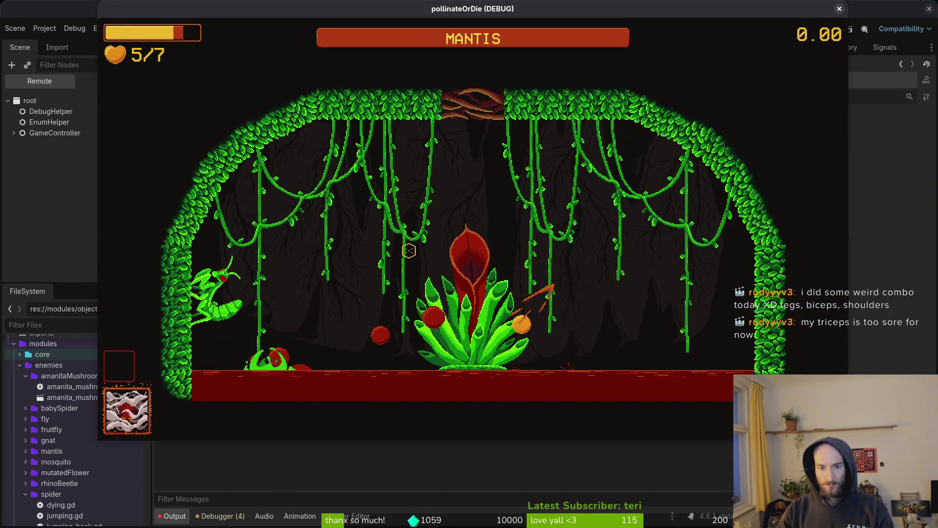
pyautogui.click(409, 251)
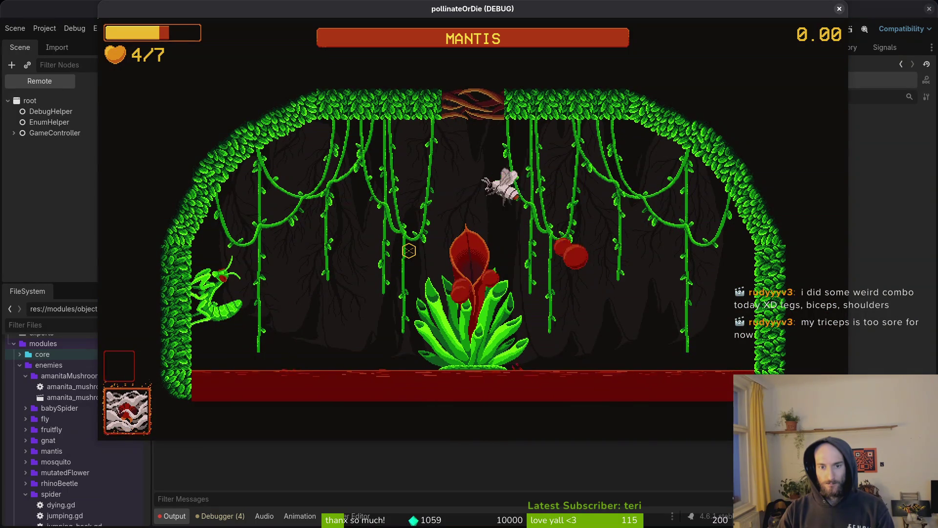
pyautogui.click(409, 251)
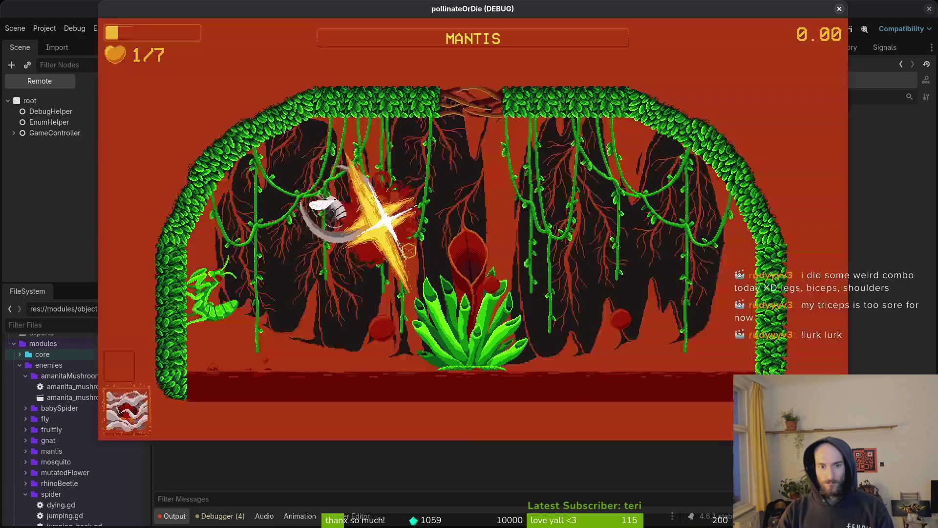
pyautogui.press('Escape')
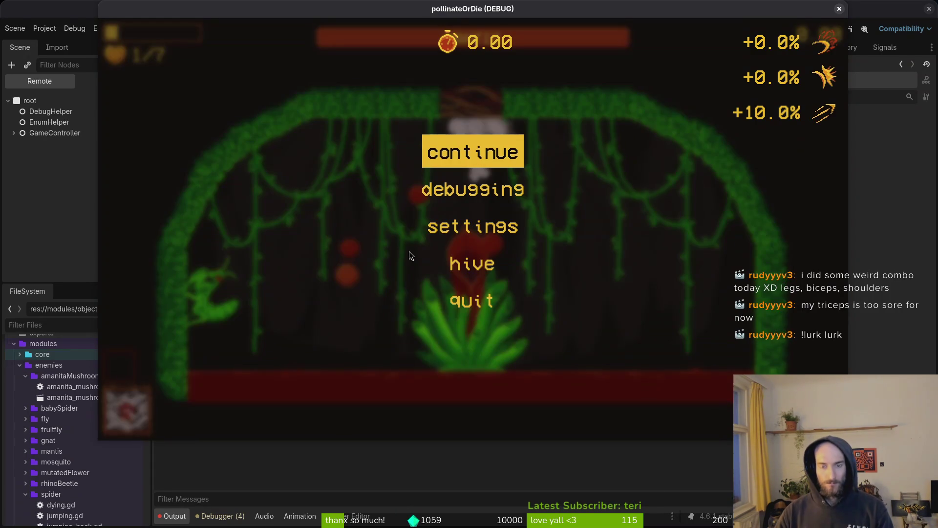
# Stop the game and open smash.gd at the Projectile check line
pyautogui.press('super+q')
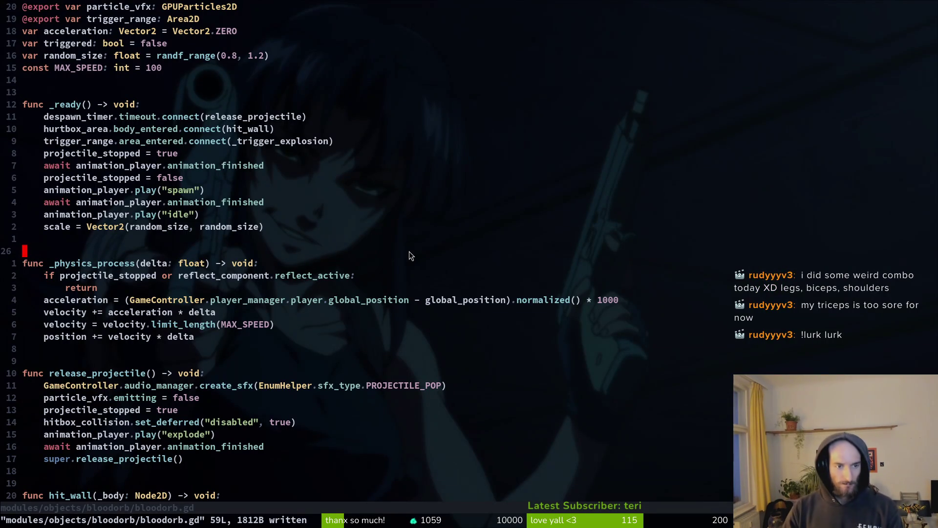
pyautogui.hotkey('ctrl', 'o')
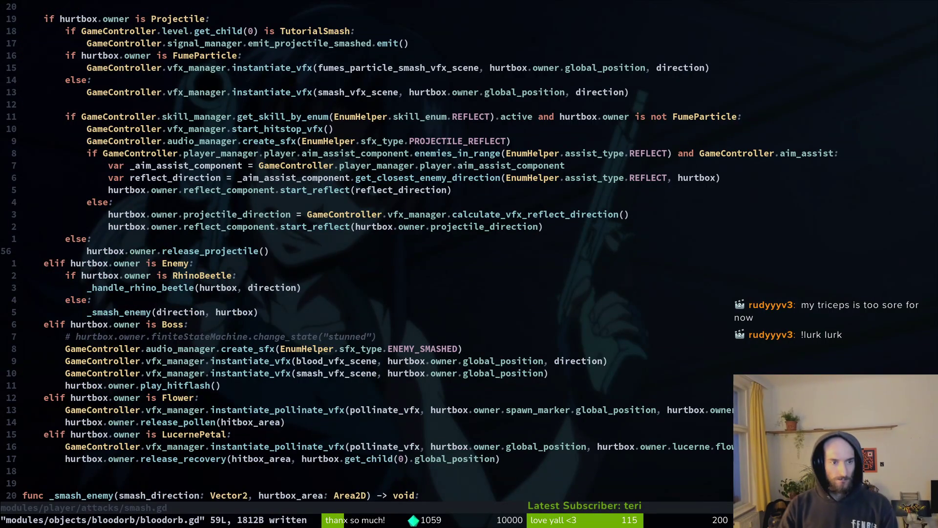
pyautogui.press('1')
pyautogui.press('0')
pyautogui.press('k')
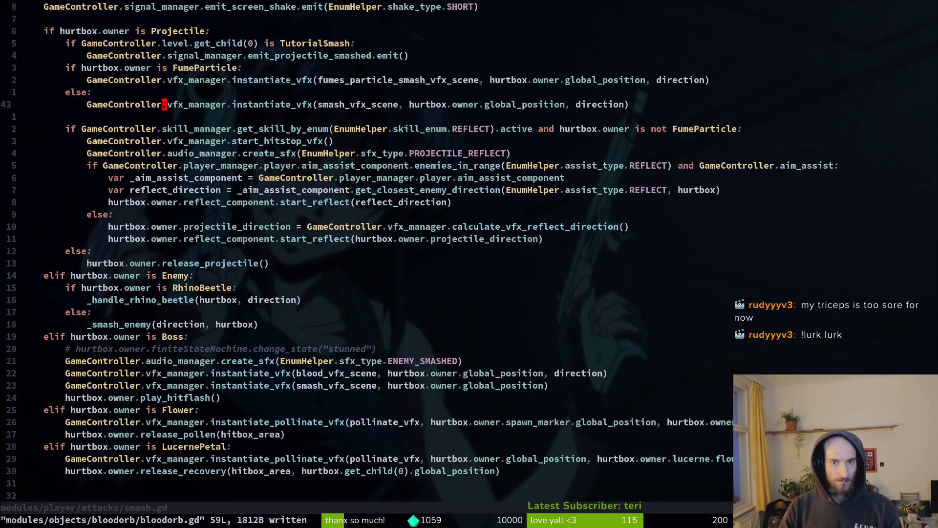
pyautogui.press('6')
pyautogui.press('k')
# Highlight the Projectile, FumeParticle and smash_vfx_scene lines in turn with visual-line mode
pyautogui.press('V')
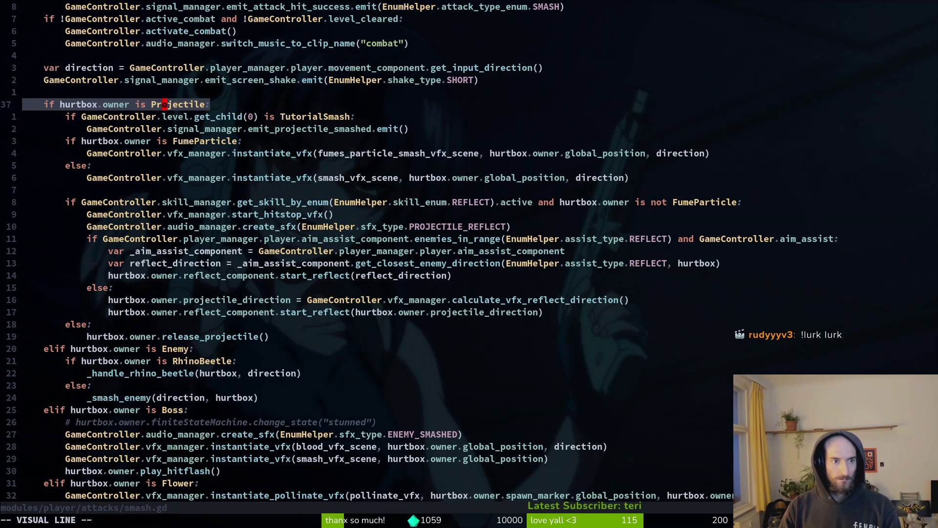
pyautogui.press('Escape')
pyautogui.press('3')
pyautogui.press('j')
pyautogui.press('V')
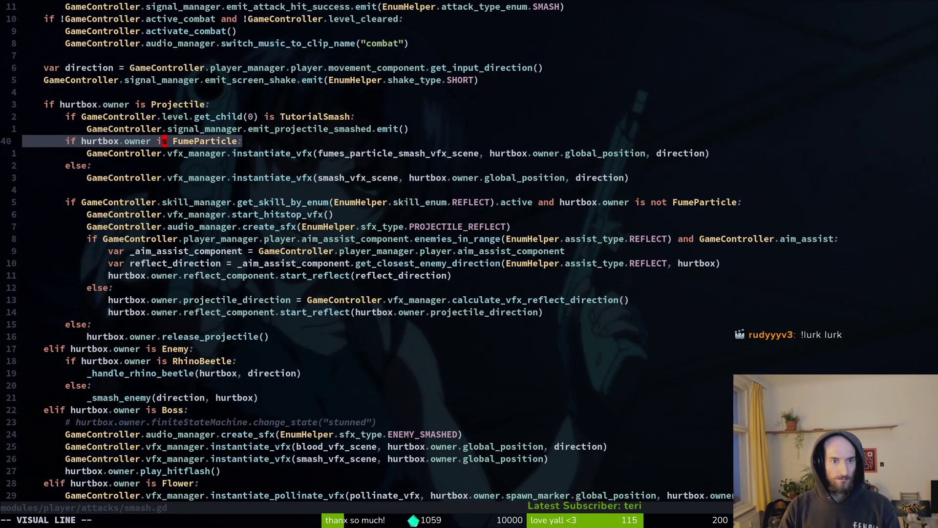
pyautogui.press('Escape')
pyautogui.press('3')
pyautogui.press('j')
pyautogui.press('V')
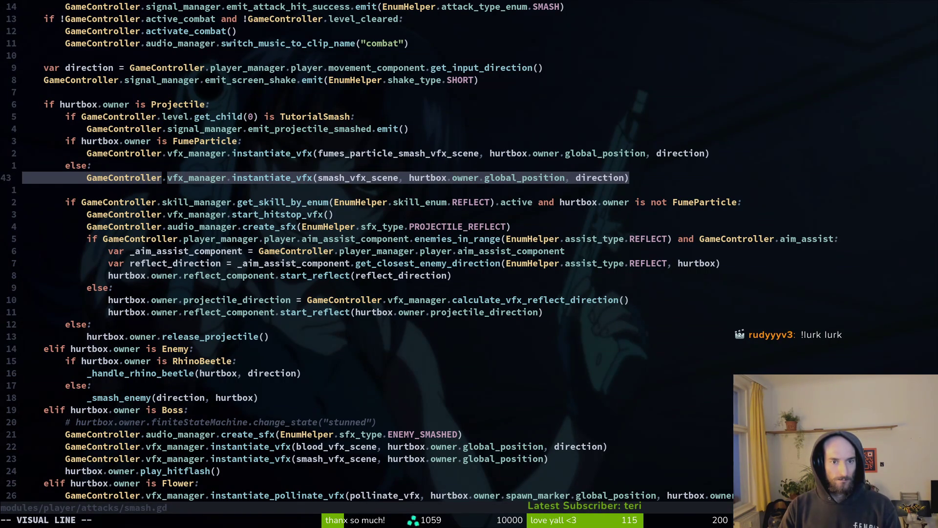
pyautogui.press('Escape')
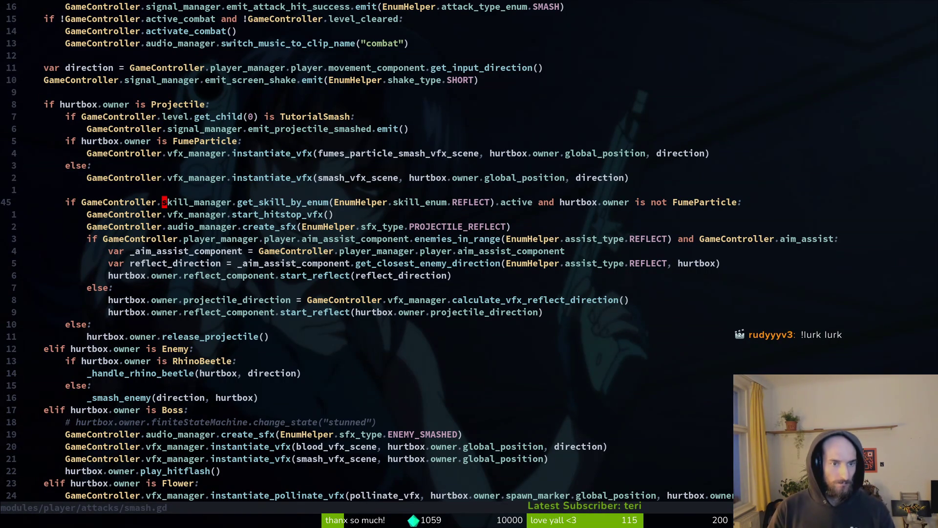
# Highlight the REFLECT skill check, then show the Mantis arena's local scene tree in Godot
pyautogui.press('V')
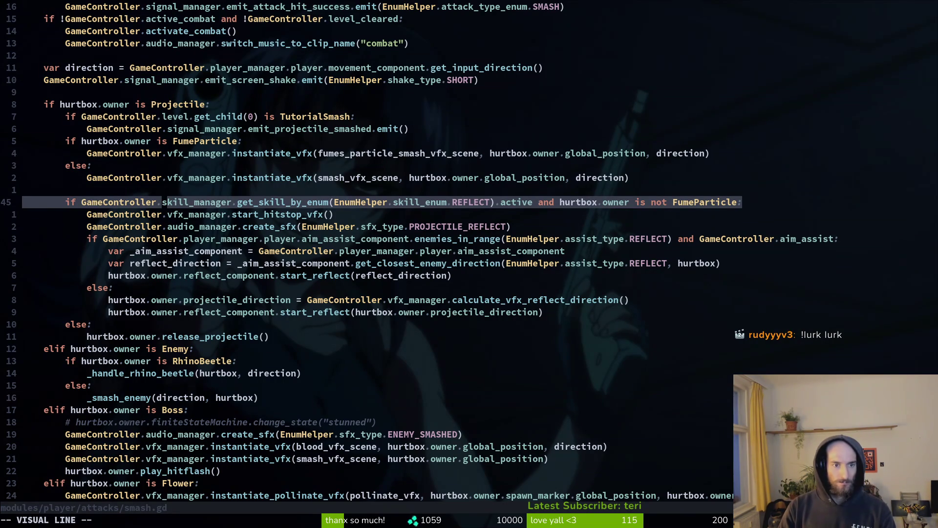
pyautogui.press('Escape')
pyautogui.hotkey('alt', 'Tab')
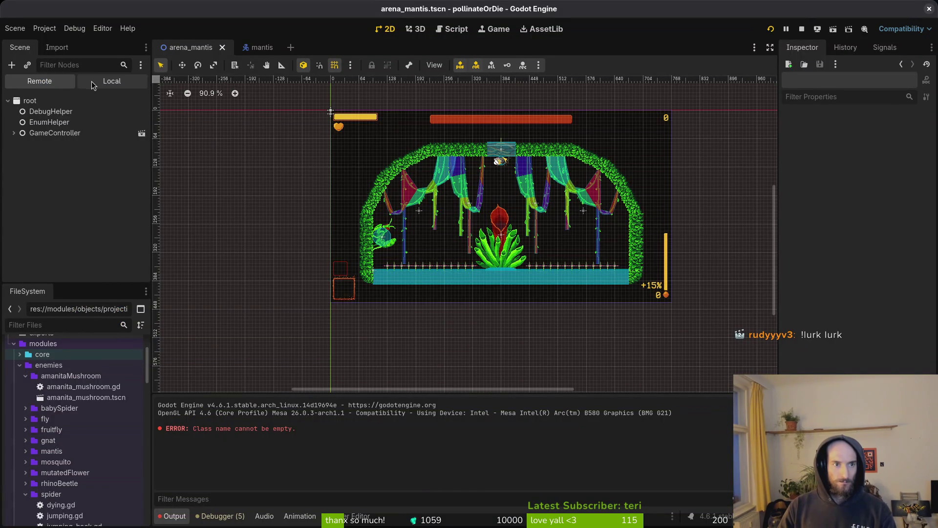
pyautogui.click(93, 85)
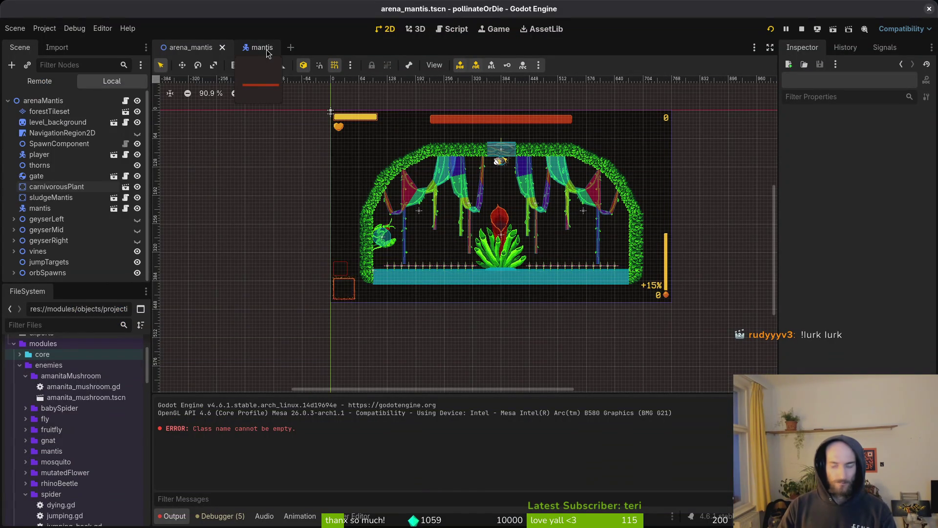
# Open bloodorb.tscn and inspect its ReflectComponent
pyautogui.hotkey('shift', 'alt', 'o')
pyautogui.write('blodorb')
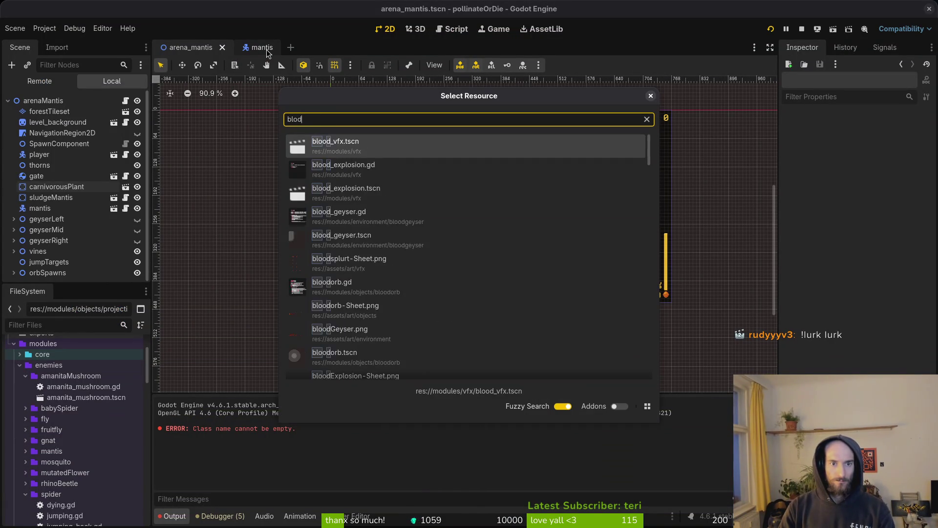
pyautogui.press('Down')
pyautogui.press('Down')
pyautogui.press('Return')
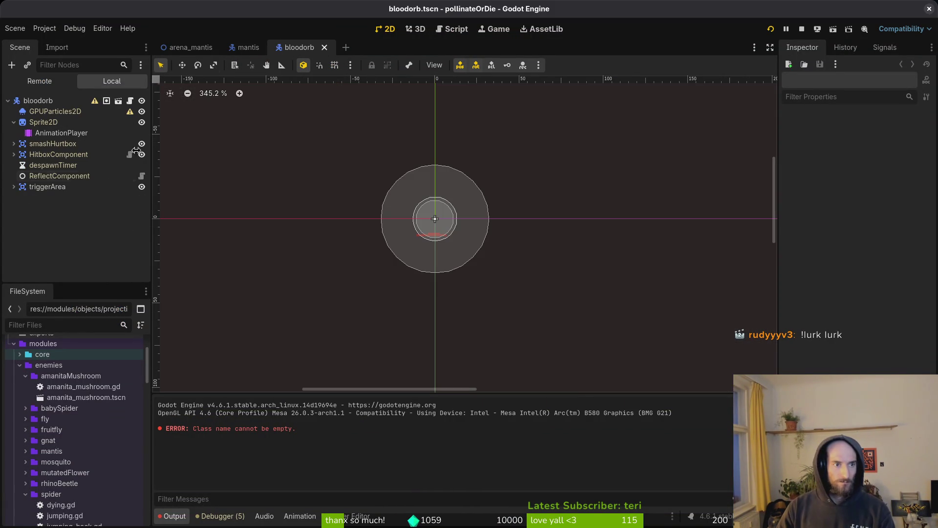
pyautogui.click(46, 177)
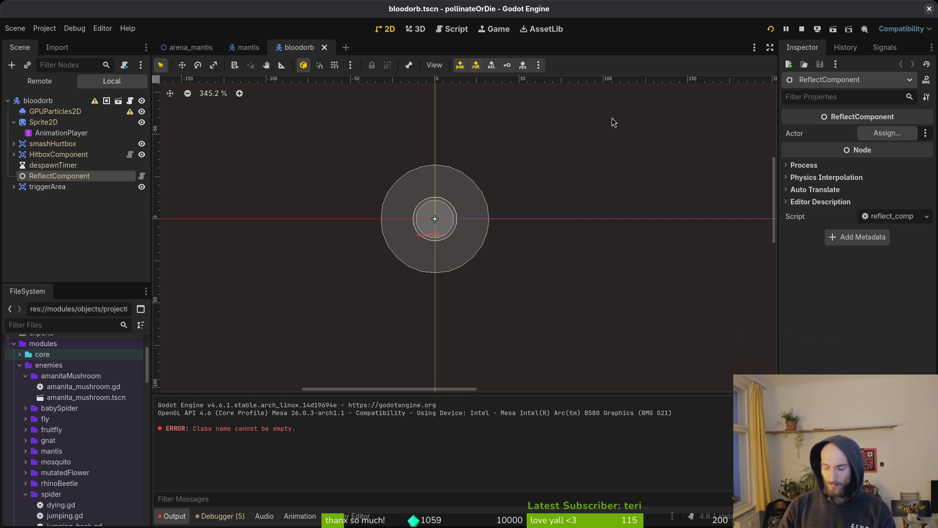
# Open poison_bubble.tscn and inspect its ReflectComponent
pyautogui.hotkey('shift', 'alt', 'o')
pyautogui.write('oibug')
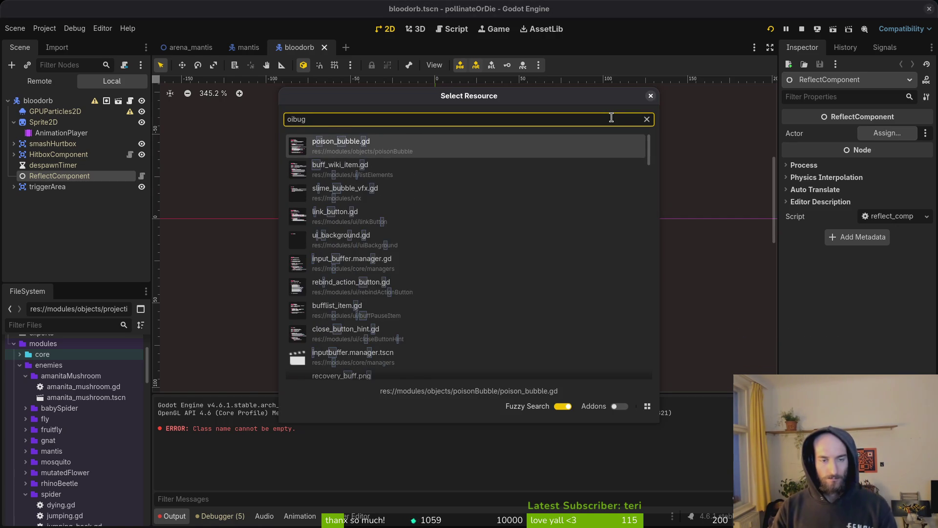
pyautogui.press('BackSpace')
pyautogui.write('ts')
pyautogui.press('Down')
pyautogui.press('Down')
pyautogui.press('Down')
pyautogui.press('Up')
pyautogui.press('Up')
pyautogui.press('Return')
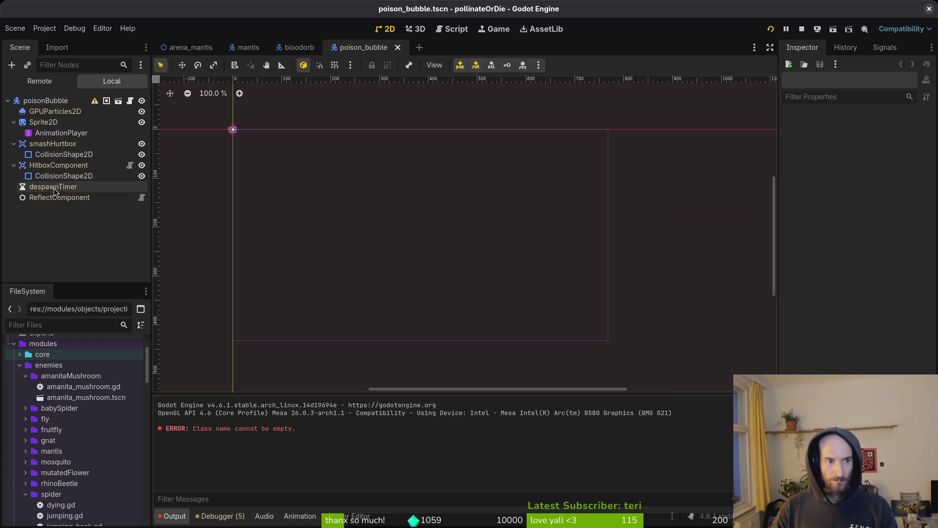
pyautogui.click(57, 198)
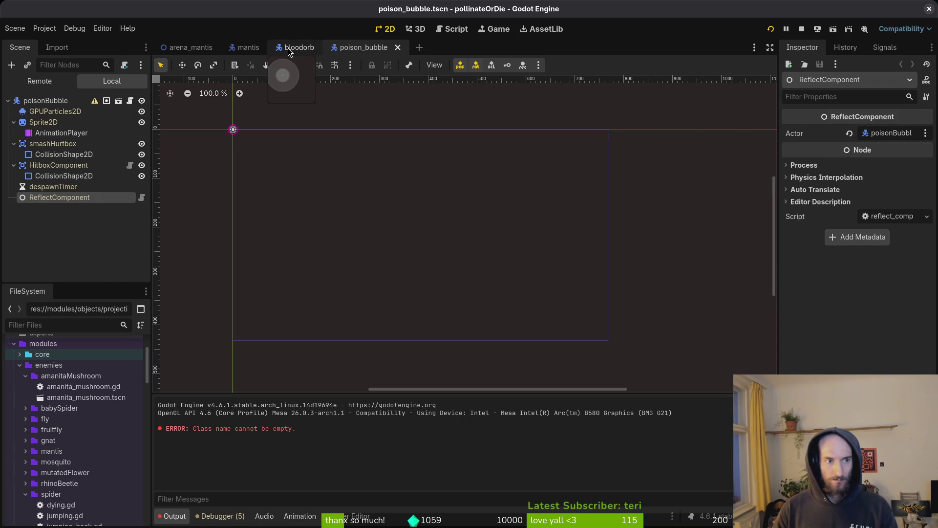
# Open projectile.tscn and set its ReflectComponent's Actor to the projectile node
pyautogui.hotkey('shift', 'alt', 'o')
pyautogui.write('projets')
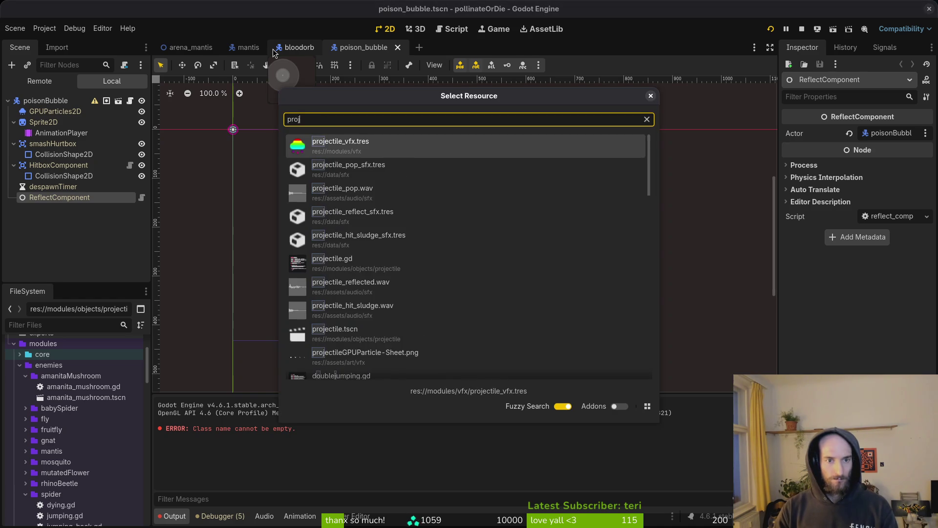
pyautogui.press('Down')
pyautogui.press('Down')
pyautogui.press('Down')
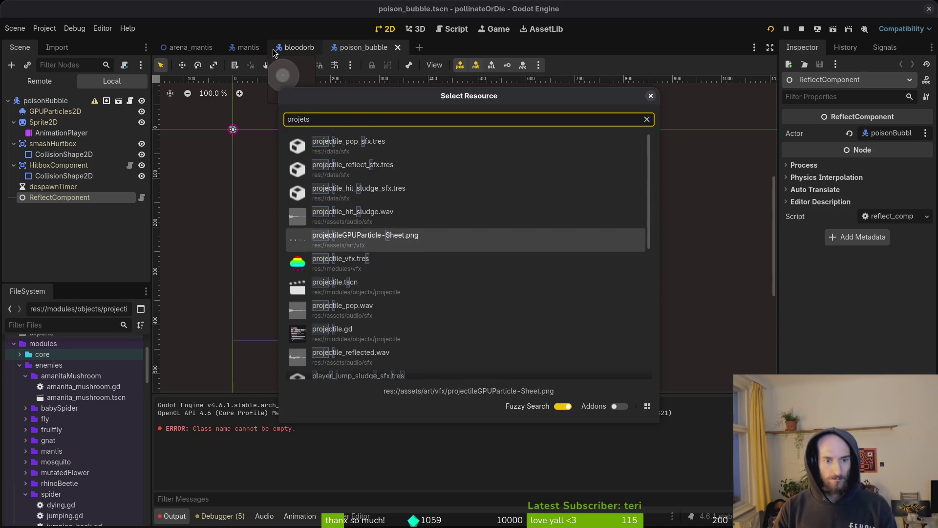
pyautogui.press('Return')
pyautogui.click(49, 167)
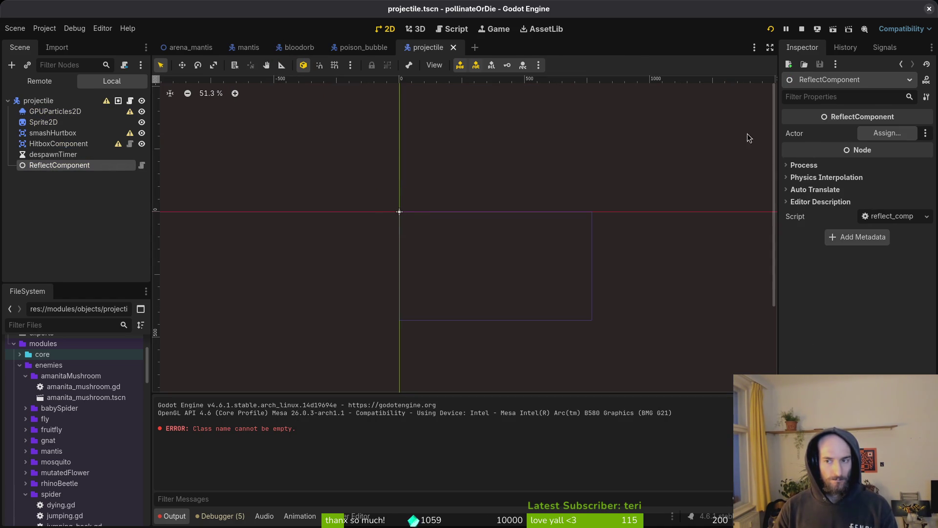
pyautogui.click(886, 136)
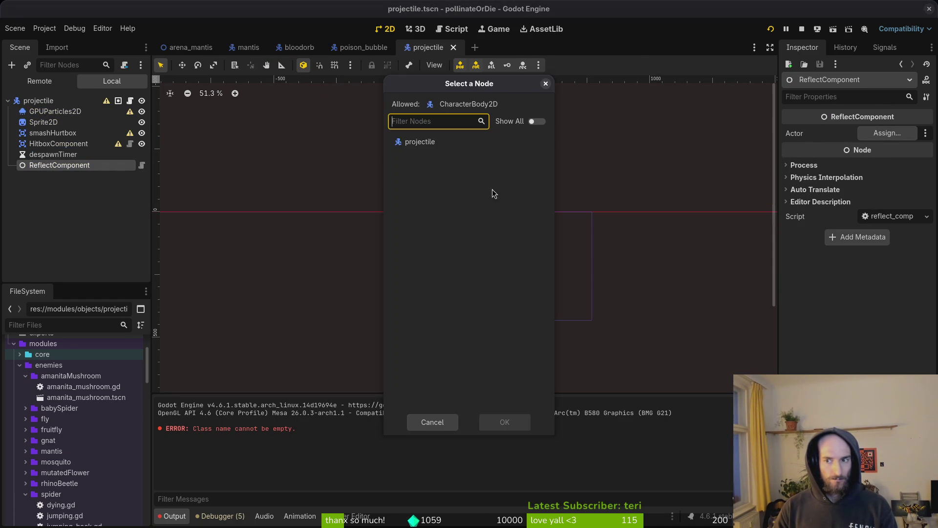
pyautogui.click(529, 429)
# Flip between the poison_bubble and bloodorb scene tabs, ending on poison_bubble
pyautogui.click(376, 55)
pyautogui.click(299, 51)
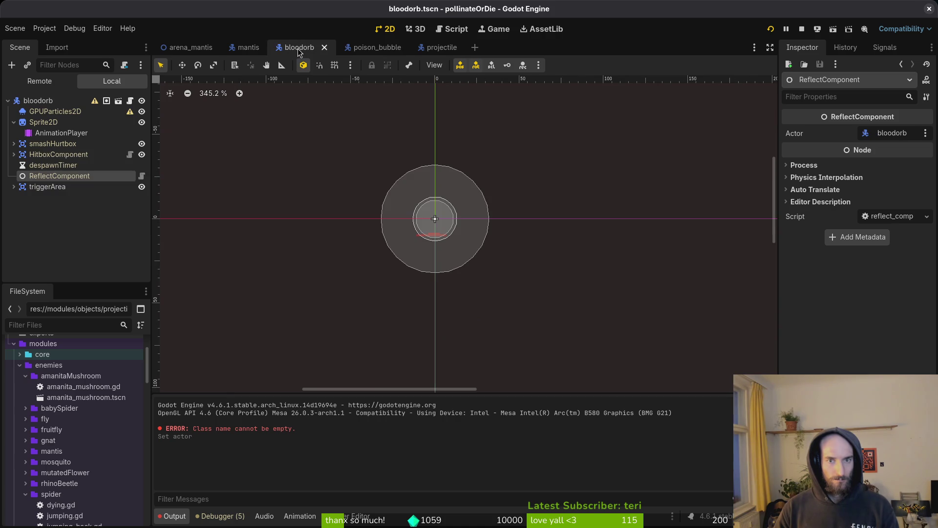
pyautogui.click(374, 47)
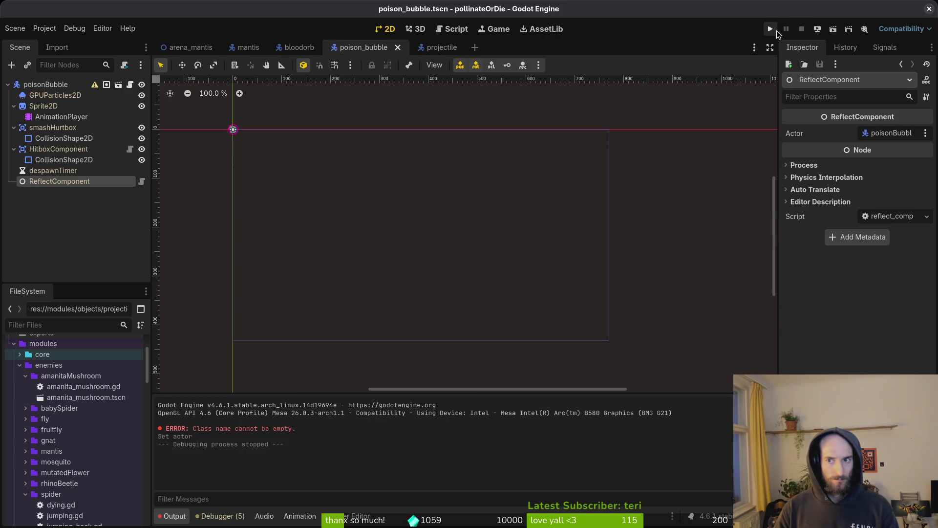
# Run the game and fly into the red hexagon to load the Mantis boss arena
pyautogui.click(771, 29)
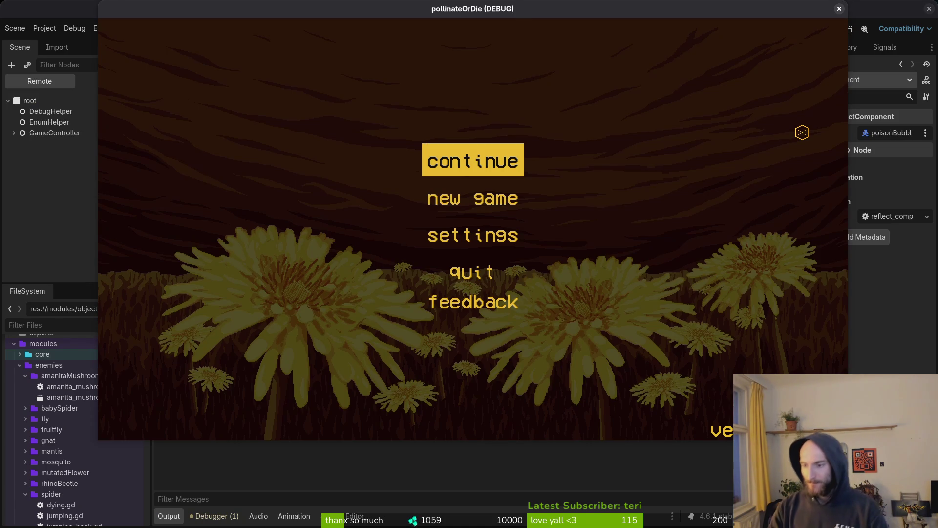
pyautogui.press('Return')
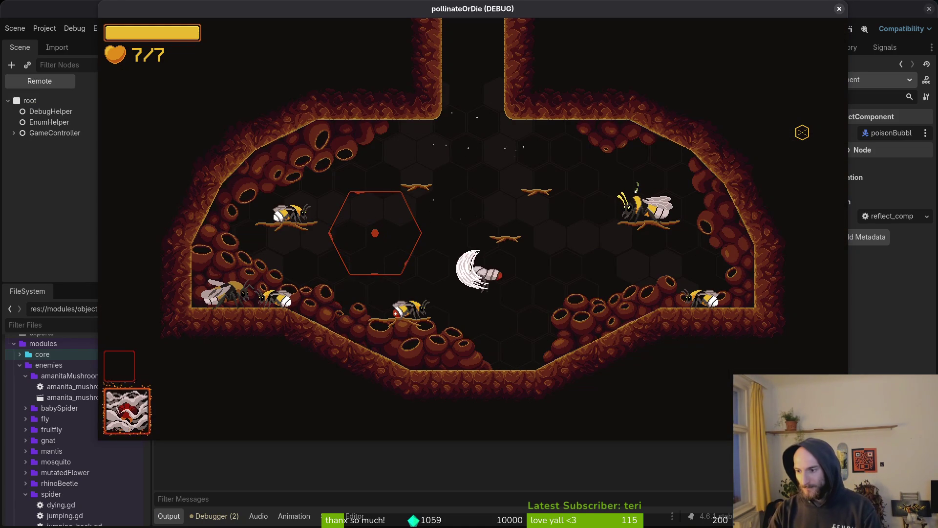
pyautogui.press('Left')
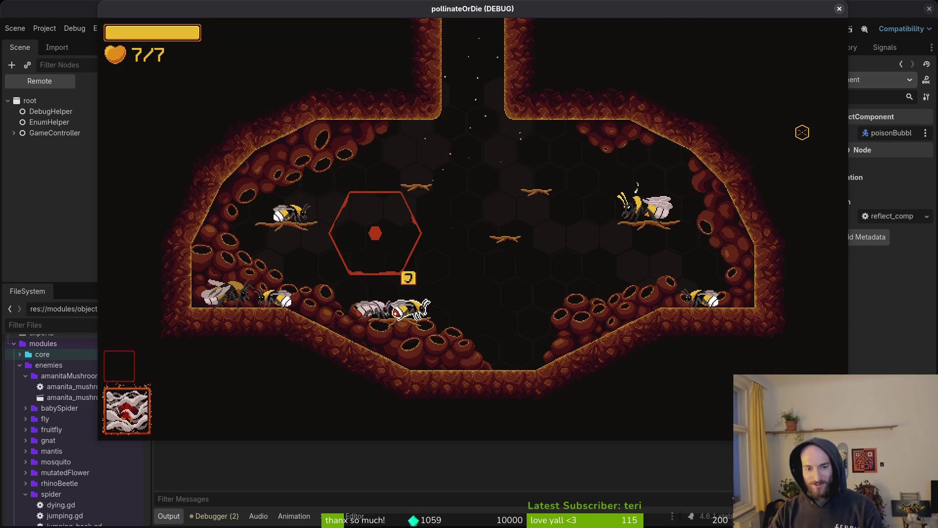
pyautogui.press('Return')
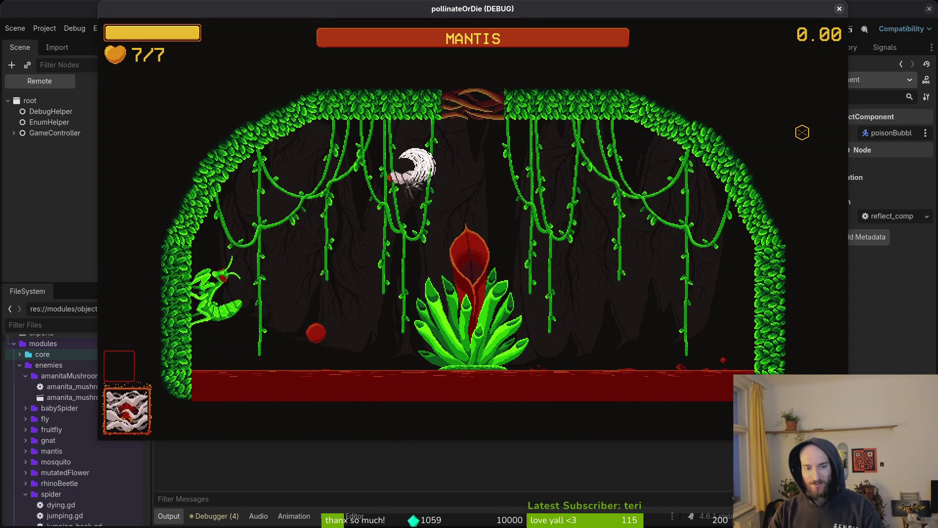
# Dodge the plant and fire attacks down to 2/7 health, then pause and close the game
pyautogui.press('Left')
pyautogui.press('Right')
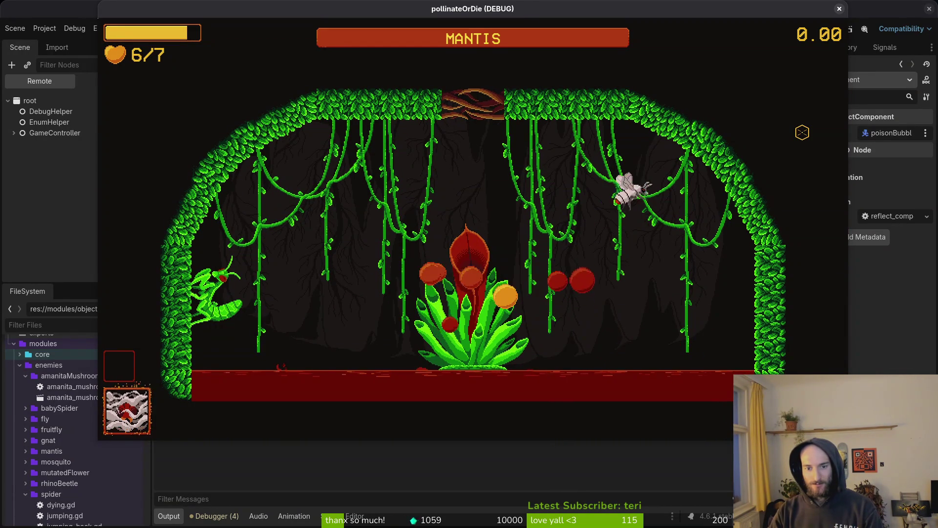
pyautogui.press('Left')
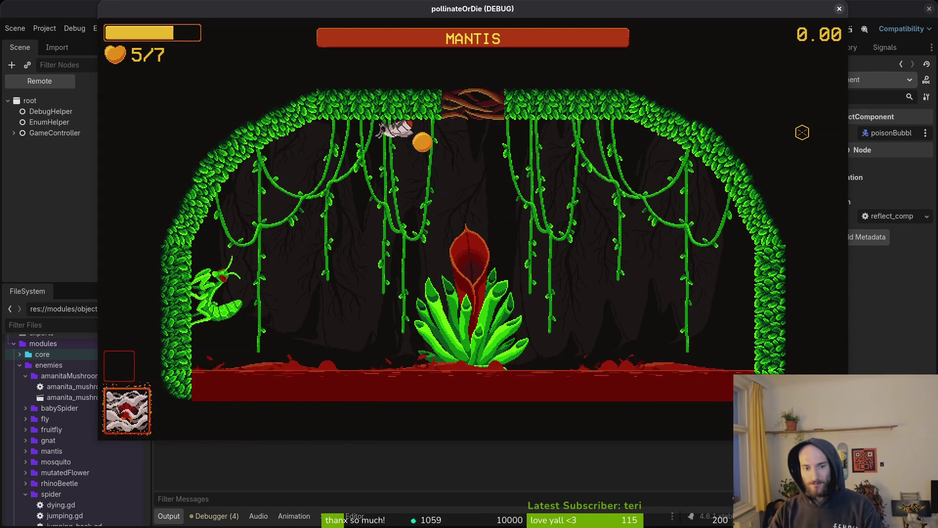
pyautogui.press('Right')
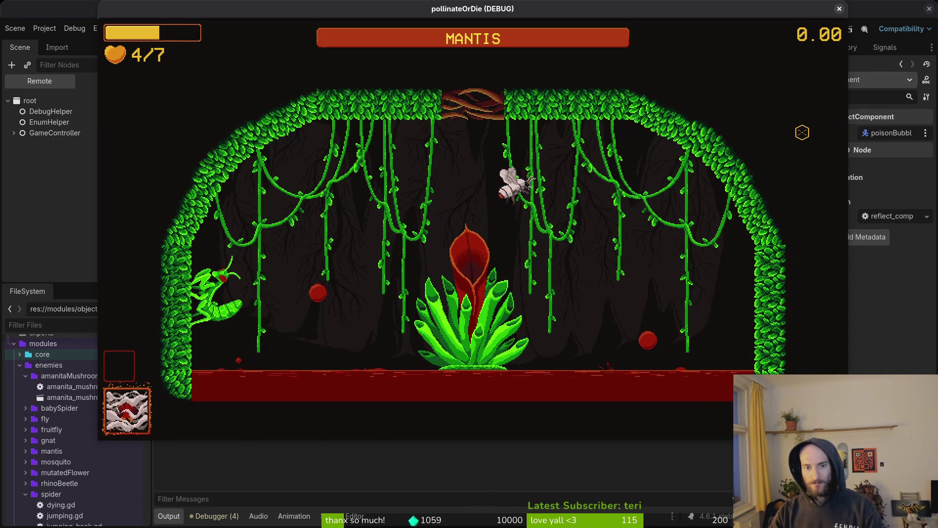
pyautogui.press('Right')
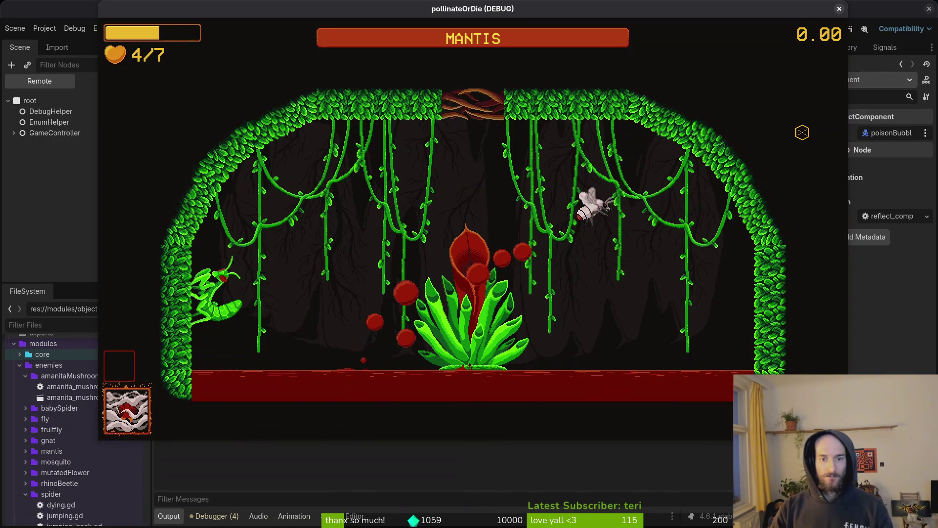
pyautogui.press('Down')
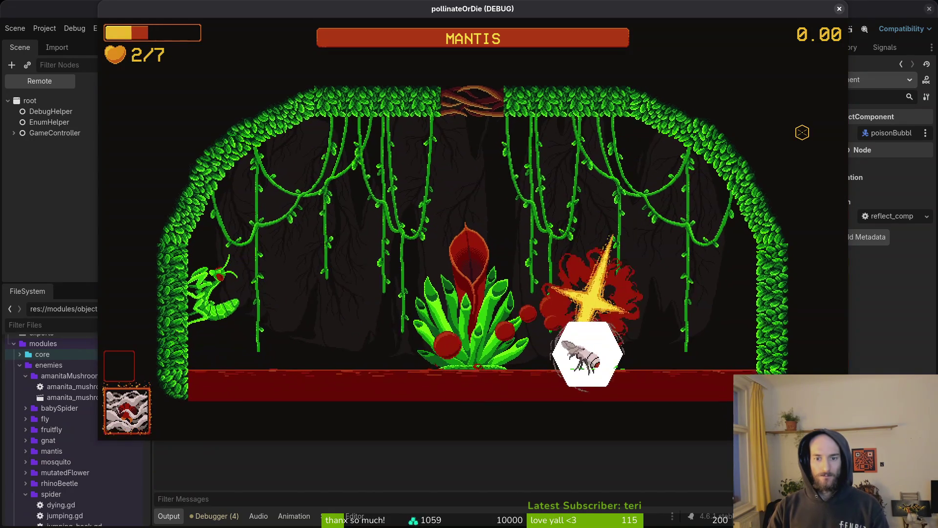
pyautogui.press('Escape')
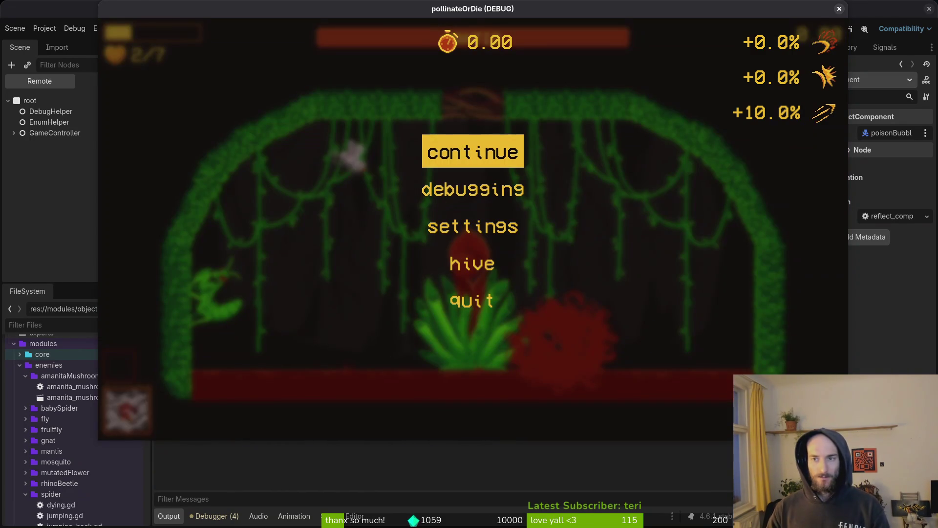
pyautogui.click(839, 9)
# Open bloodorb.gd in Neovim through the file finder by searching 'bloodorb'
pyautogui.hotkey('alt', 'Tab')
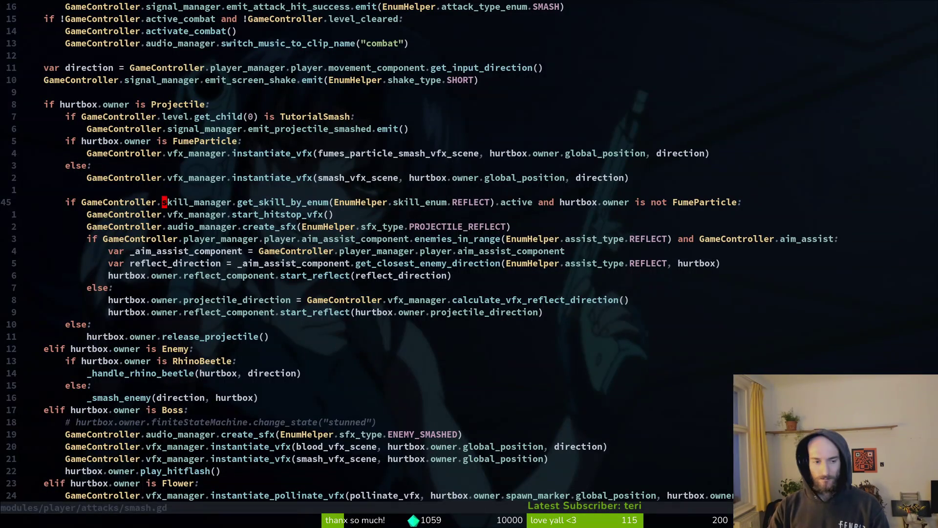
pyautogui.press('space')
pyautogui.press('f')
pyautogui.press('f')
pyautogui.write('bloodorb')
pyautogui.press('Return')
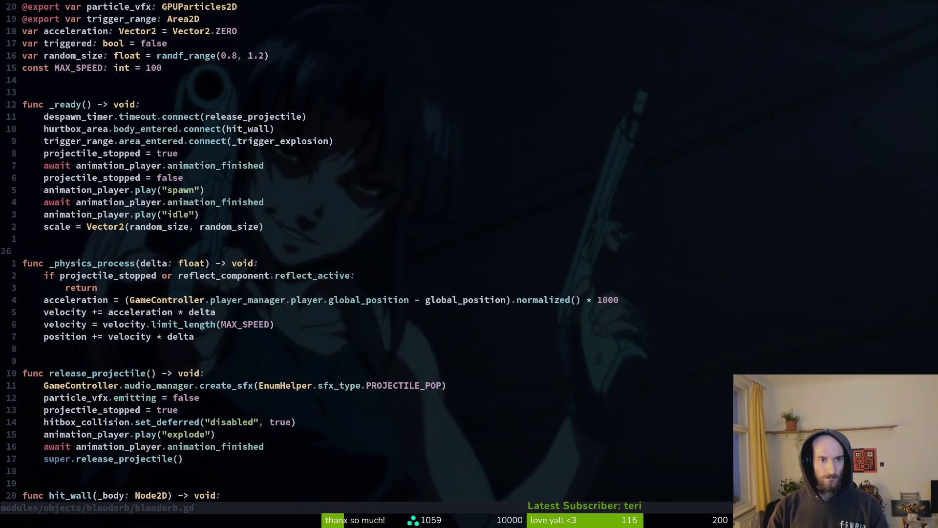
# Change random_size to randf_range(0.5, 1.0), save, and relaunch the game
pyautogui.press('1')
pyautogui.press('6')
pyautogui.press('k')
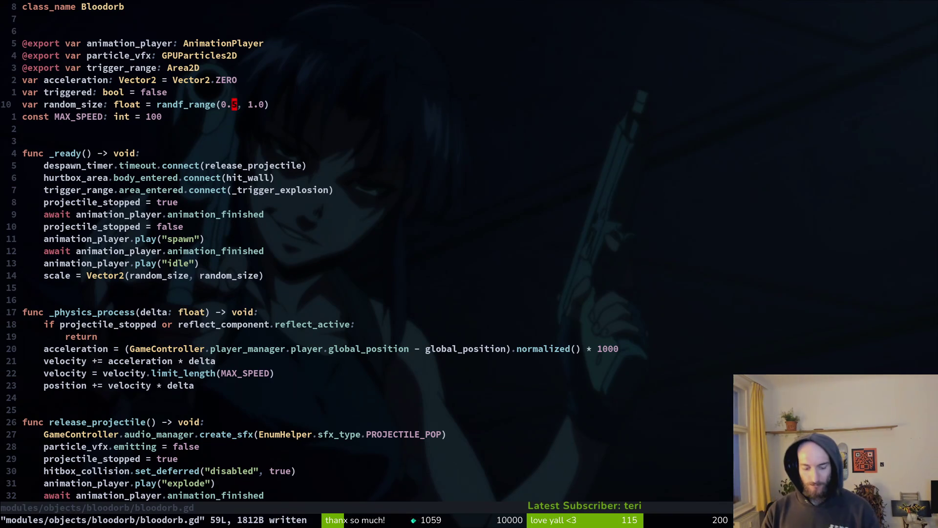
pyautogui.hotkey('alt', 'Tab')
pyautogui.press('F5')
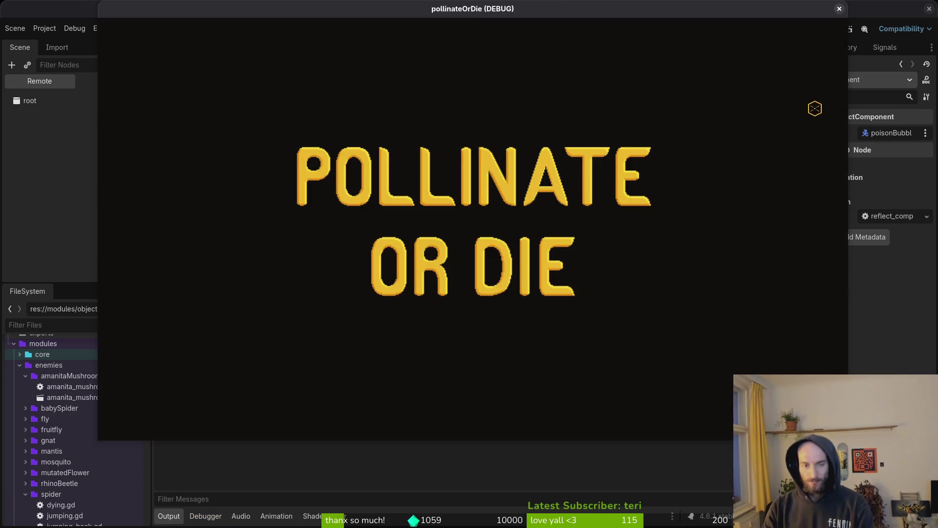
# Load the Mantis boss arena and toggle a debugging option from the pause menu
pyautogui.press('w')
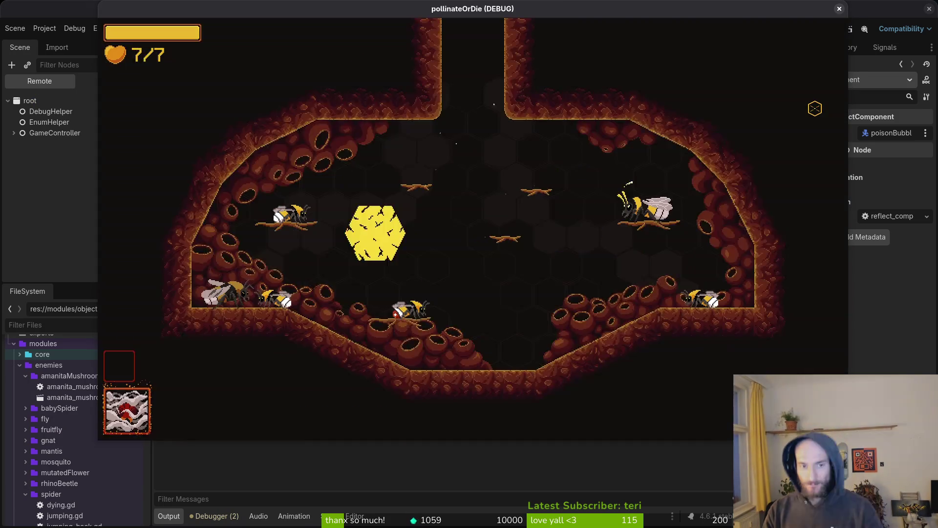
pyautogui.press('Return')
pyautogui.press('Escape')
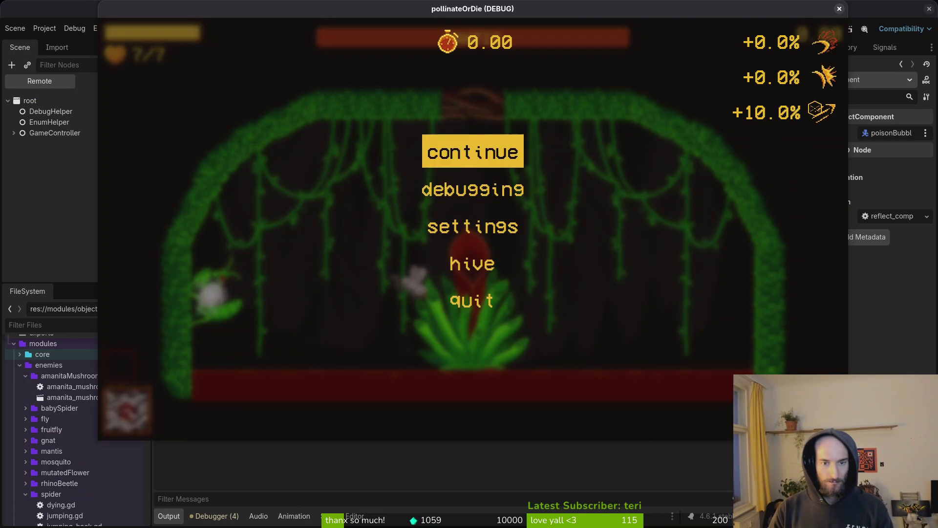
pyautogui.press('Down')
pyautogui.press('Return')
pyautogui.press('Escape')
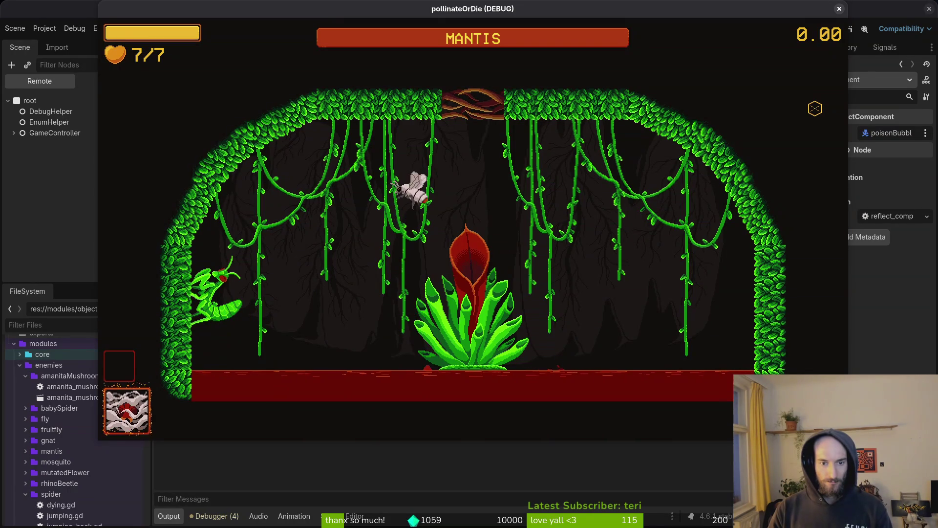
# Weave around the flower, ceiling and right wall, dodging the floating orbs
pyautogui.press('s')
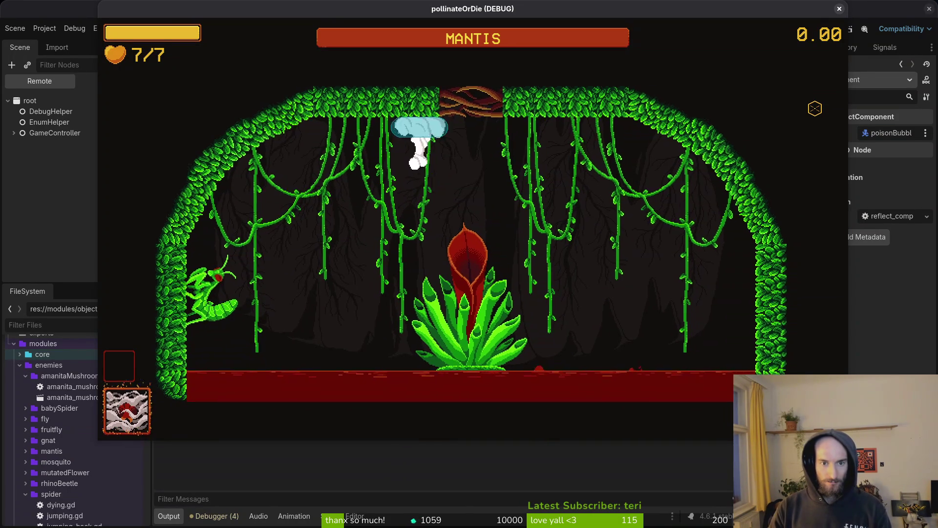
pyautogui.press('w')
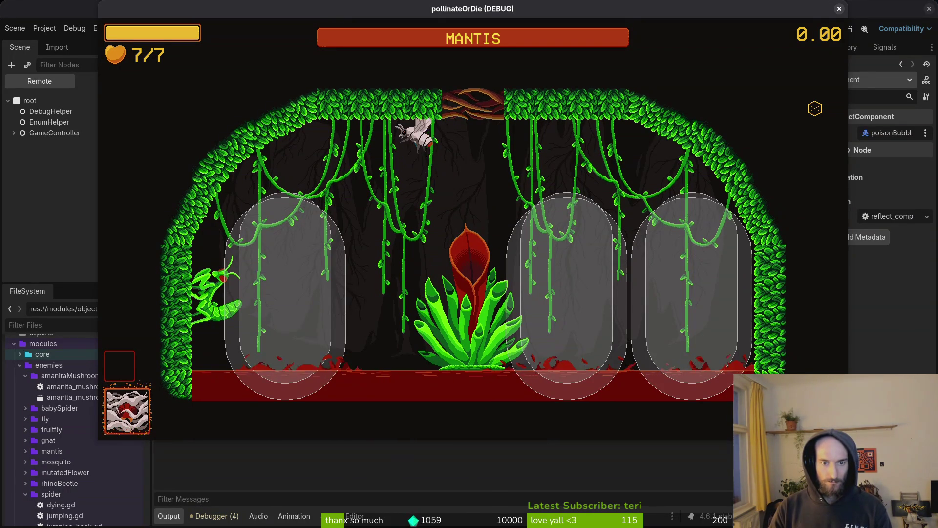
pyautogui.press('d')
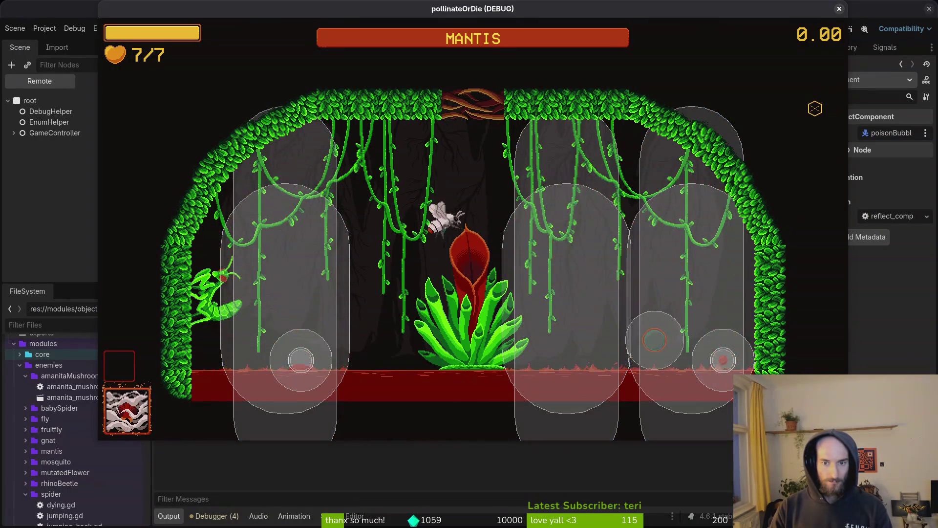
pyautogui.press('w')
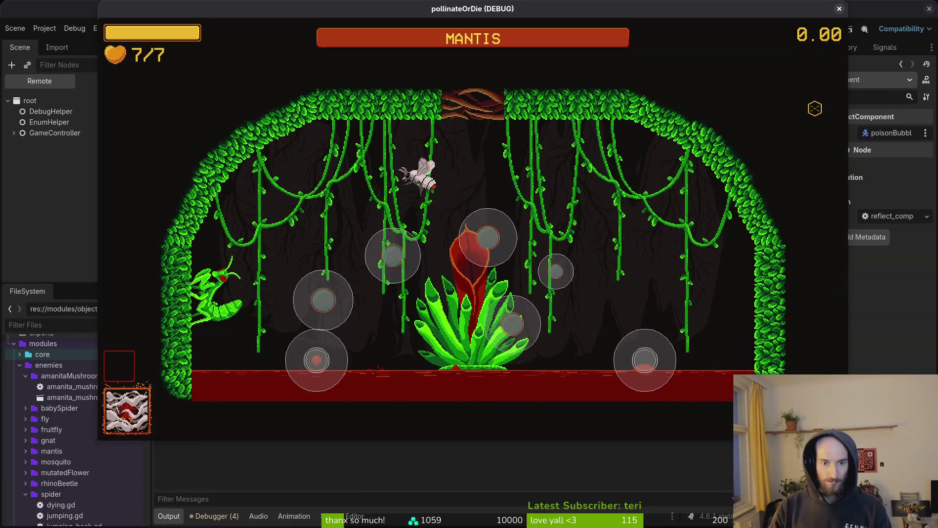
pyautogui.press('a')
pyautogui.press('d')
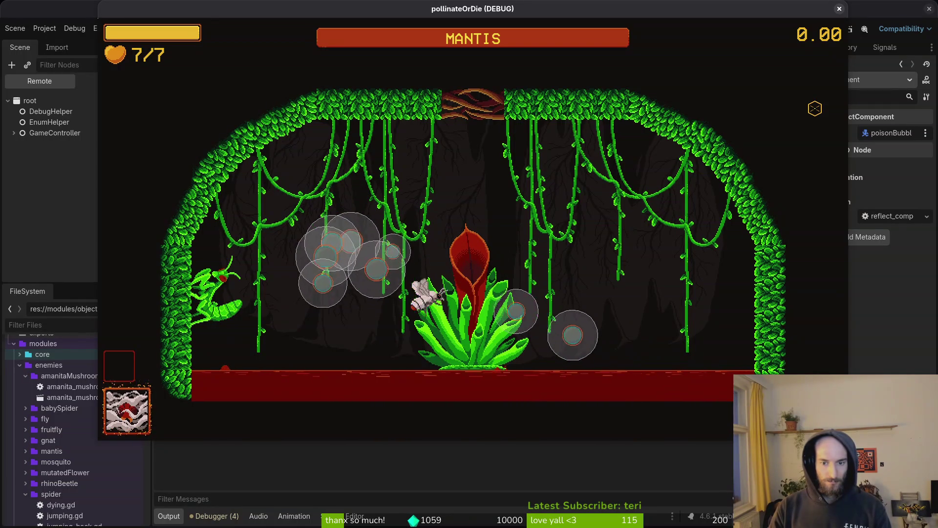
pyautogui.press('d')
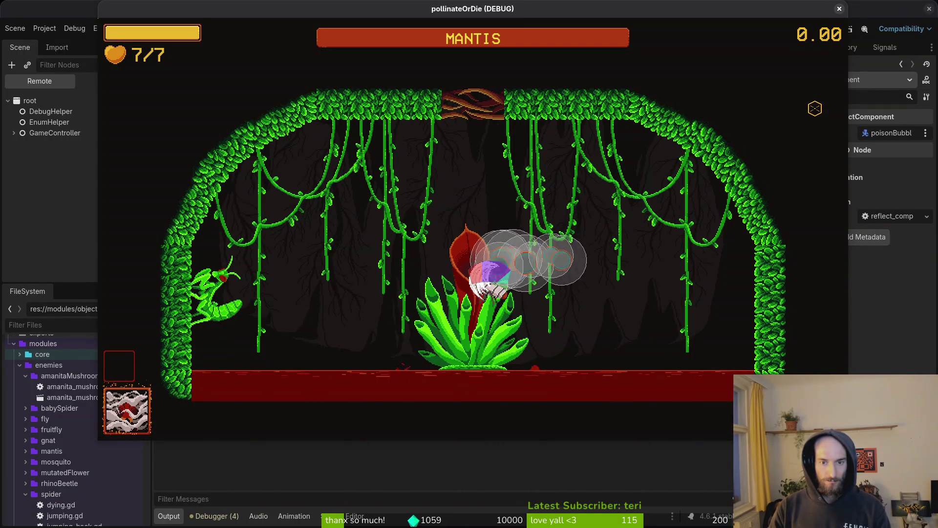
pyautogui.press('d')
pyautogui.press('a')
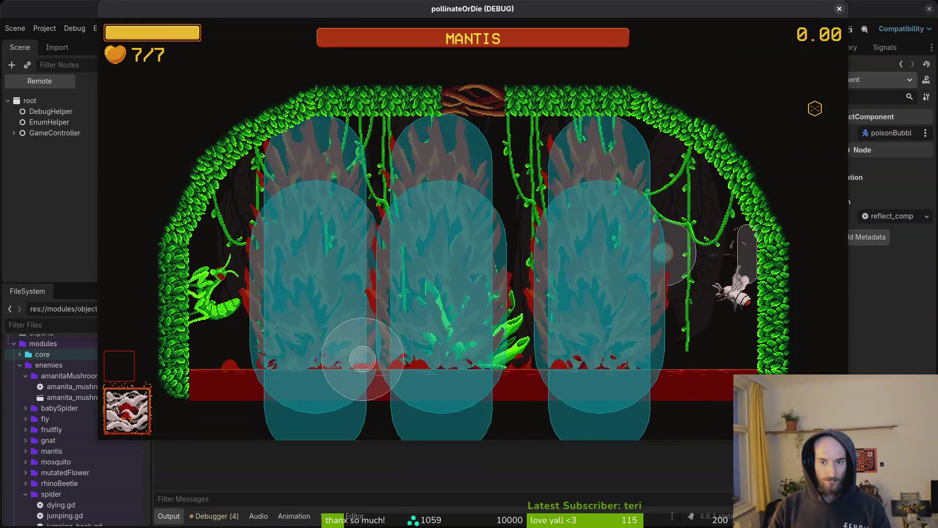
pyautogui.press('a')
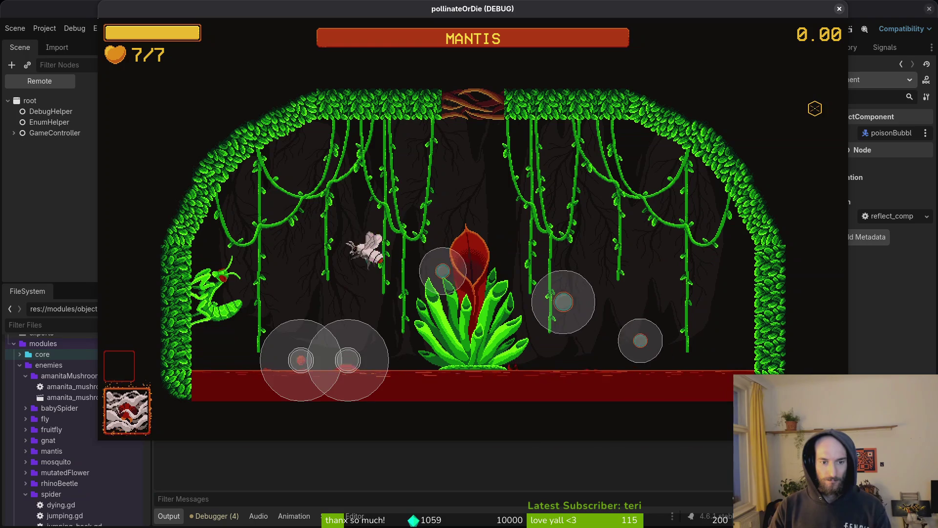
pyautogui.press('w')
pyautogui.press('d')
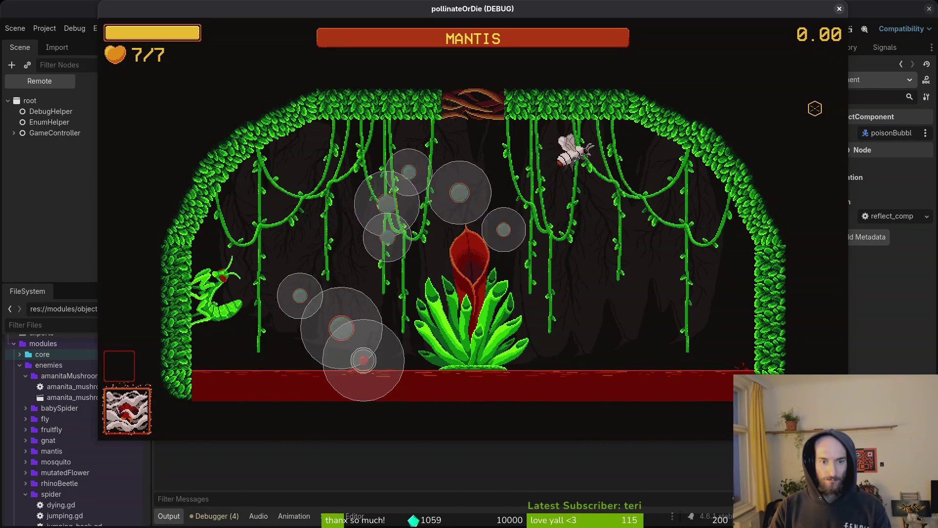
pyautogui.press('a')
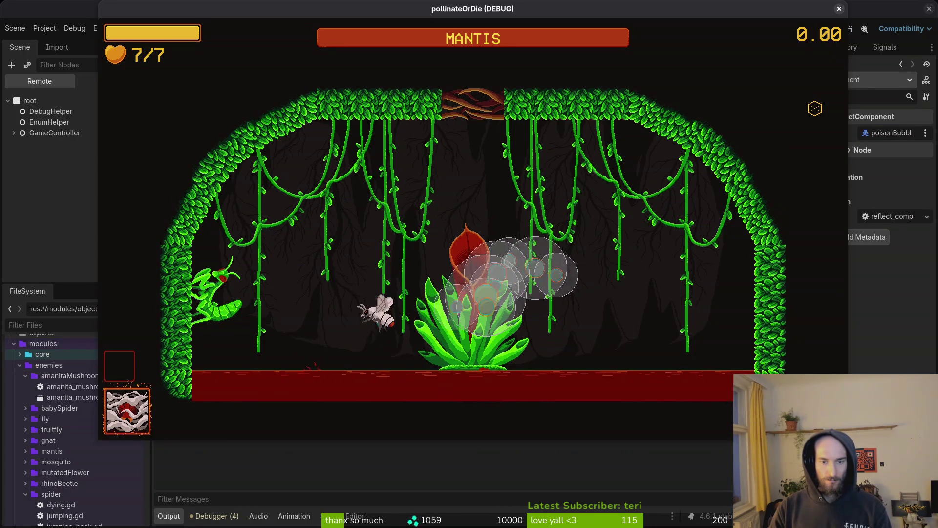
# Keep dodging orbs across the arena, then pause at 5/7 health and stop the run
pyautogui.press('d')
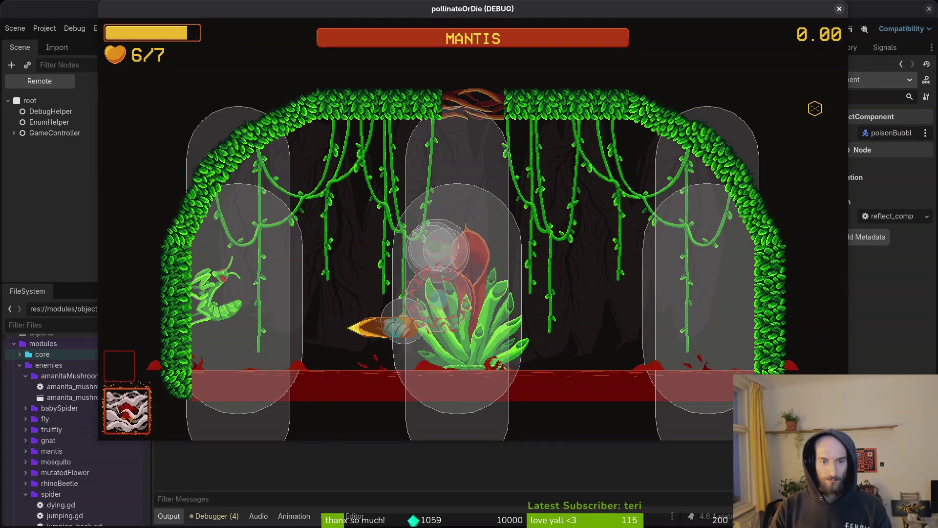
pyautogui.press('d')
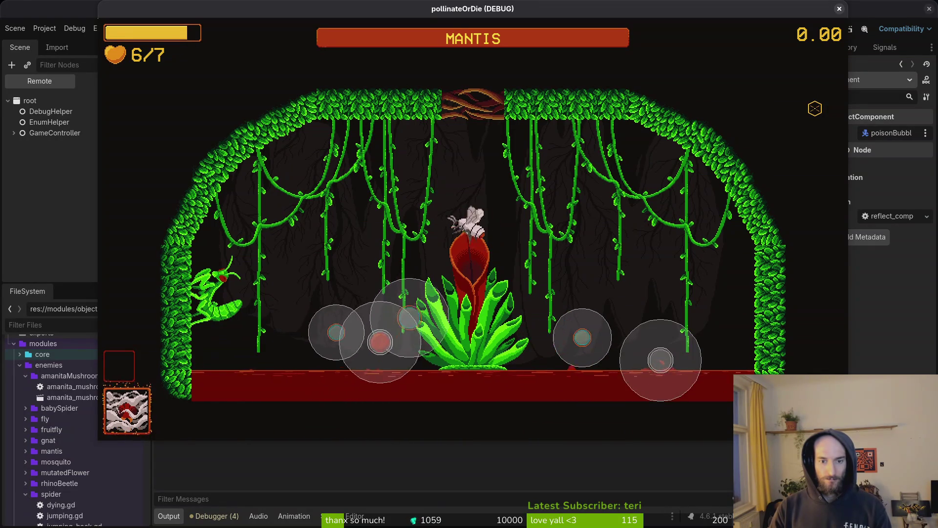
pyautogui.press('w')
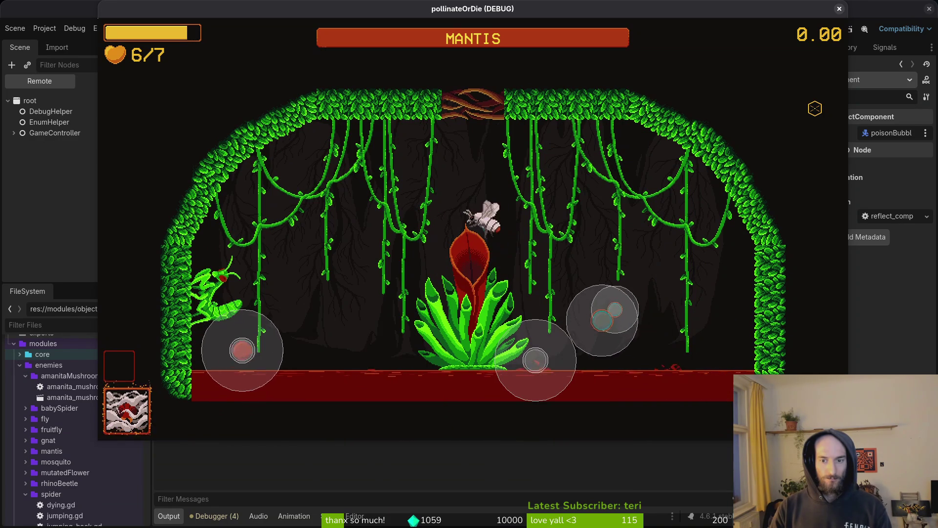
pyautogui.press('a')
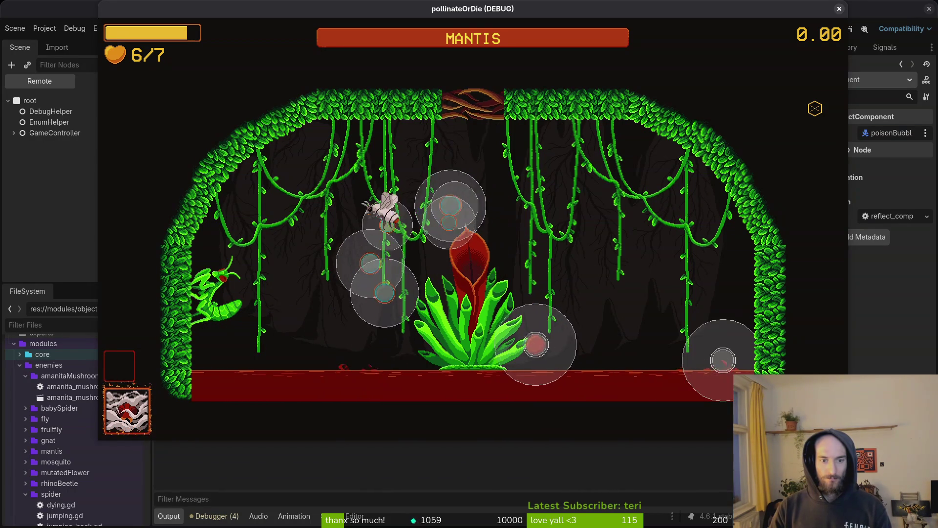
pyautogui.press('s')
pyautogui.press('d')
pyautogui.press('d')
pyautogui.press('Escape')
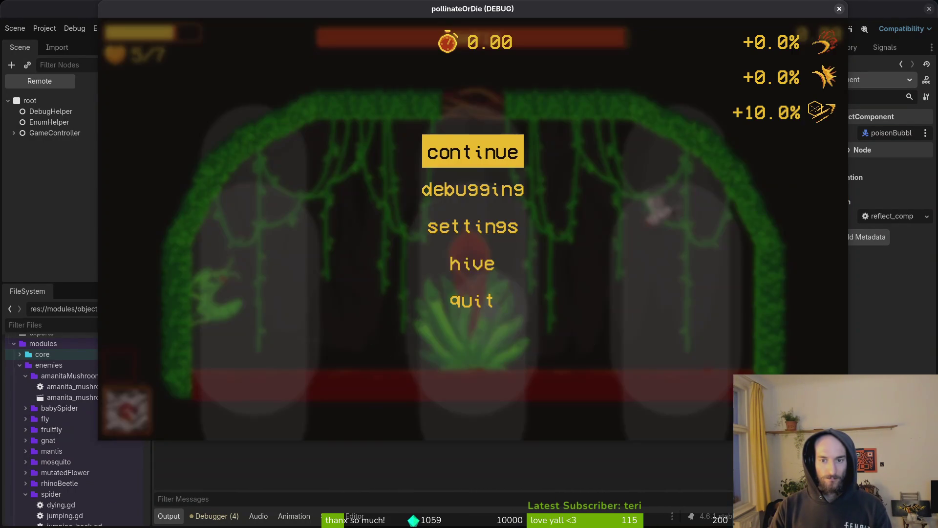
pyautogui.press('F8')
# Move through bloodorb.gd's declarations down to the scale line in _ready
pyautogui.hotkey('alt', 'Tab')
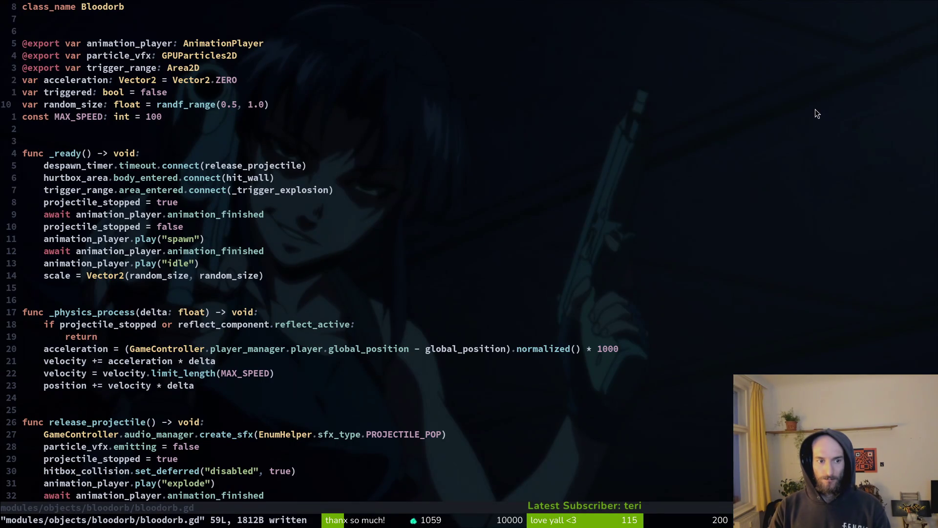
pyautogui.press('j')
pyautogui.press('j')
pyautogui.press('j')
pyautogui.press('j')
pyautogui.press('k')
pyautogui.press('k')
pyautogui.press('k')
pyautogui.click(235, 104)
pyautogui.press('j')
pyautogui.press('7')
pyautogui.press('j')
pyautogui.press('6')
pyautogui.press('j')
# Move the scale line above the animation awaits to the top of _ready and save
pyautogui.hotkey('shift', 'v')
pyautogui.hotkey('shift', 'k')
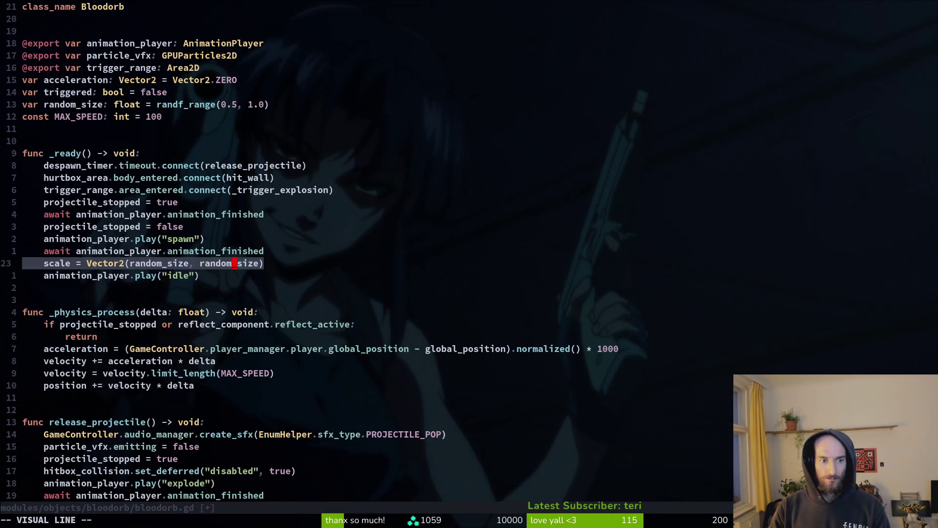
pyautogui.hotkey('shift', 'k')
pyautogui.hotkey('shift', 'k')
pyautogui.hotkey('shift', 'k')
pyautogui.hotkey('shift', 'k')
pyautogui.hotkey('shift', 'k')
pyautogui.hotkey('shift', 'k')
pyautogui.press('Escape')
pyautogui.write(':w')
pyautogui.press('Return')
# Relaunch the game in Godot and skip past the main menu
pyautogui.hotkey('alt', 'Tab')
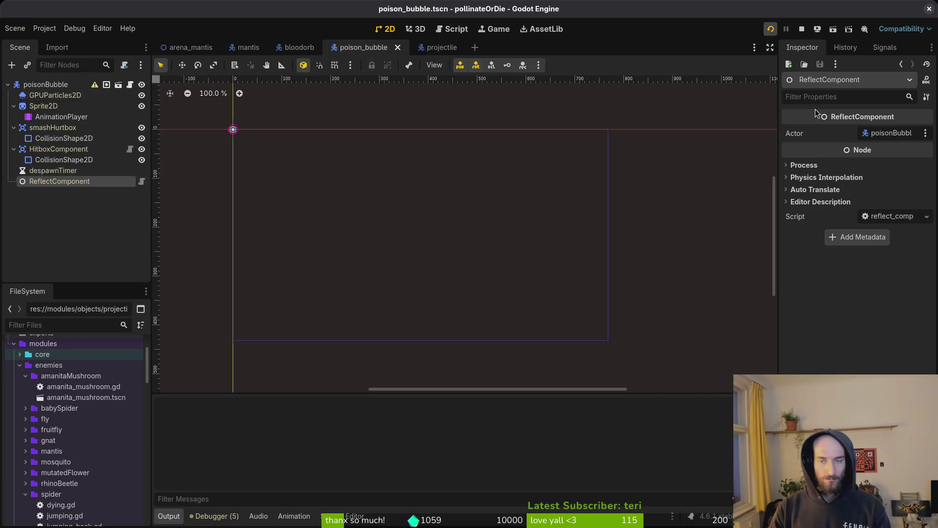
pyautogui.press('F5')
pyautogui.press('Return')
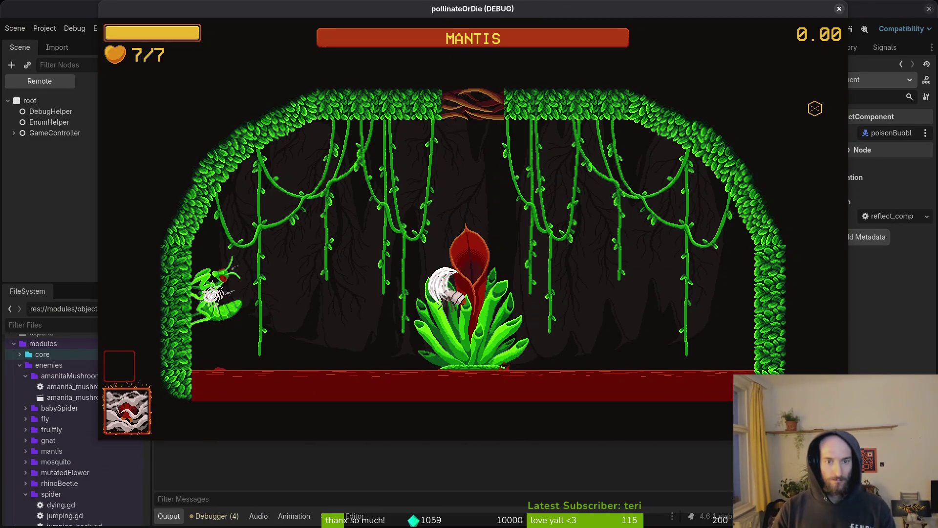
# Fly into the mantis arena to the pitcher plant and check the pause menu's debugging options
pyautogui.press('a')
pyautogui.press('d')
pyautogui.press('s')
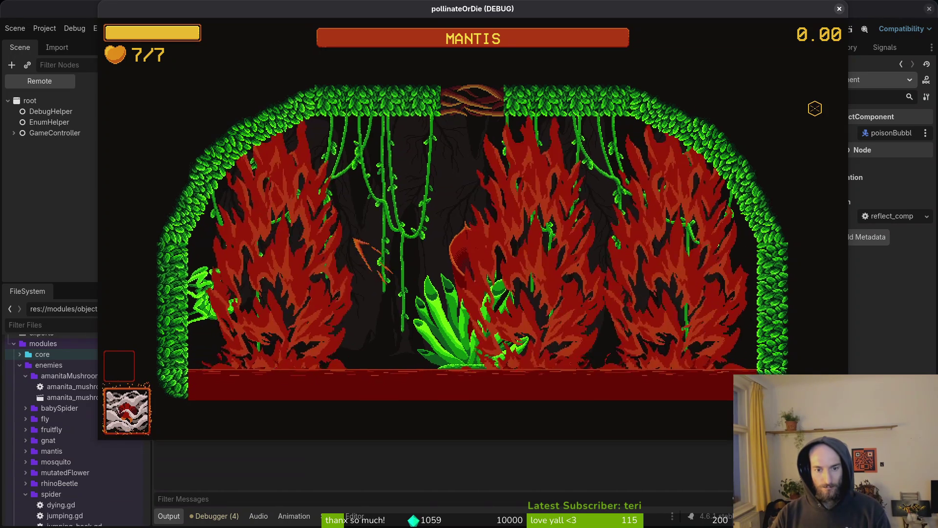
pyautogui.press('d')
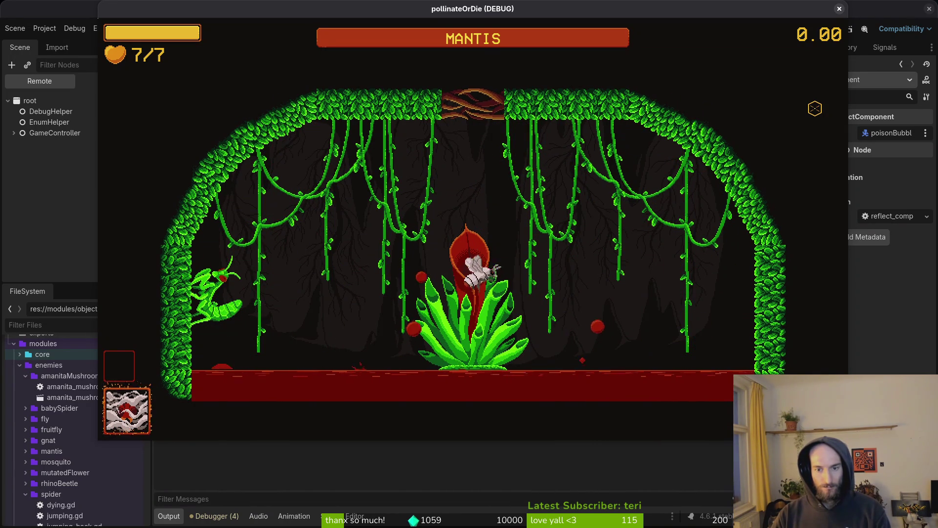
pyautogui.press('Escape')
pyautogui.press('Down')
pyautogui.press('Return')
pyautogui.press('Down')
pyautogui.press('Down')
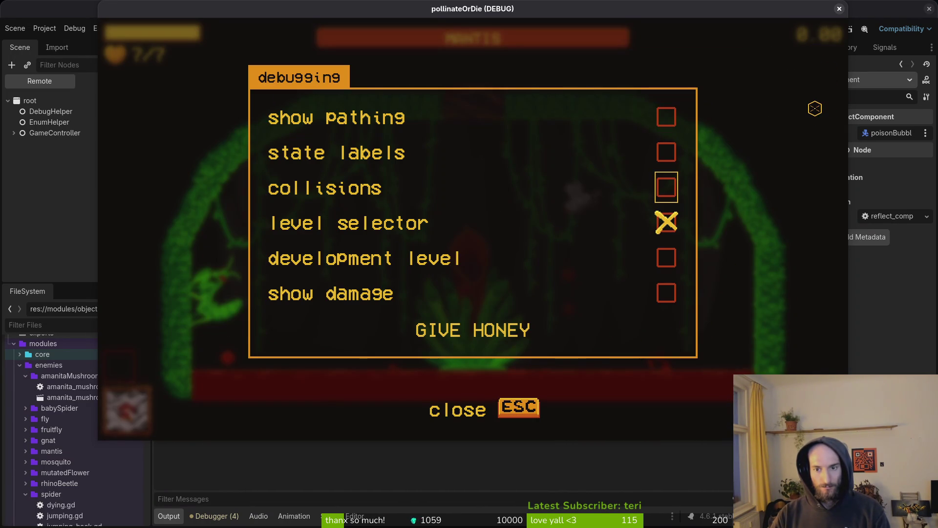
pyautogui.press('Escape')
# Dodge the drifting bloodorbs and attack the mantis around the pitcher plant
pyautogui.press('a')
pyautogui.press('s')
pyautogui.press('d')
pyautogui.press('w')
pyautogui.press('a')
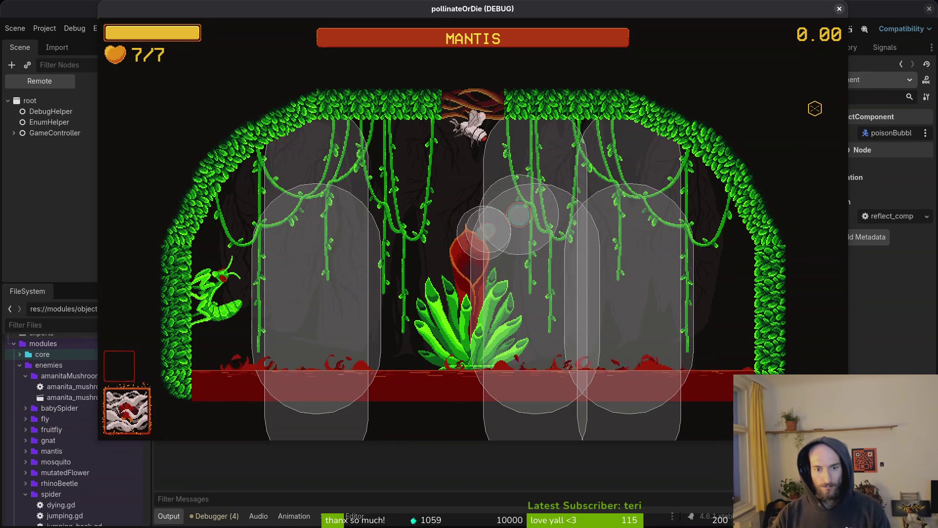
pyautogui.press('a')
pyautogui.press('s')
pyautogui.press('d')
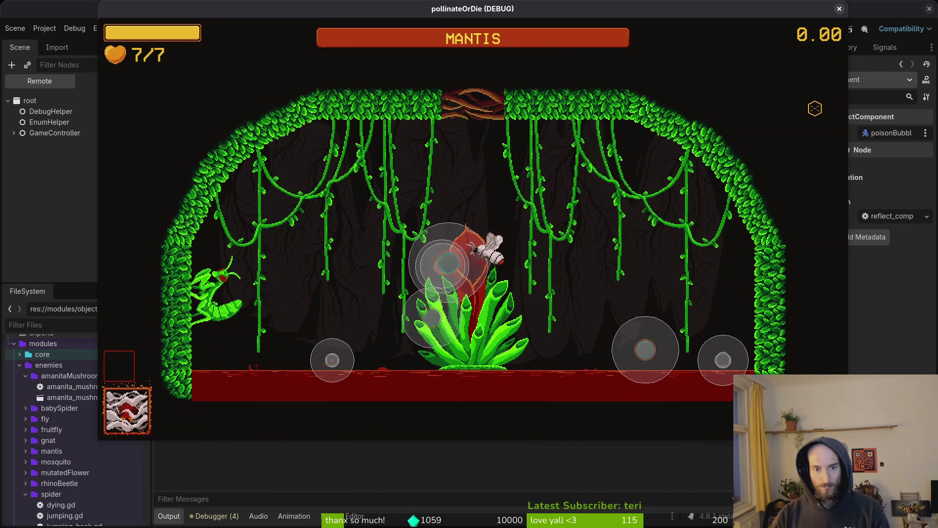
pyautogui.press('a')
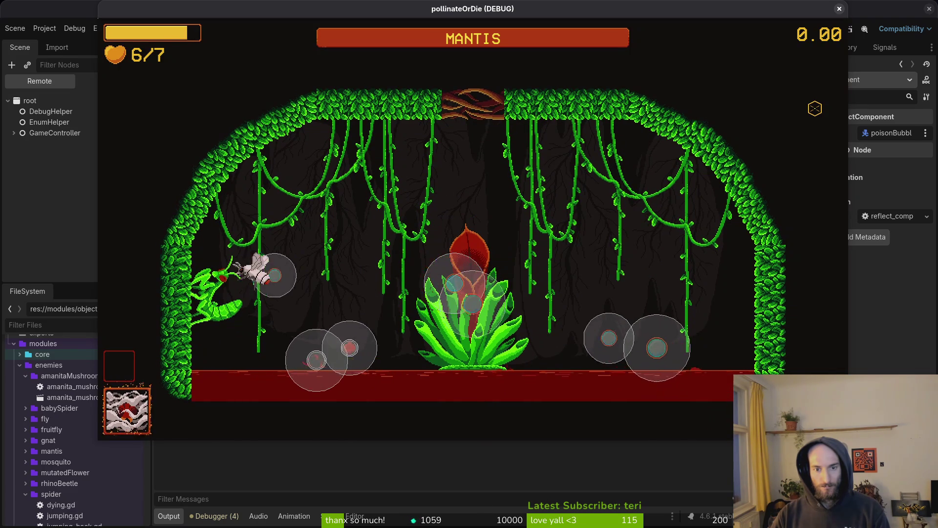
pyautogui.press('d')
pyautogui.press('w')
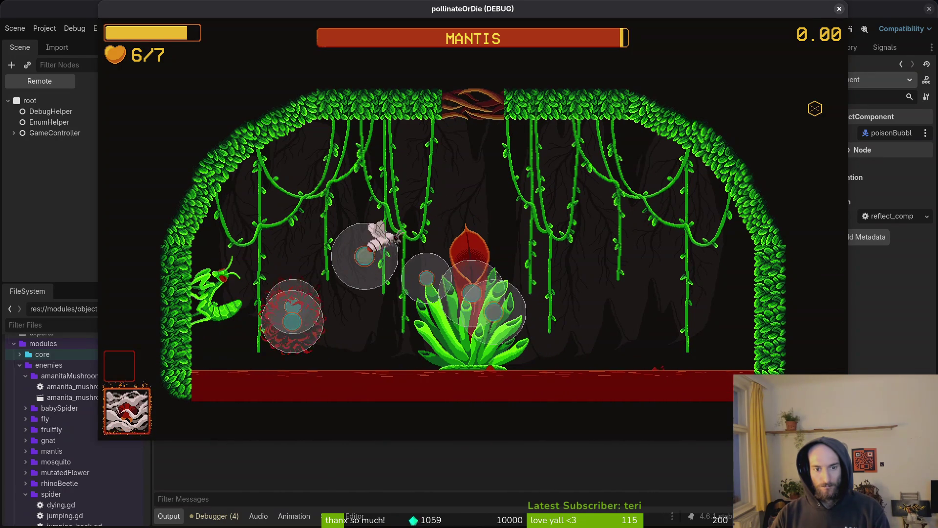
pyautogui.press('d')
pyautogui.press('w')
pyautogui.press('s')
pyautogui.press('a')
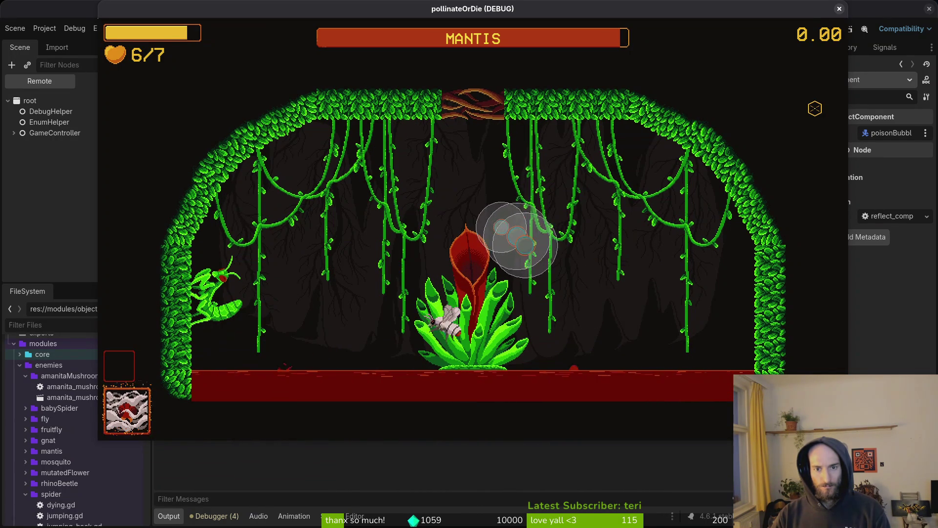
pyautogui.press('w')
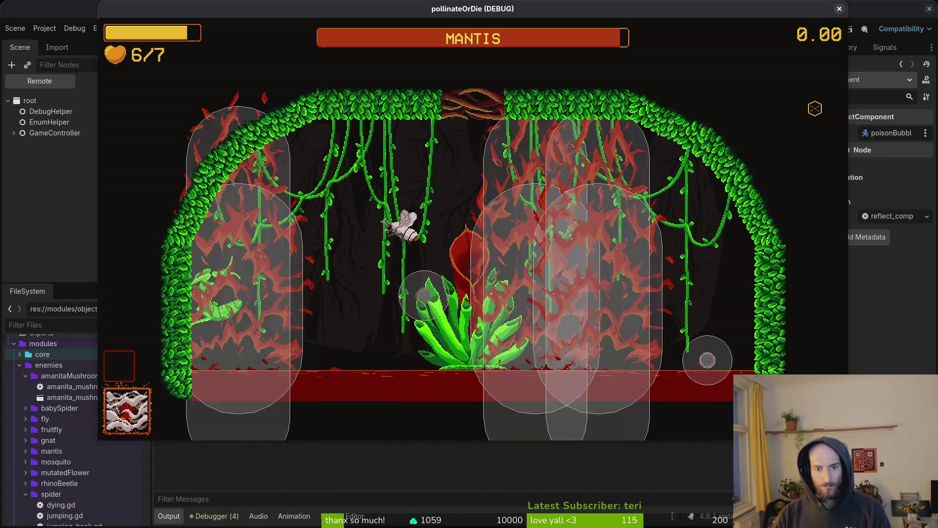
pyautogui.press('a')
pyautogui.press('d')
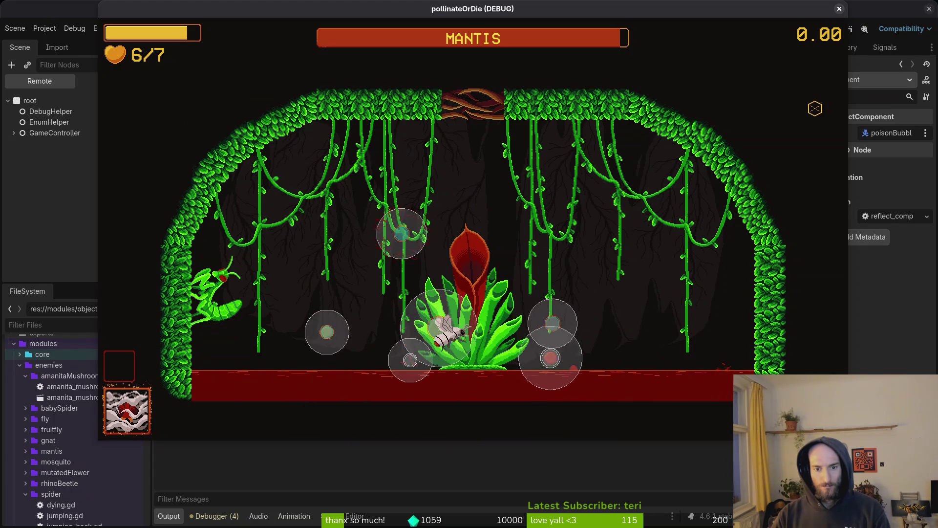
pyautogui.press('w')
pyautogui.press('a')
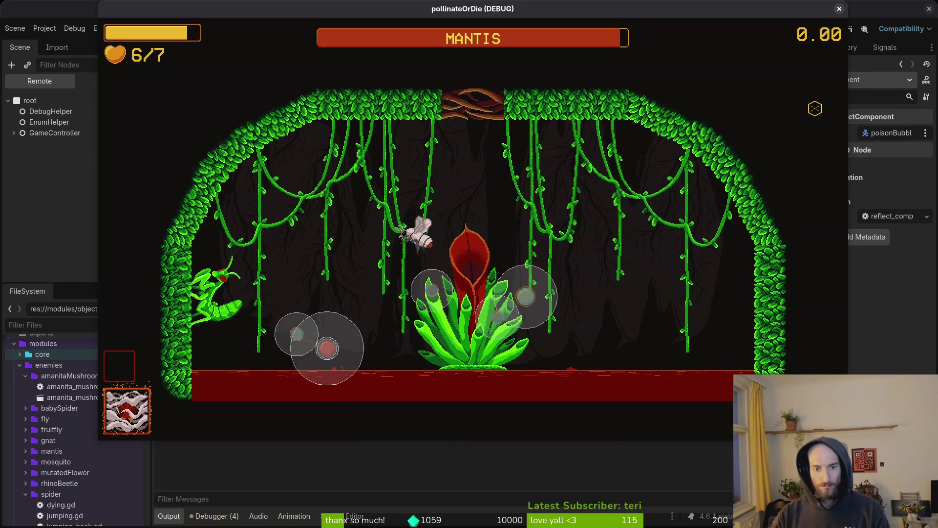
pyautogui.press('s')
pyautogui.press('a')
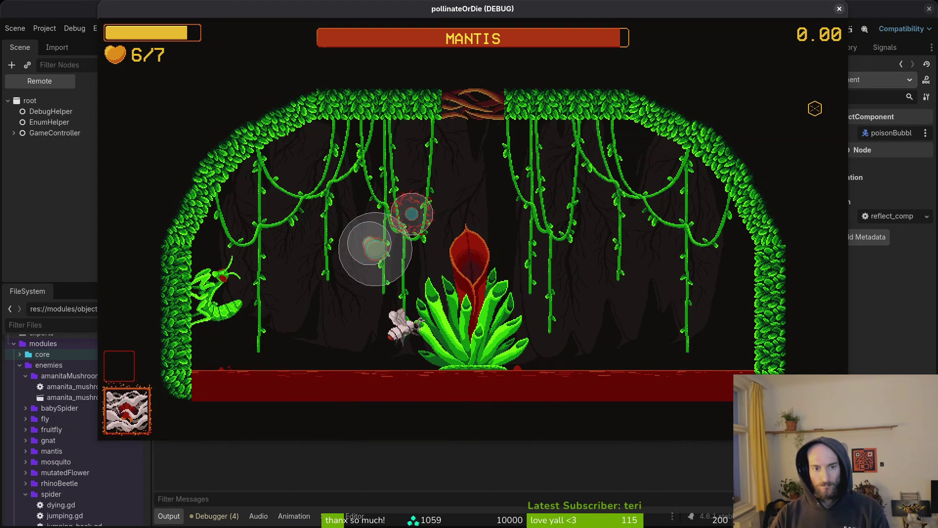
# Keep dodging pillars and thorns, then pause and stop the game to return to the editor
pyautogui.press('w')
pyautogui.press('a')
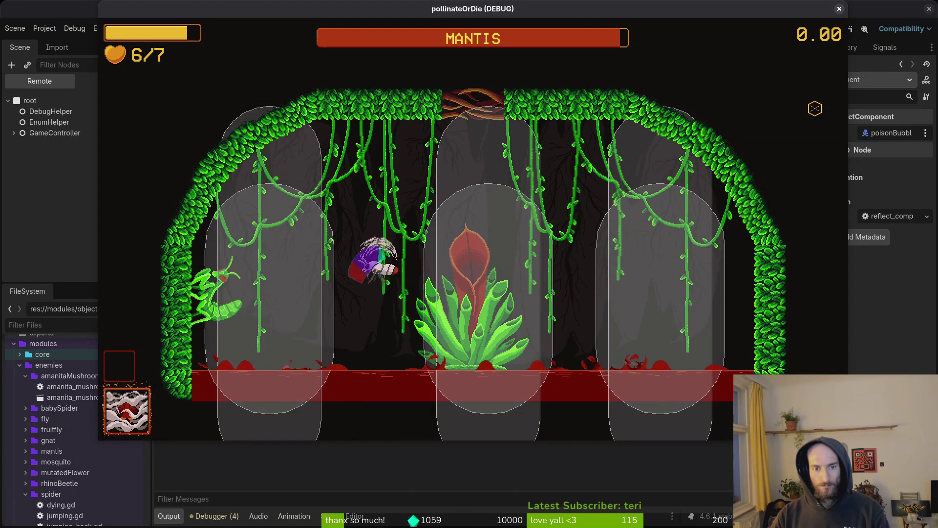
pyautogui.press('w')
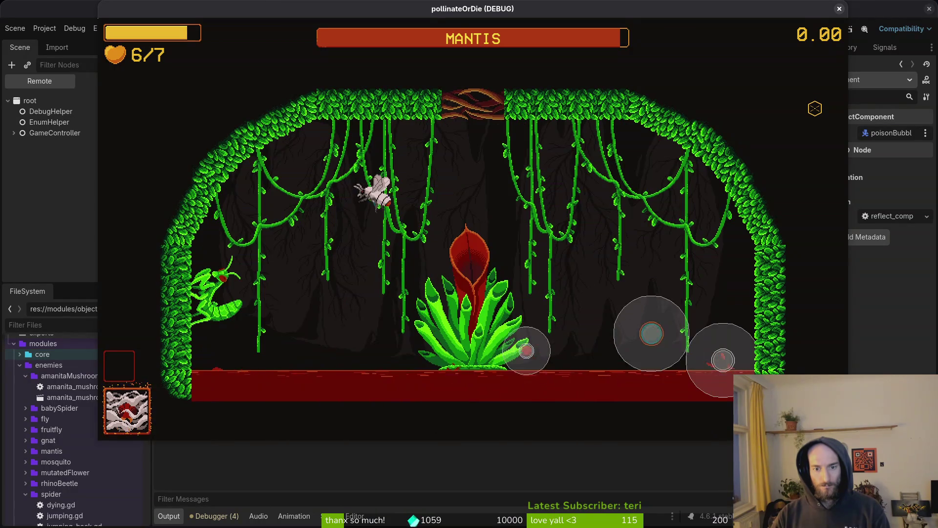
pyautogui.press('s')
pyautogui.press('w')
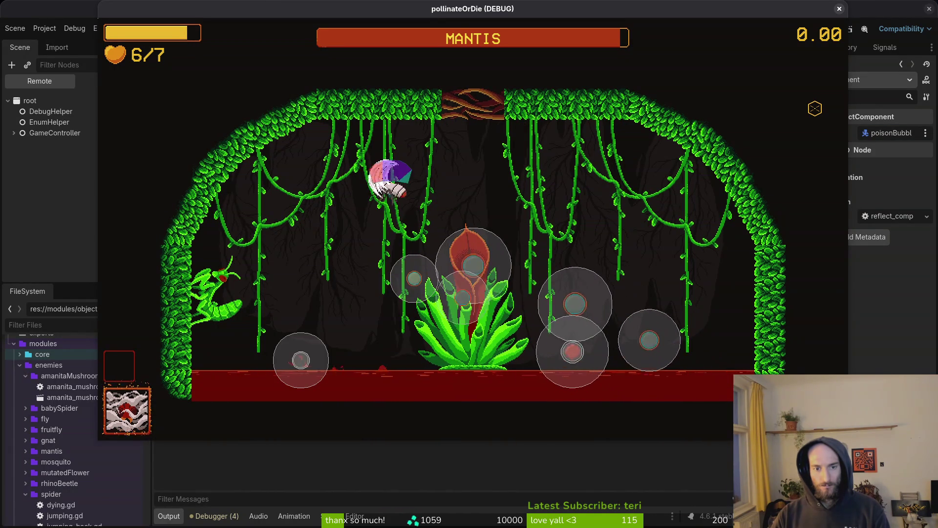
pyautogui.press('w')
pyautogui.press('s')
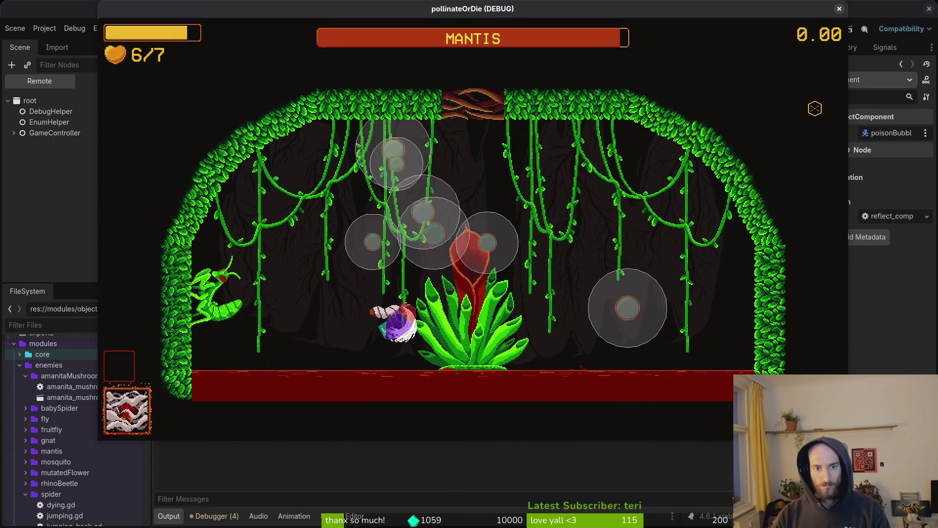
pyautogui.press('w')
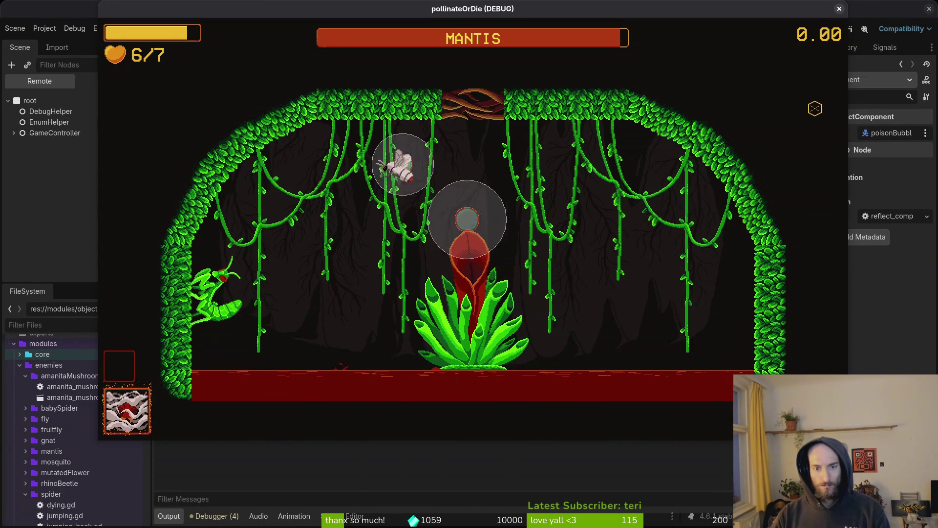
pyautogui.press('s')
pyautogui.press('d')
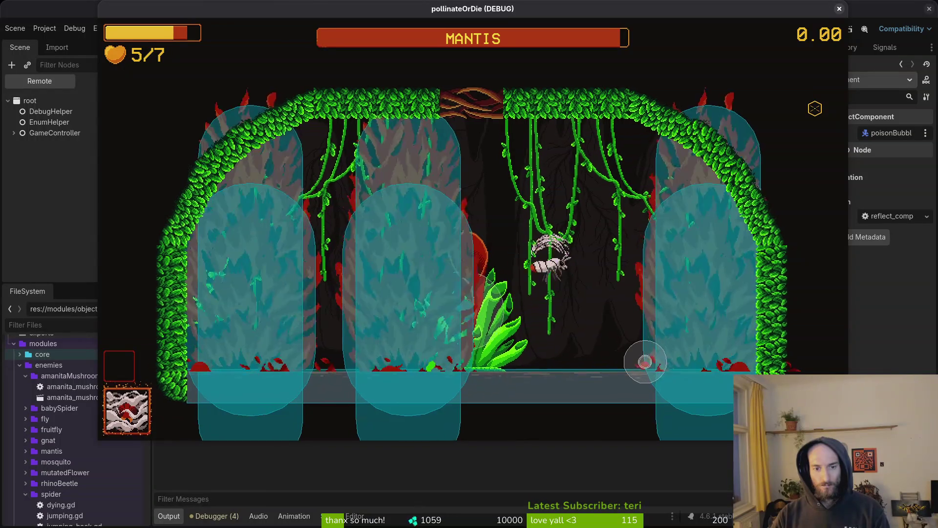
pyautogui.press('w')
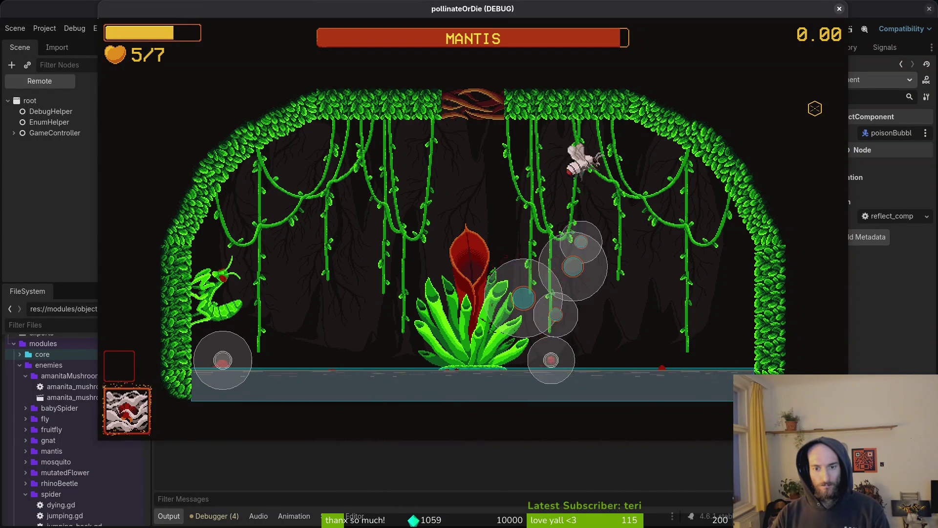
pyautogui.press('a')
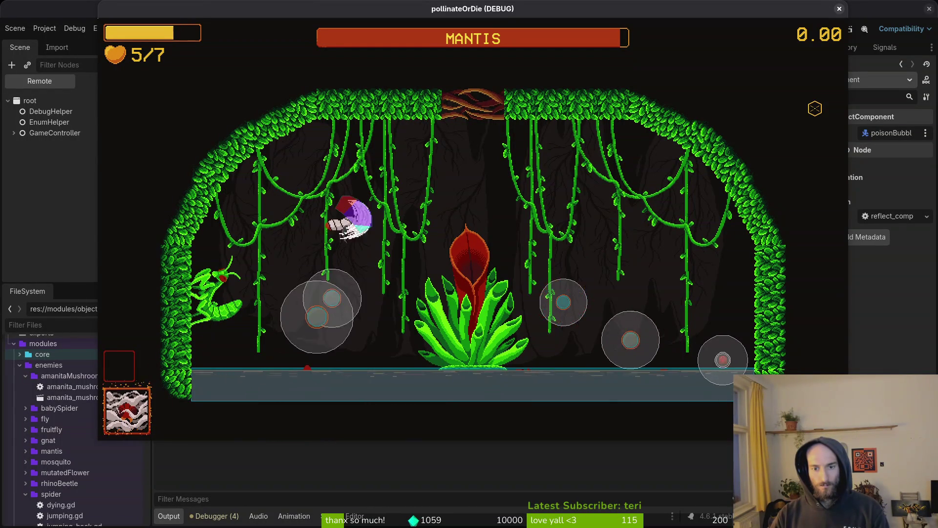
pyautogui.press('d')
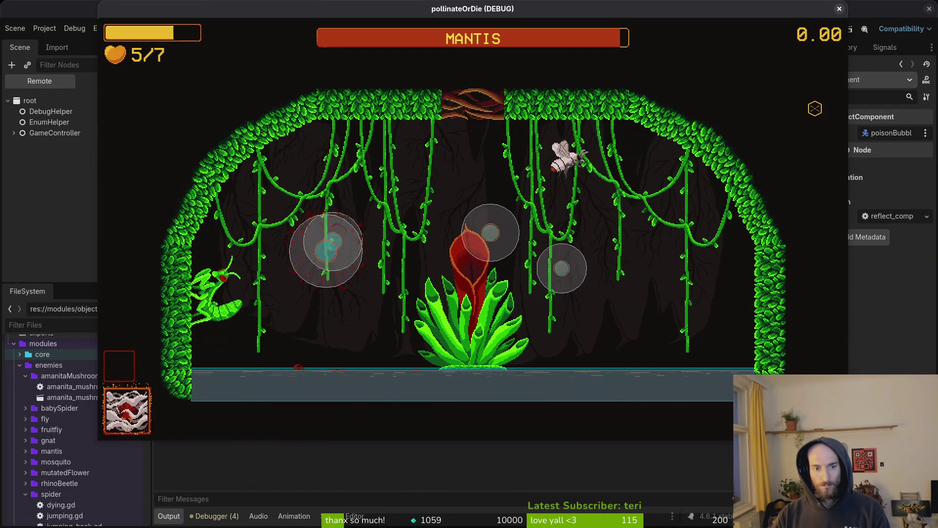
pyautogui.press('a')
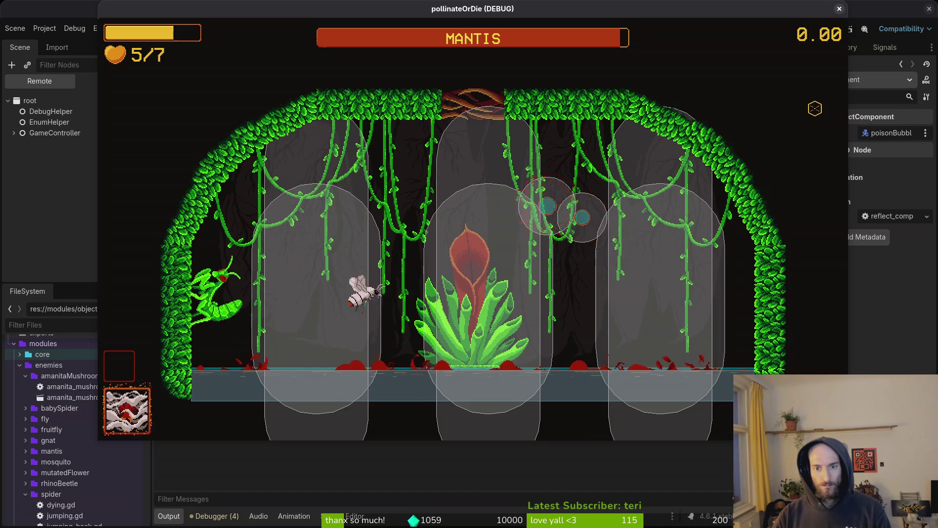
pyautogui.press('d')
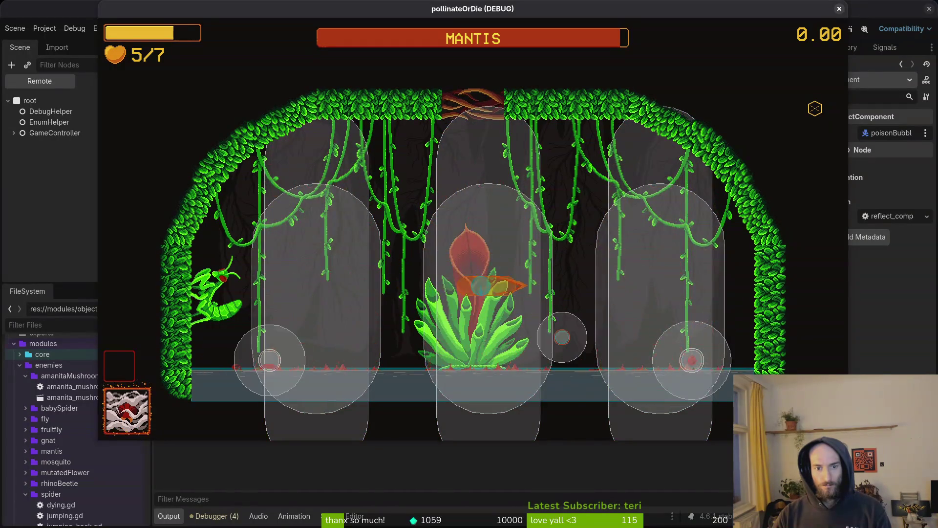
pyautogui.press('a')
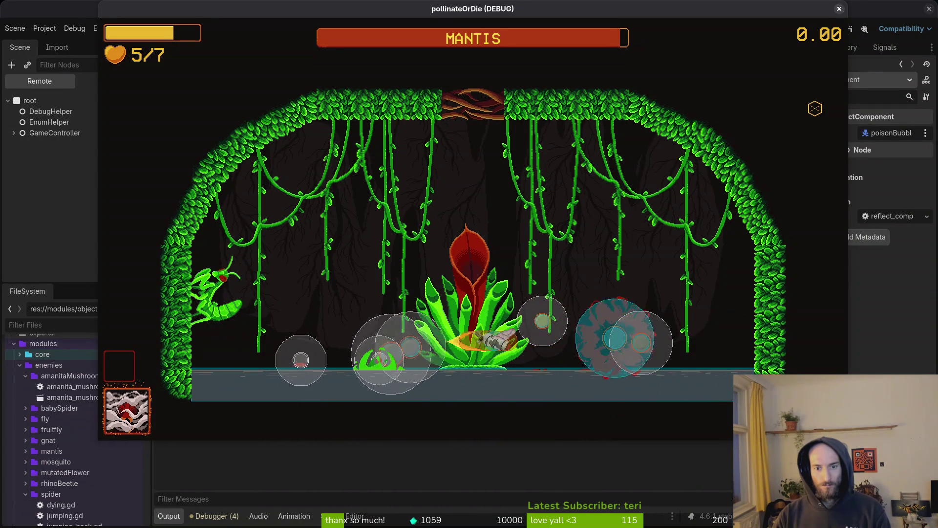
pyautogui.press('w')
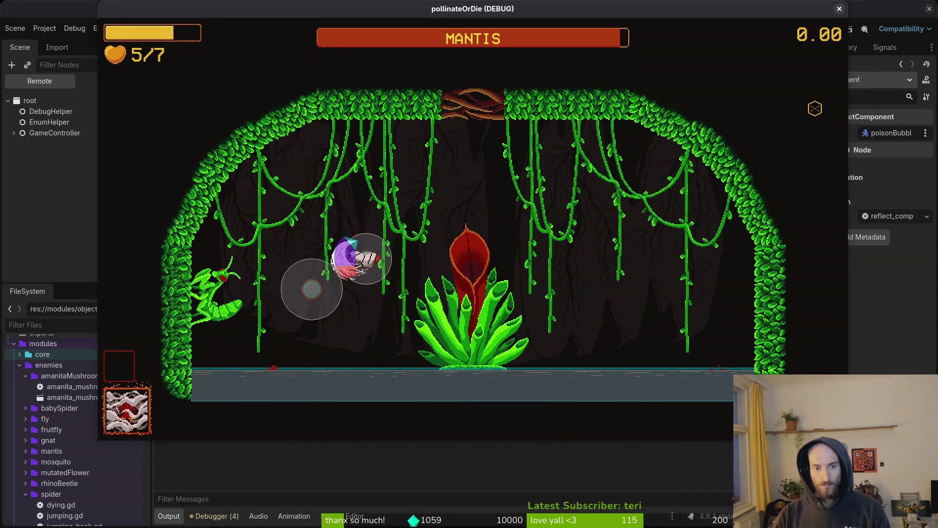
pyautogui.press('w')
pyautogui.press('d')
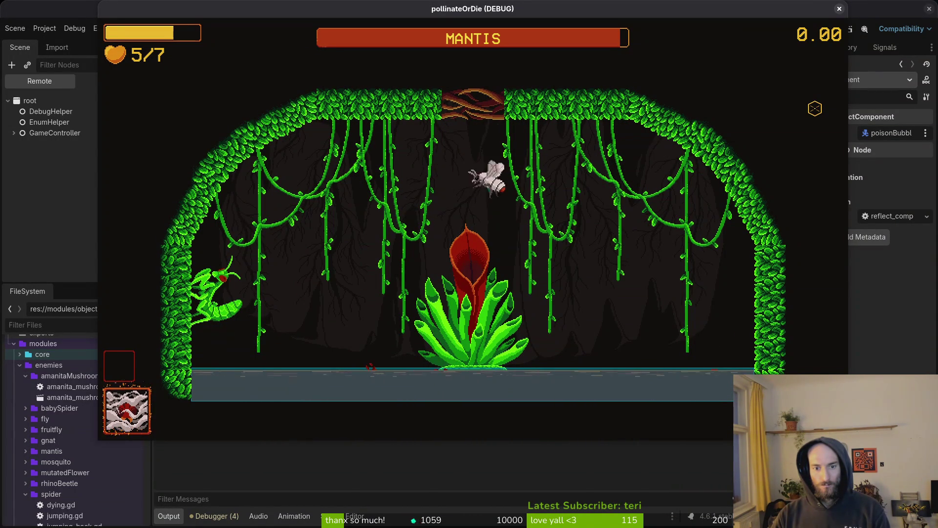
pyautogui.press('a')
pyautogui.press('s')
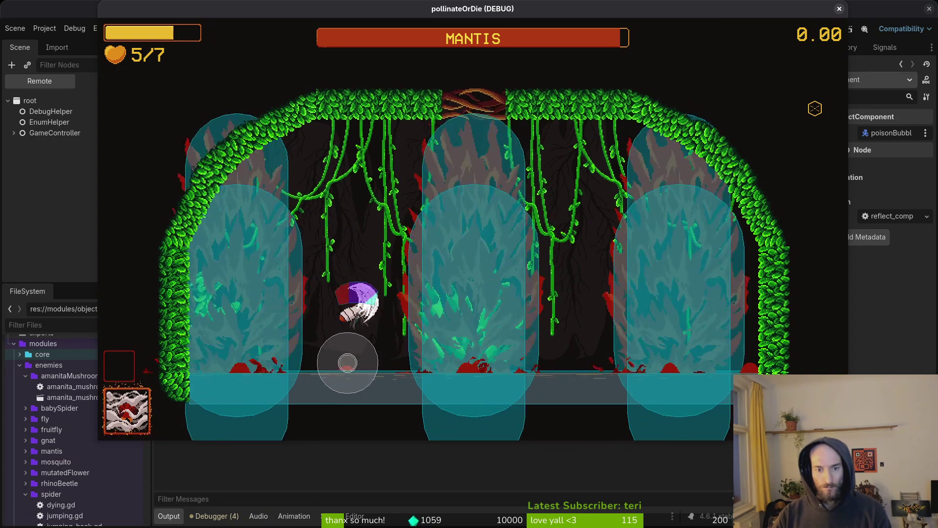
pyautogui.press('Escape')
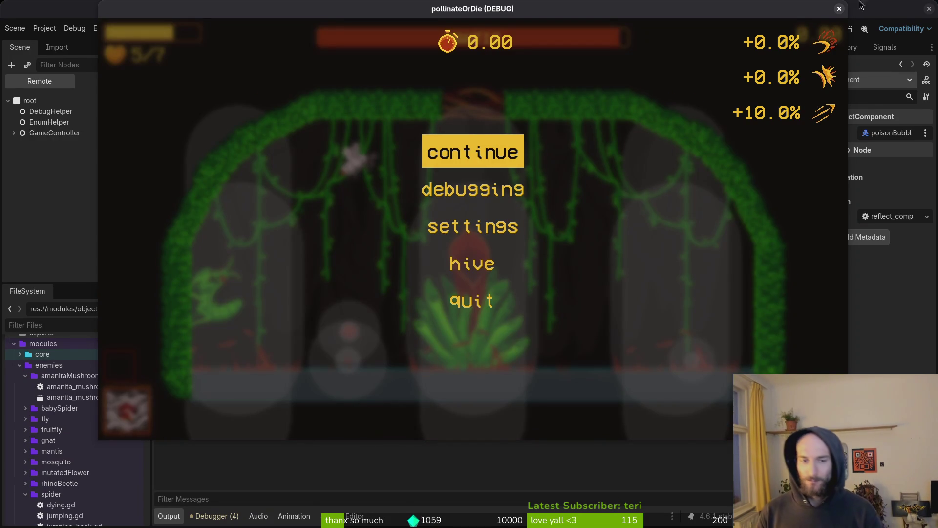
pyautogui.click(840, 9)
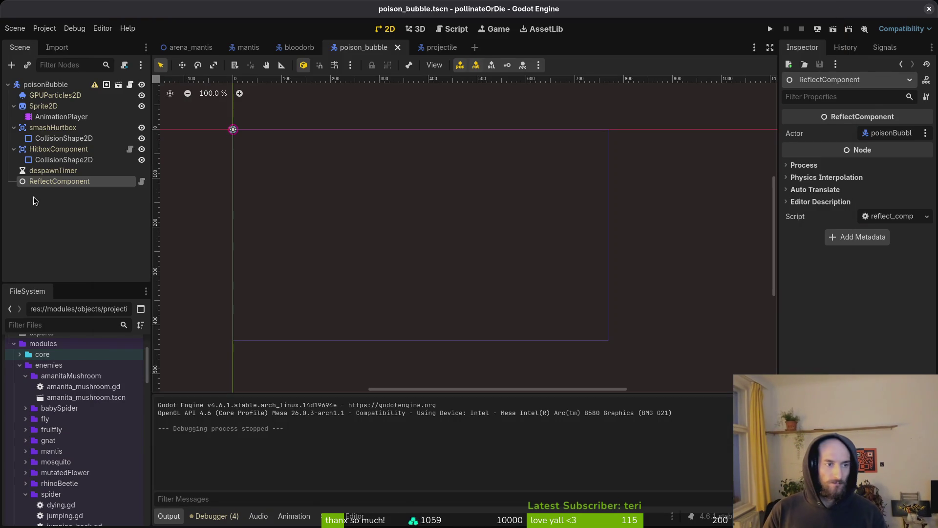
# List the poison bubble AnimationPlayer's animations
pyautogui.click(61, 116)
pyautogui.click(379, 337)
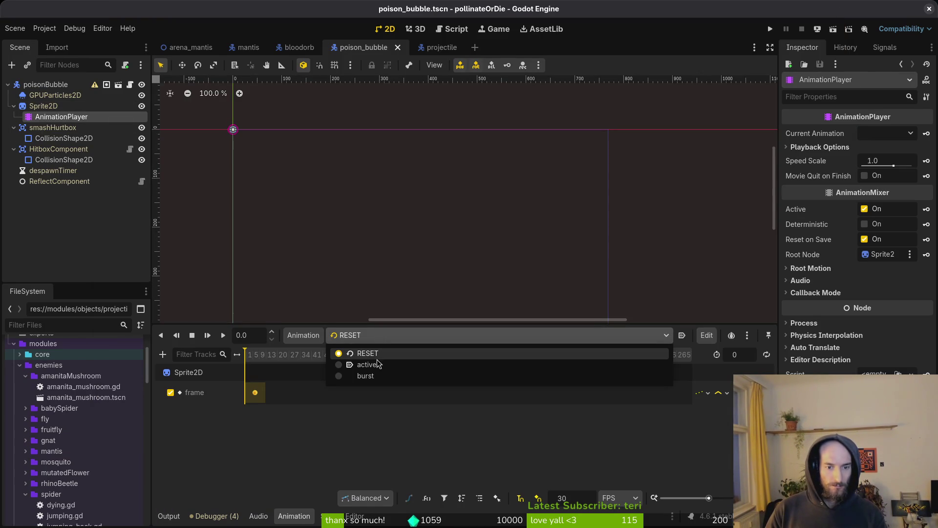
pyautogui.click(296, 47)
# In the bloodorb scene, load the bubble animation, then the explode animation
pyautogui.click(296, 47)
pyautogui.click(379, 335)
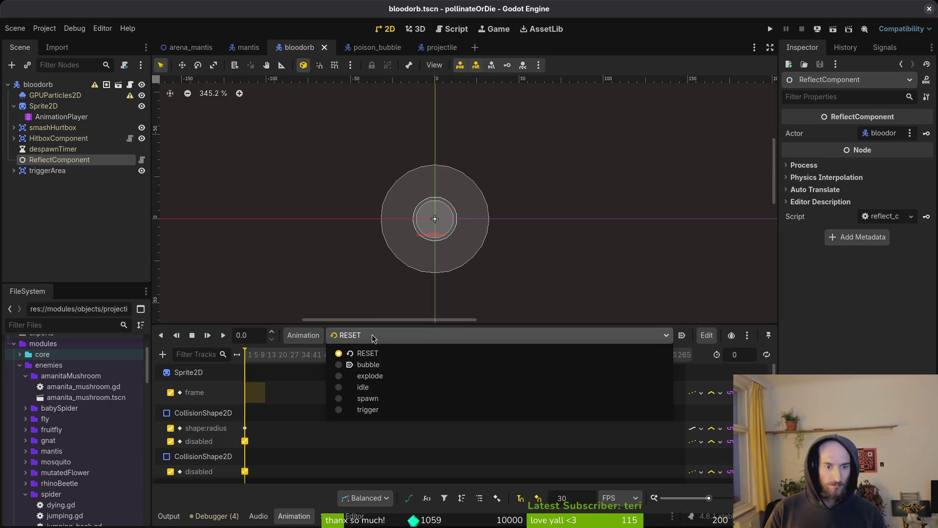
pyautogui.click(373, 366)
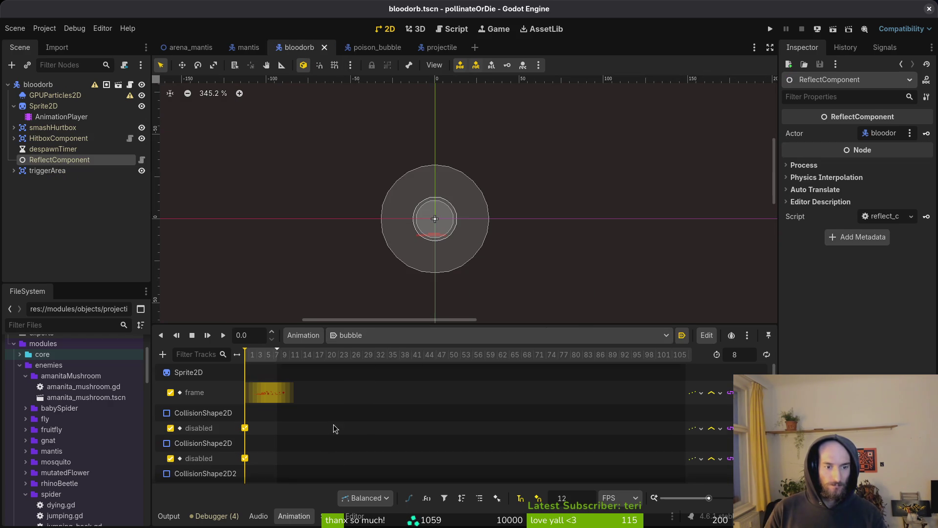
pyautogui.click(371, 335)
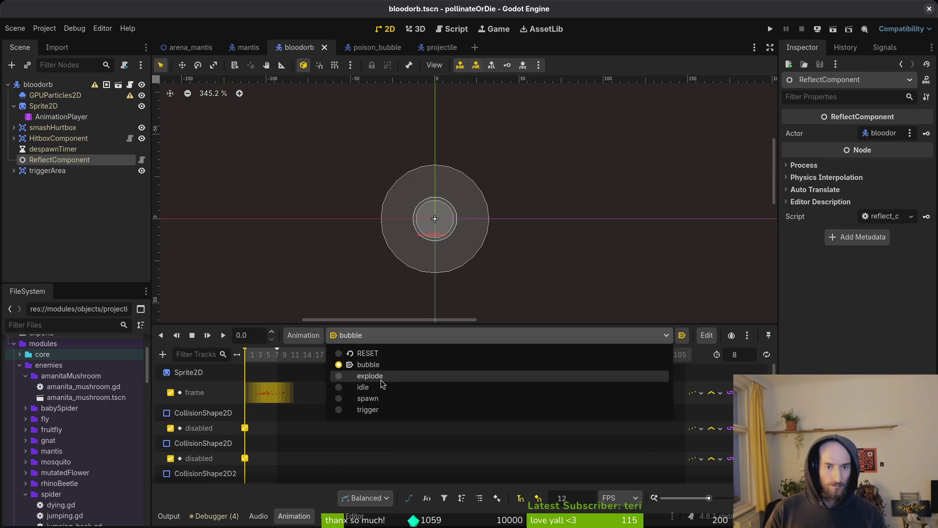
pyautogui.click(382, 384)
pyautogui.hotkey('alt', 'Tab')
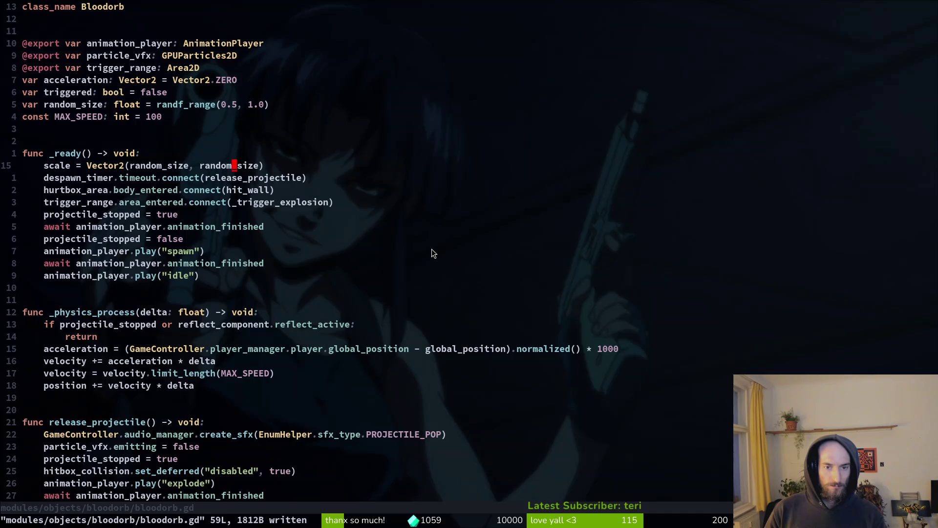
# Change randf_range(0.5, 1.0) to randf_range(0.7, 1.0) in bloodorb.gd, trying 0.6 first, and save
pyautogui.click(235, 104)
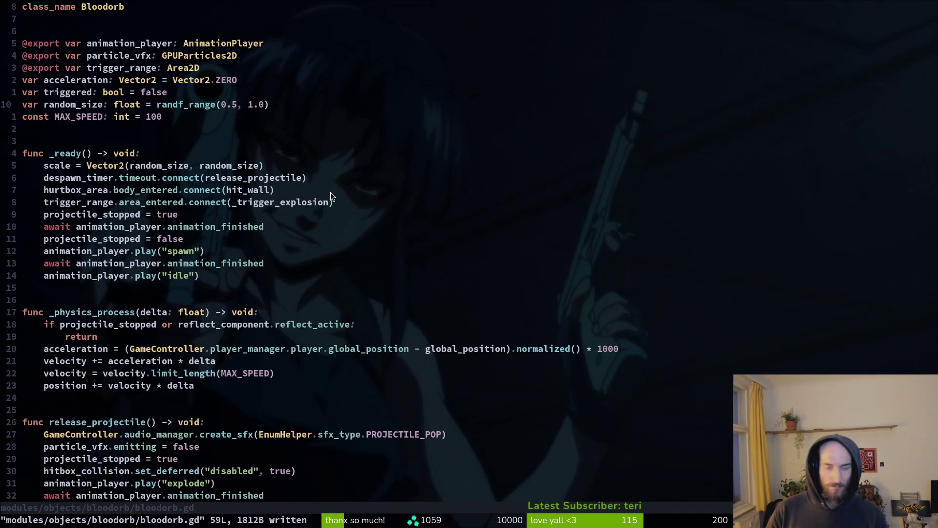
pyautogui.write('r7:w')
pyautogui.press('Return')
pyautogui.write('s6')
pyautogui.press('Escape')
pyautogui.write(':w')
pyautogui.press('Return')
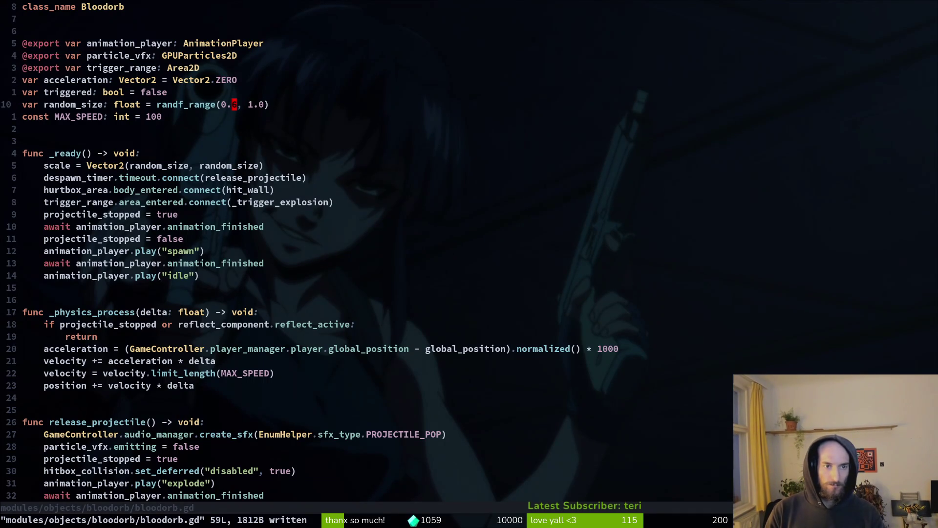
pyautogui.write('s7')
pyautogui.press('Escape')
pyautogui.write(':w')
pyautogui.press('Return')
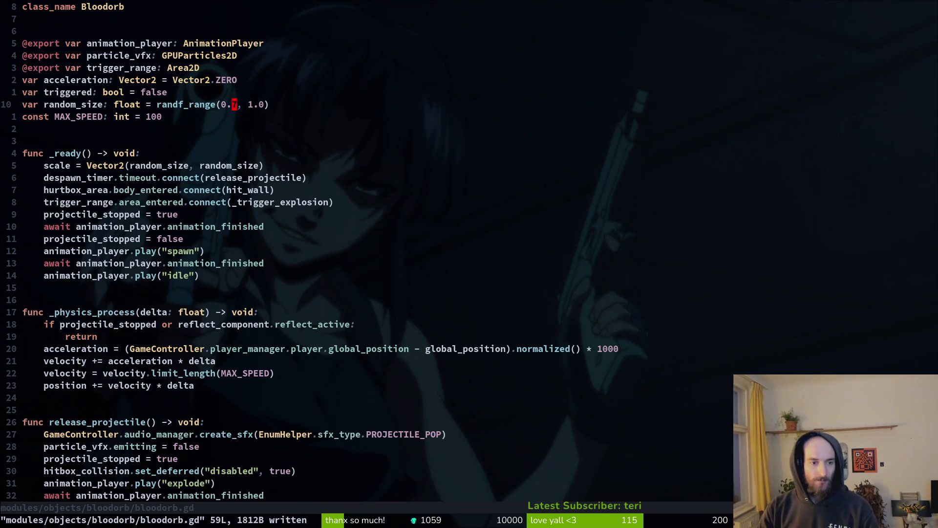
pyautogui.hotkey('ctrl', '6')
# Look over the reflect direction lines in smash.gd, then return to bloodorb.gd
pyautogui.hotkey('ctrl', 's')
pyautogui.press('j')
pyautogui.press('j')
pyautogui.press('j')
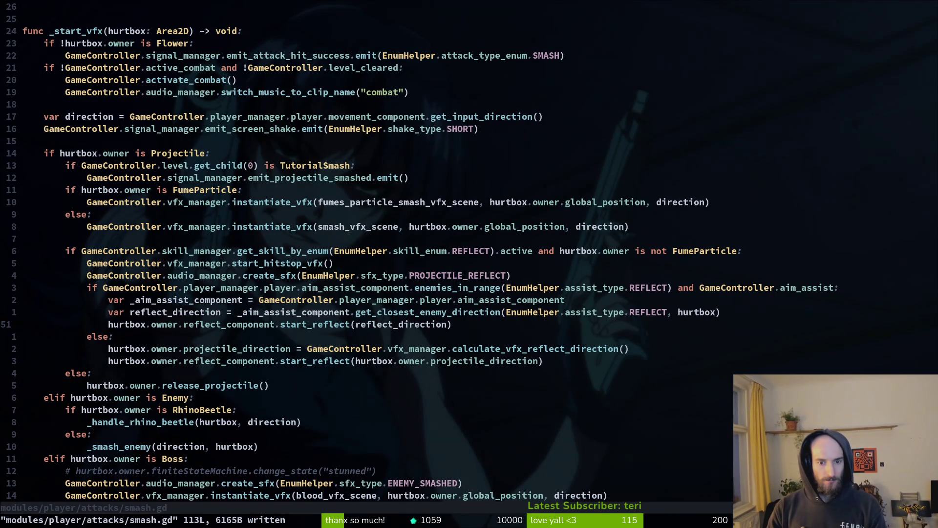
pyautogui.press('j')
pyautogui.press('j')
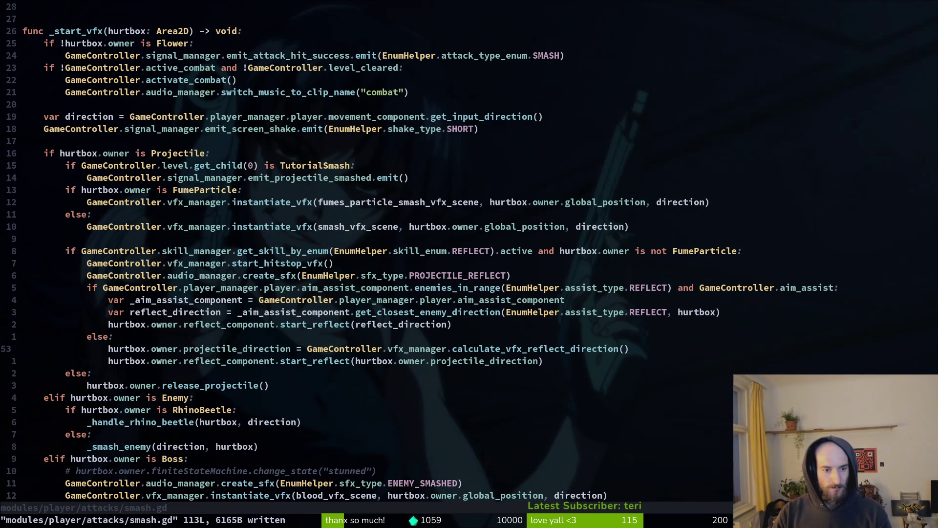
pyautogui.hotkey('ctrl', 'o')
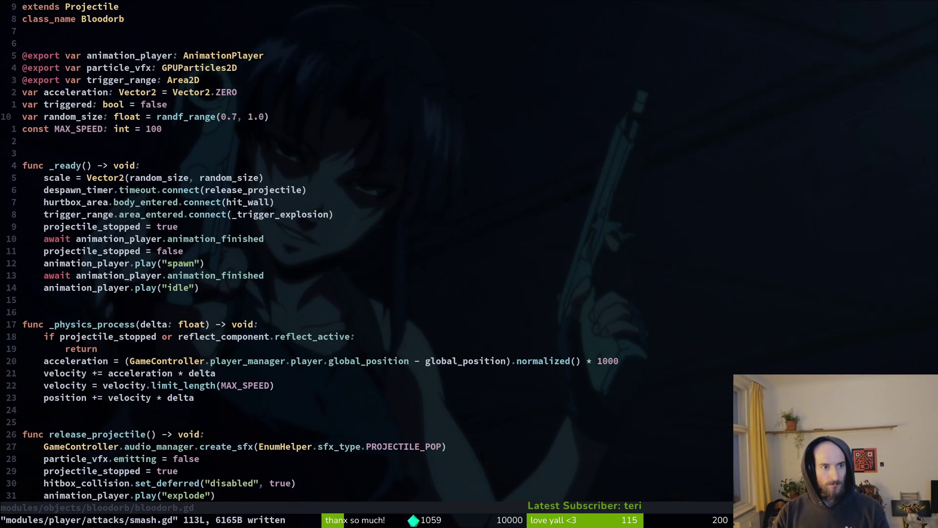
# Search the project files for 'poisbub'
pyautogui.press('space')
pyautogui.press('f')
pyautogui.press('f')
pyautogui.write('poisbub')
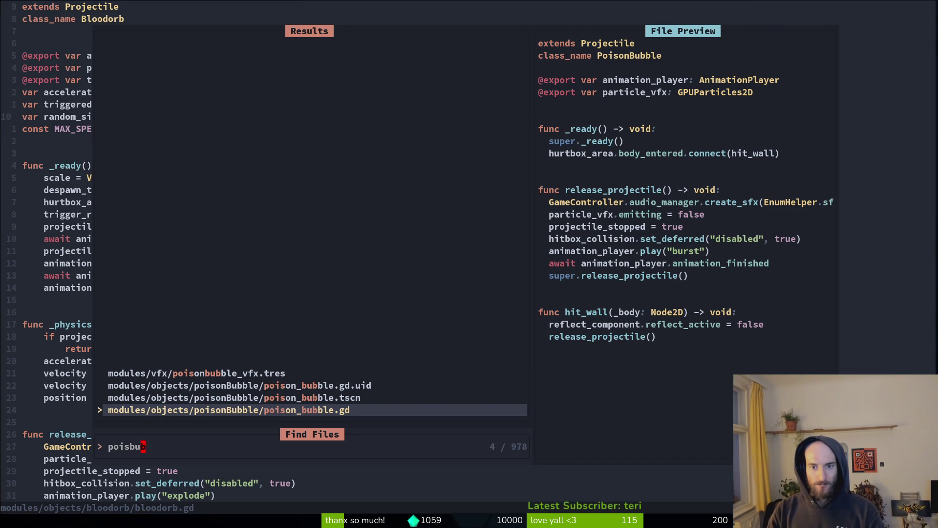
# Close the file search and browse bloodorb.gd up to the random_size line
pyautogui.press('Escape')
pyautogui.press('Escape')
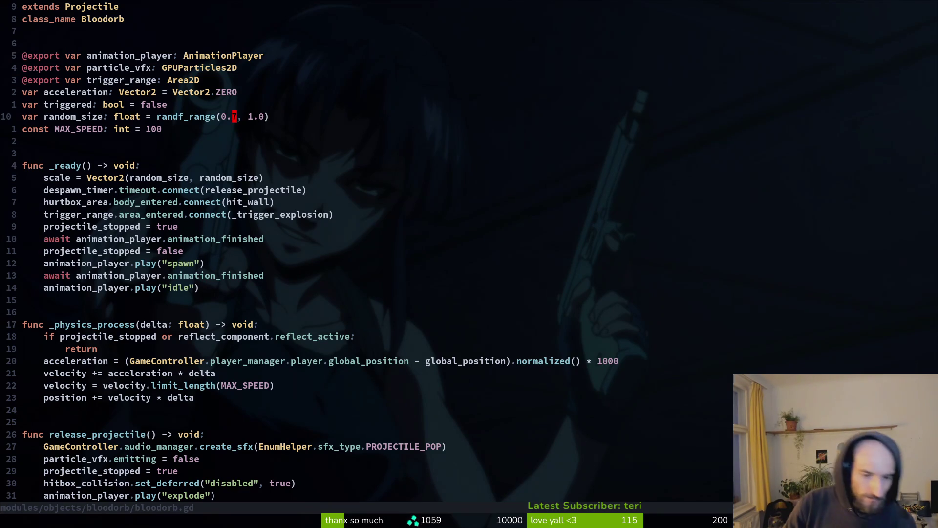
pyautogui.press('j')
pyautogui.press('j')
pyautogui.press('j')
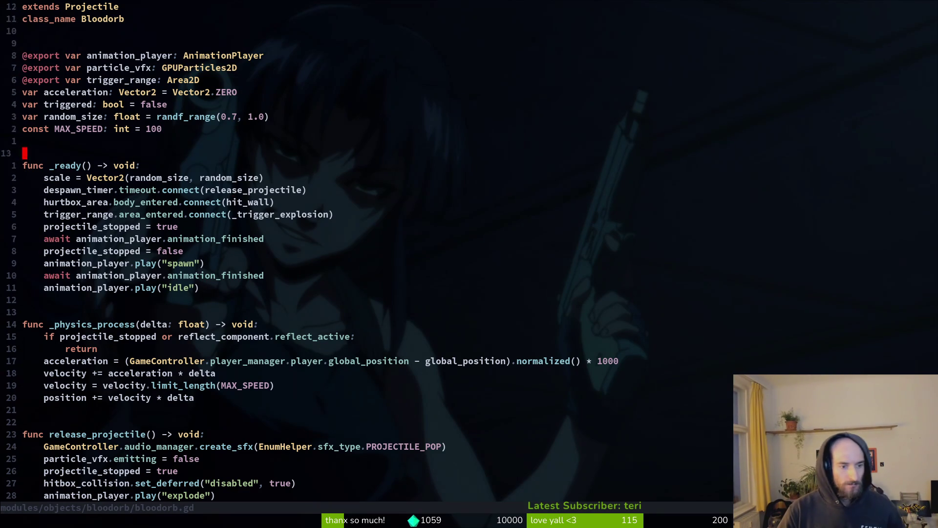
pyautogui.press('}')
pyautogui.press('}')
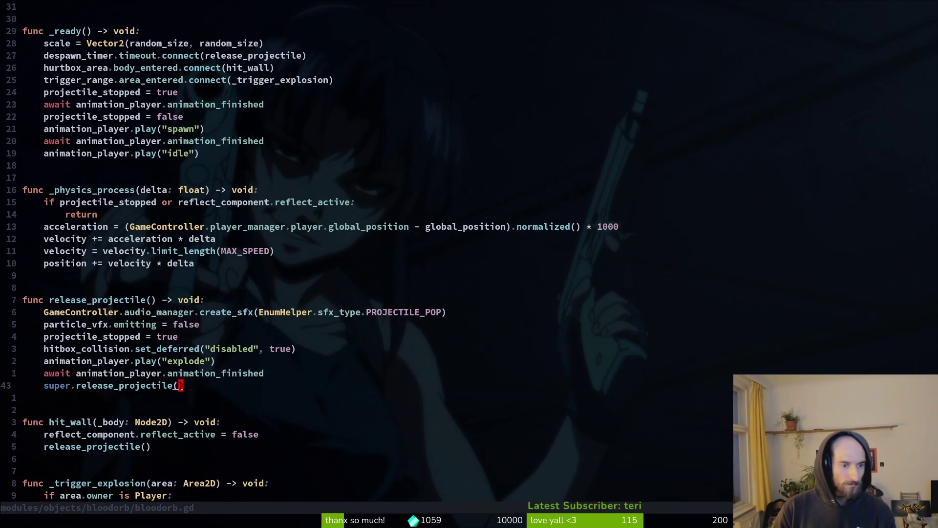
pyautogui.press('k')
pyautogui.press('{')
pyautogui.press('{')
pyautogui.press('k')
pyautogui.press('k')
pyautogui.press('k')
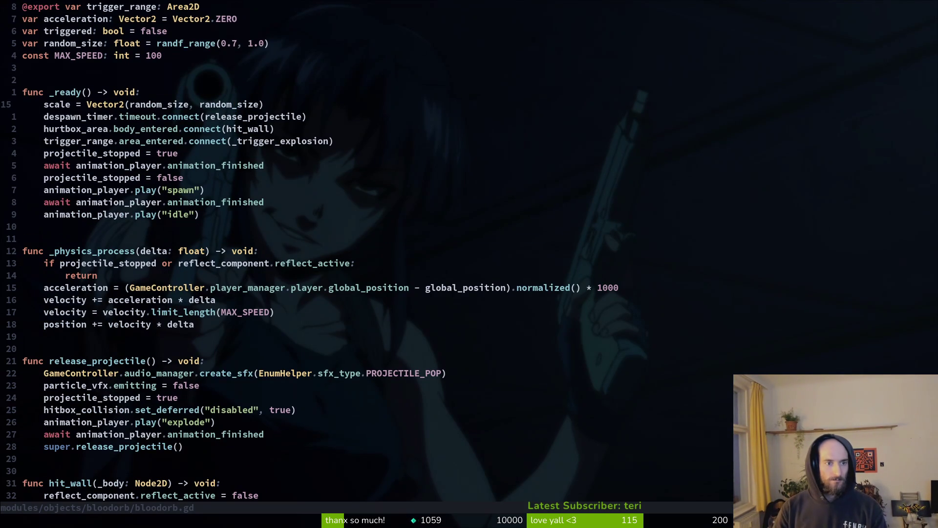
# Start a project grep for release_projectile using the word under the cursor
pyautogui.press('j')
pyautogui.press('j')
pyautogui.press('j')
pyautogui.press('j')
pyautogui.press('k')
pyautogui.press('k')
pyautogui.press('k')
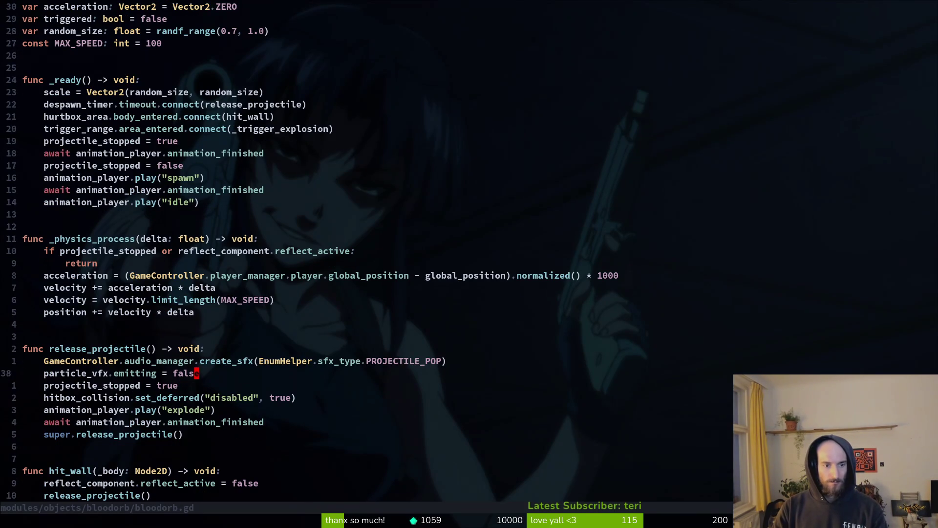
pyautogui.press('b')
pyautogui.press('b')
pyautogui.press('b')
pyautogui.press('space')
pyautogui.press('p')
pyautogui.press('s')
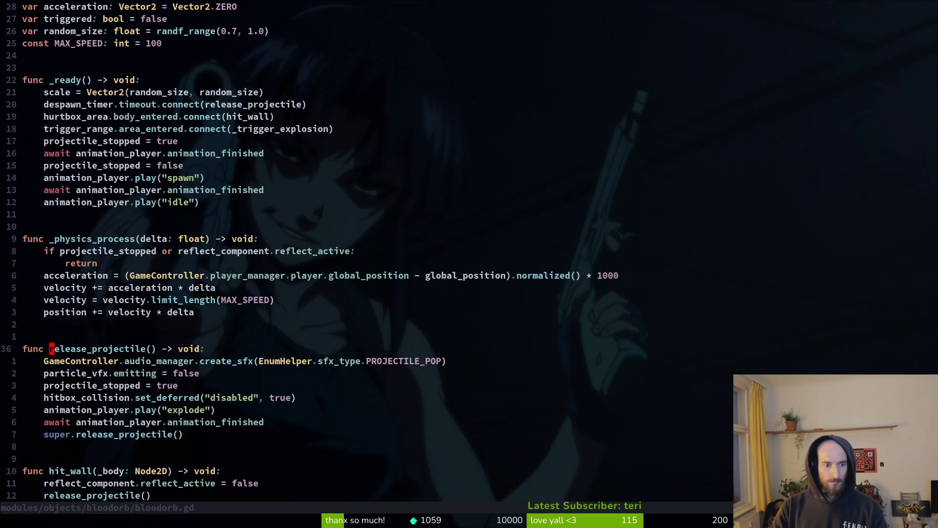
pyautogui.hotkey('ctrl', 'r')
pyautogui.hotkey('ctrl', 'w')
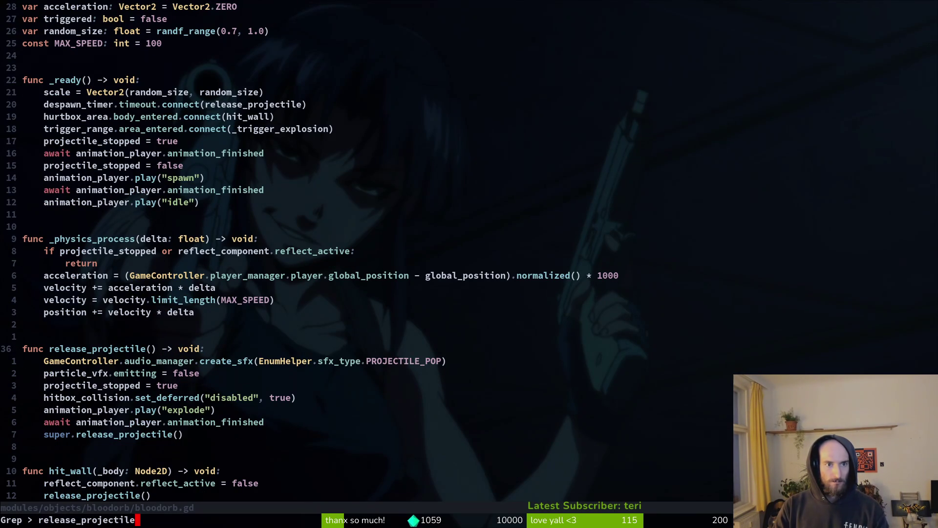
# Run the release_projectile grep (13 matches), preview the bloodorb.gd hits, and open its super.release_projectile() call
pyautogui.press('Return')
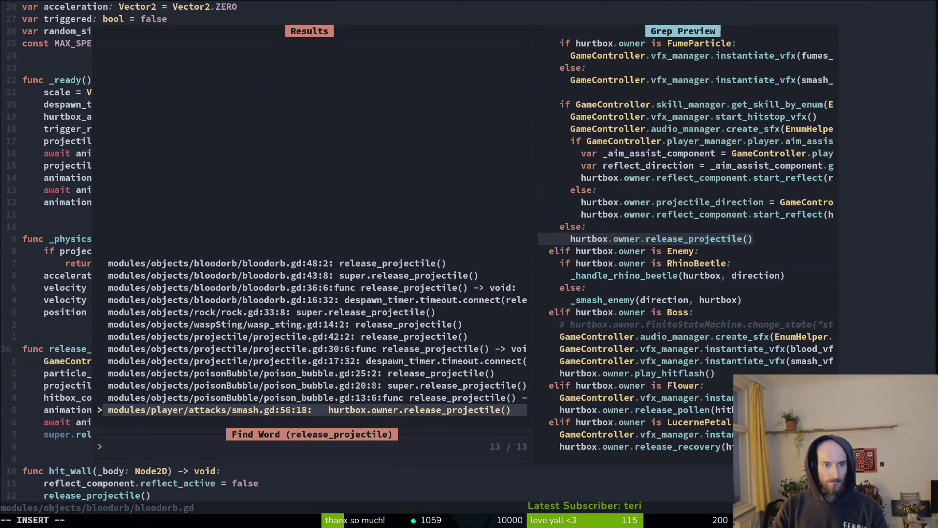
pyautogui.press('Down')
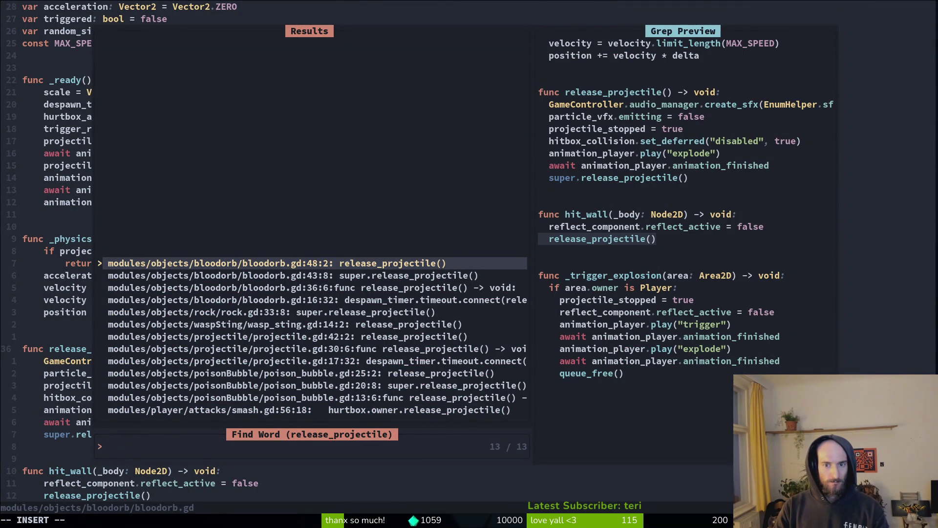
pyautogui.press('Down')
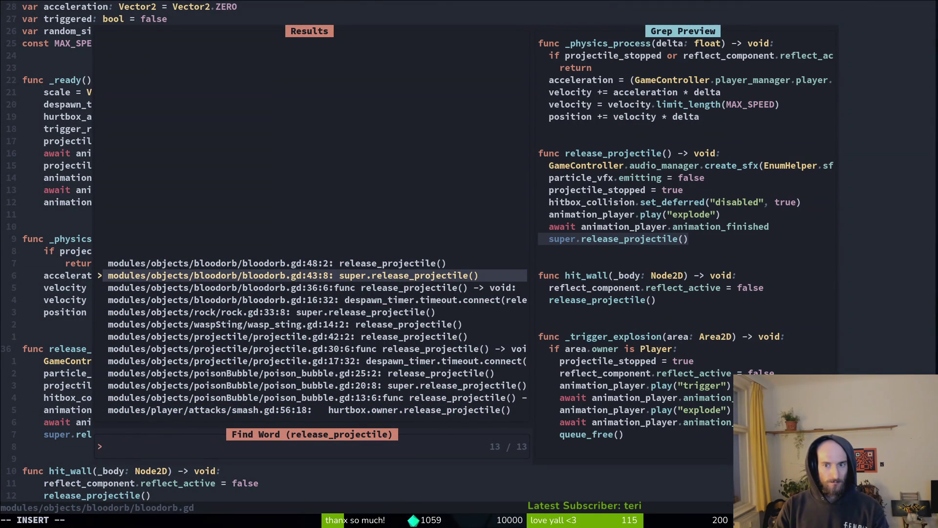
pyautogui.press('Down')
pyautogui.press('Up')
pyautogui.press('Down')
pyautogui.press('Up')
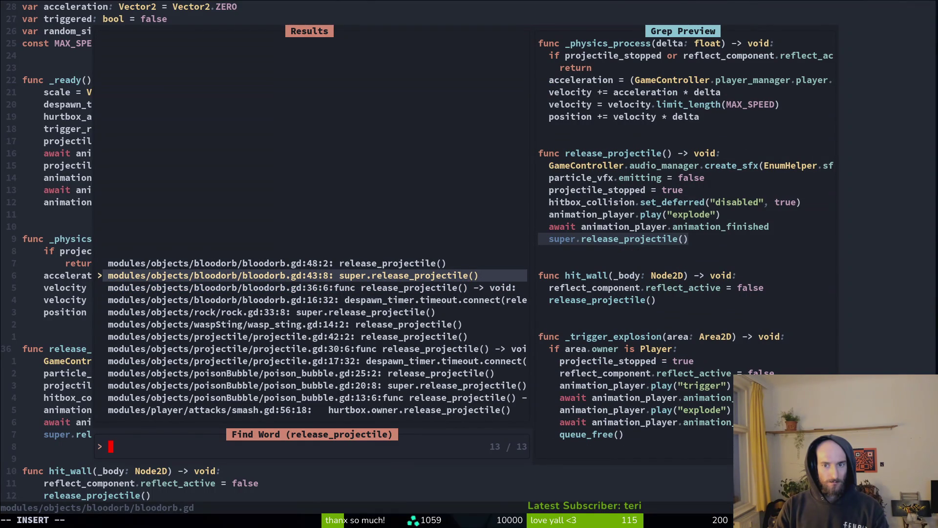
pyautogui.press('Down')
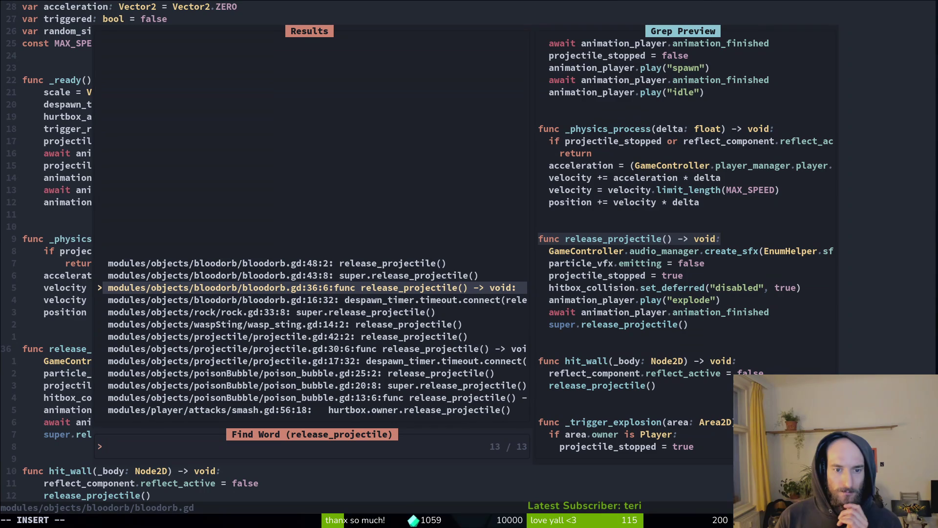
pyautogui.press('Up')
pyautogui.press('Up')
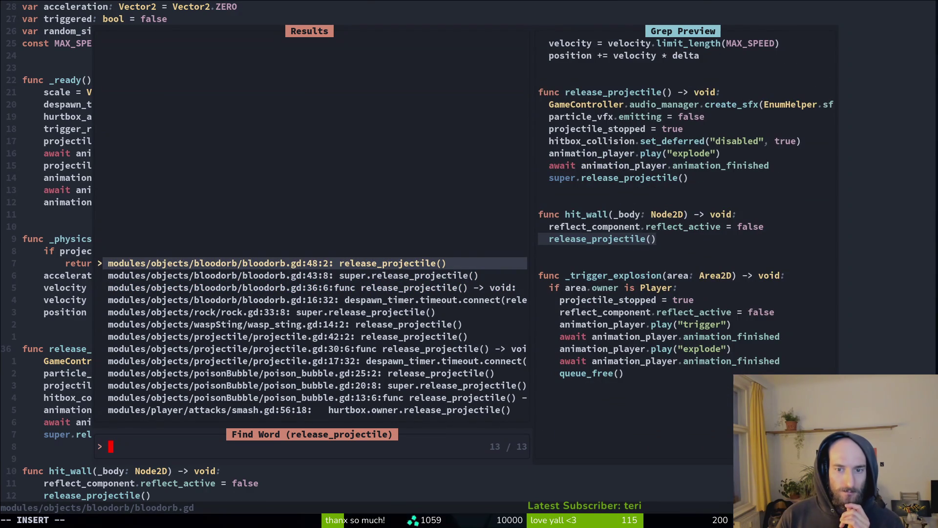
pyautogui.press('Down')
pyautogui.press('Down')
pyautogui.press('Up')
pyautogui.press('Up')
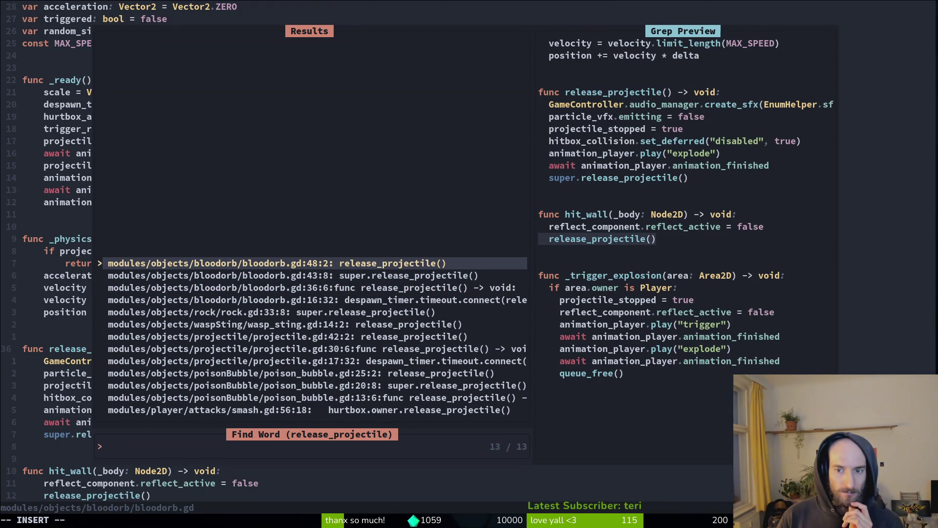
pyautogui.press('Down')
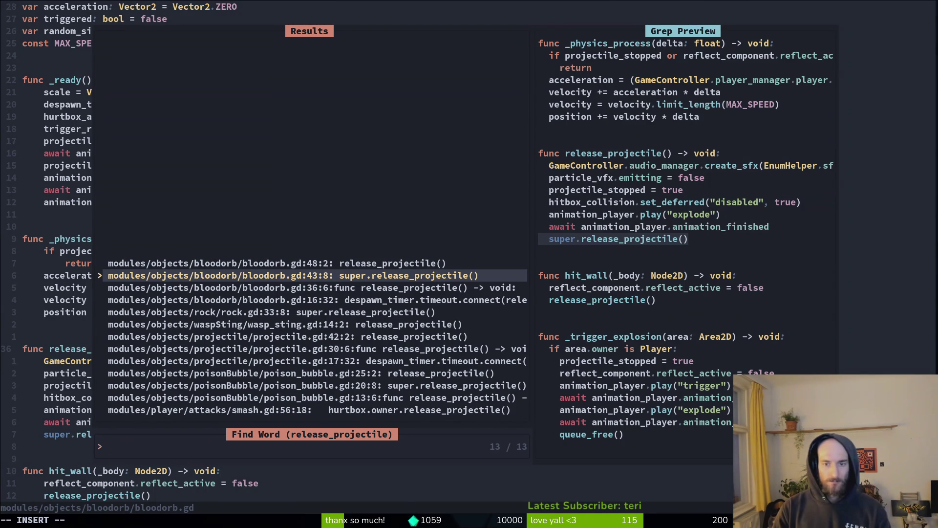
pyautogui.press('Return')
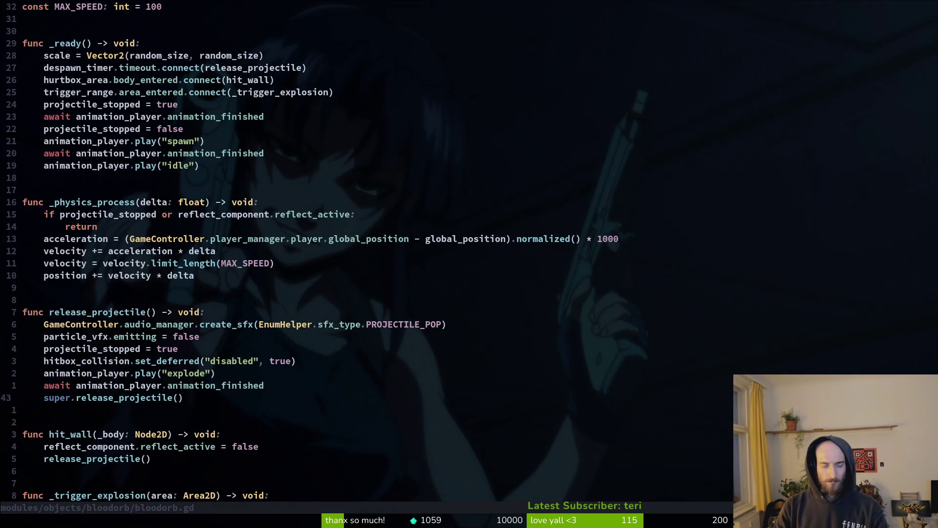
# Open poison_bubble.gd in a vertical split beside bloodorb.gd
pyautogui.press('space')
pyautogui.press('f')
pyautogui.press('f')
pyautogui.write('on_bub')
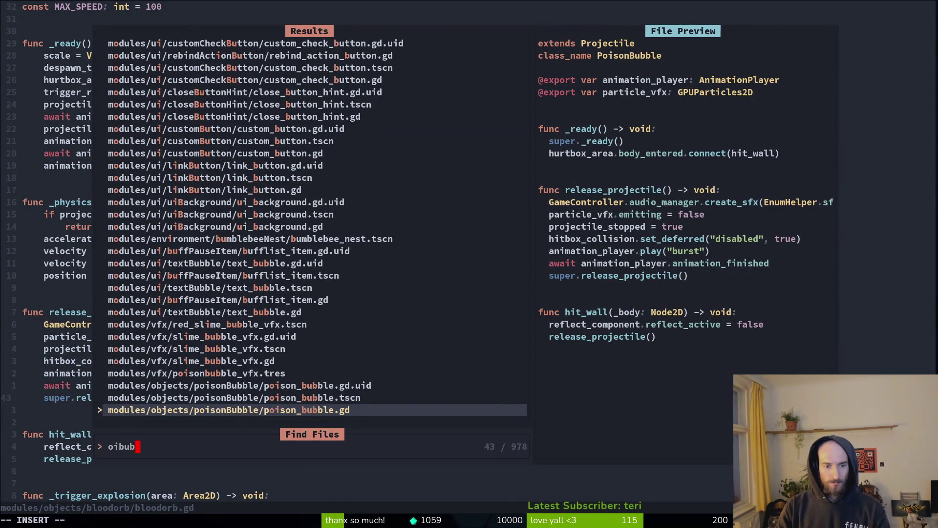
pyautogui.hotkey('ctrl', 'v')
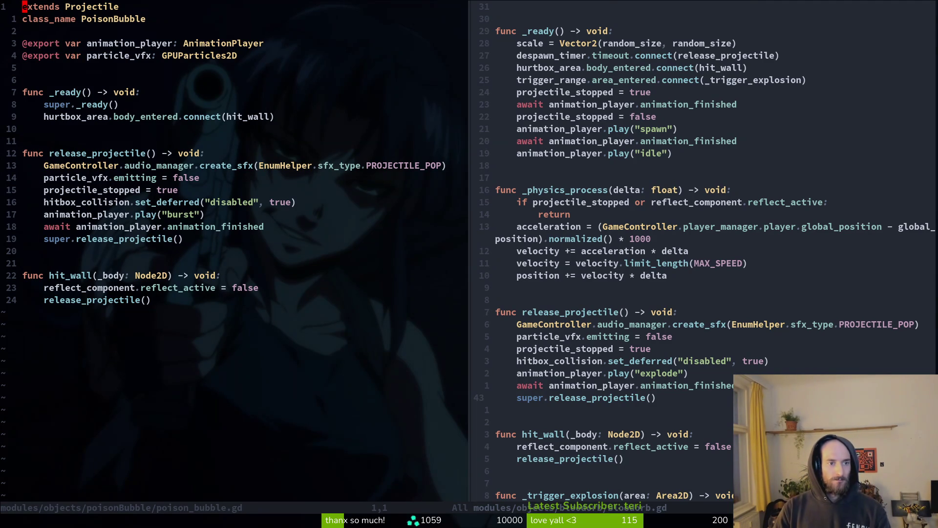
# Find and open modules/player/attacks/smash.gd via a 'smashgd' file search
pyautogui.press('space')
pyautogui.press('f')
pyautogui.press('f')
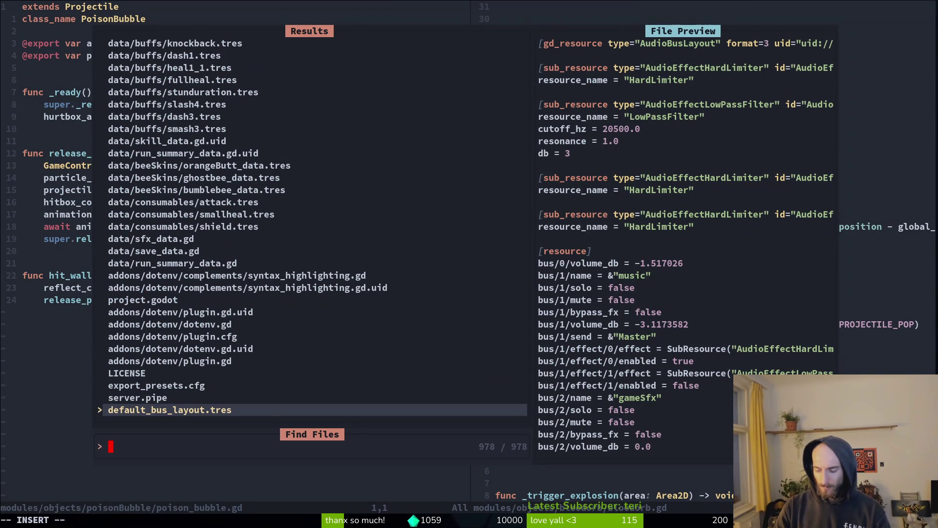
pyautogui.write('smashgd')
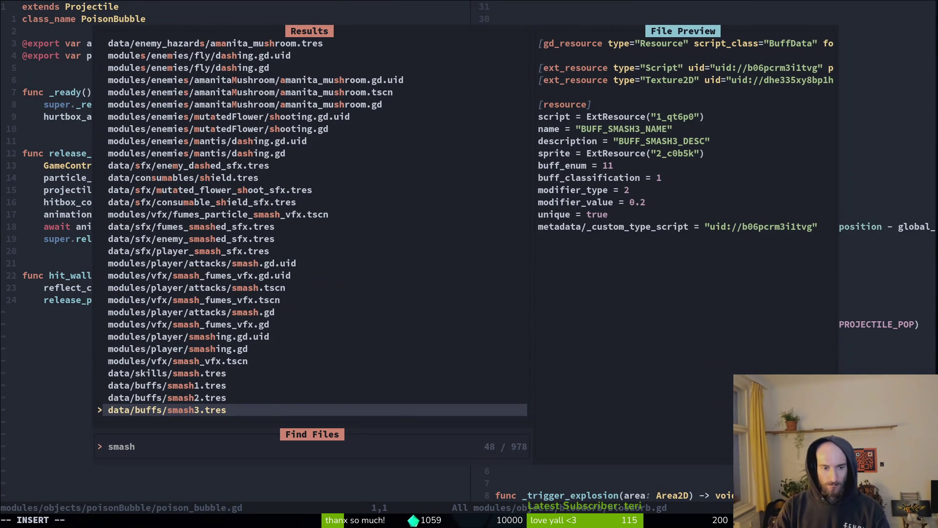
pyautogui.press('Up')
pyautogui.press('Return')
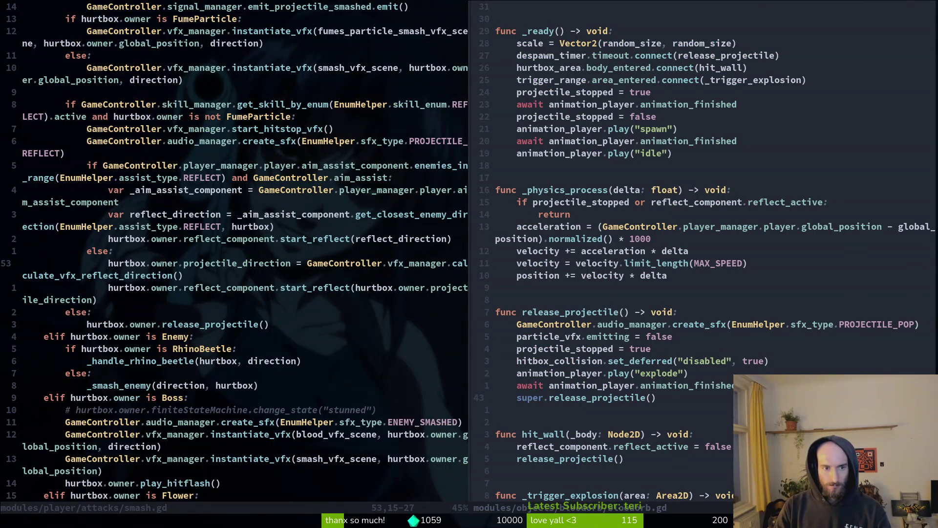
# Close the Bloodorb split with :q and yank the projectile direction line 53
pyautogui.hotkey('ctrl', 'w')
pyautogui.write('l')
pyautogui.write(':q')
pyautogui.press('Return')
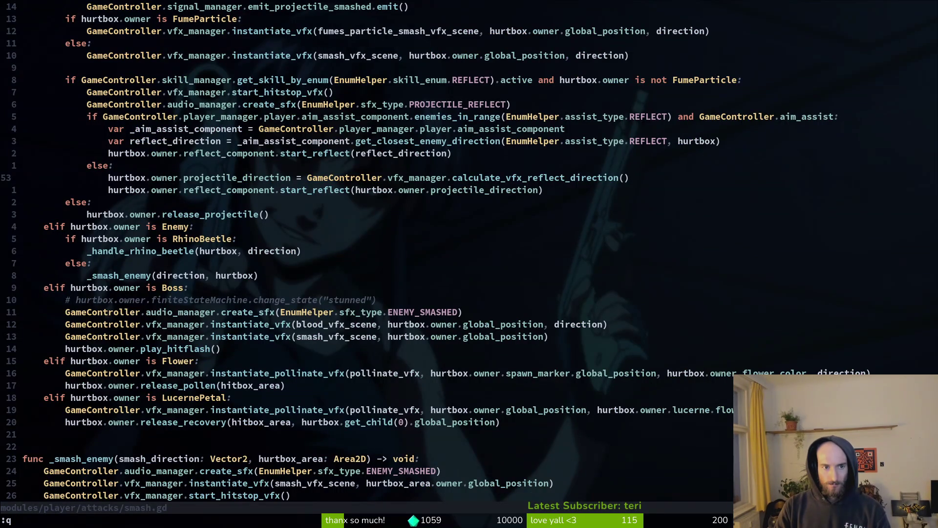
pyautogui.hotkey('shift', 'v')
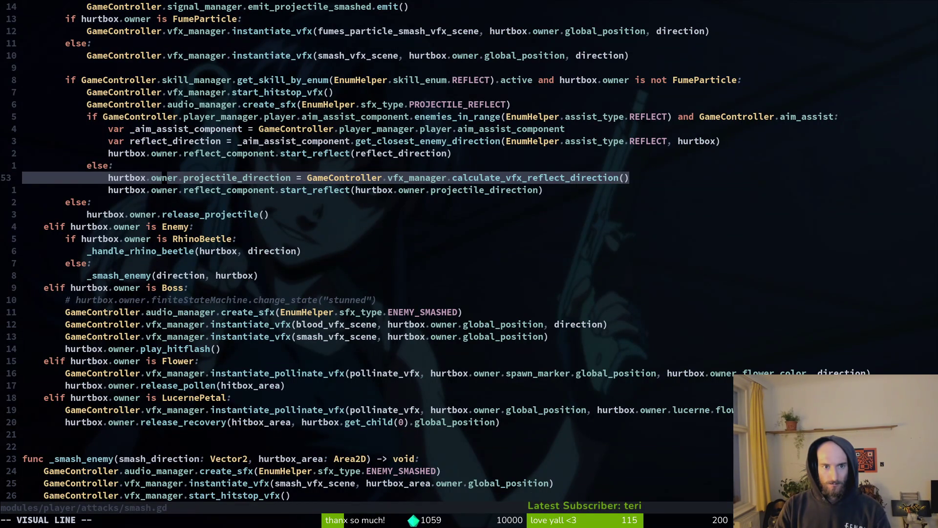
pyautogui.press('y')
pyautogui.press('j')
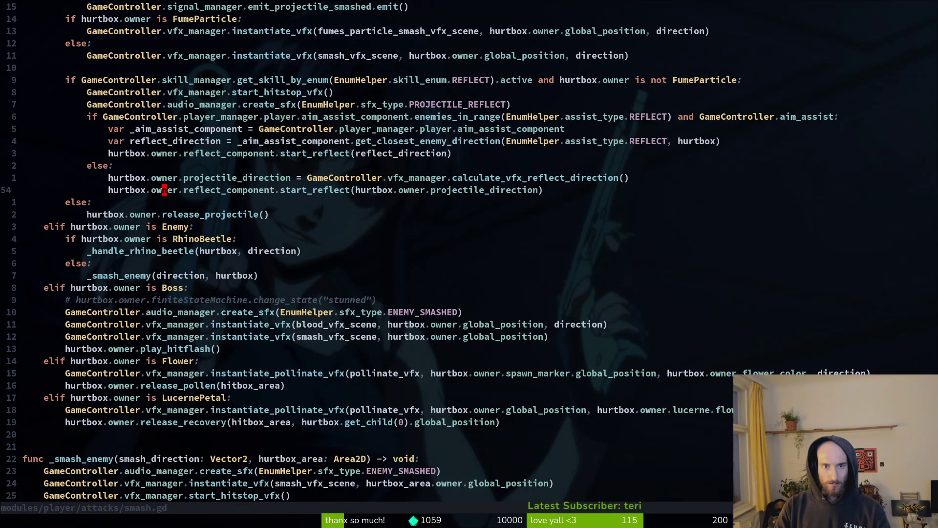
# Grep the project for start_reflect from its call on line 54
pyautogui.press('w')
pyautogui.press('w')
pyautogui.press('w')
pyautogui.press('v')
pyautogui.press('e')
pyautogui.press('y')
pyautogui.press('space')
pyautogui.press('s')
pyautogui.press('w')
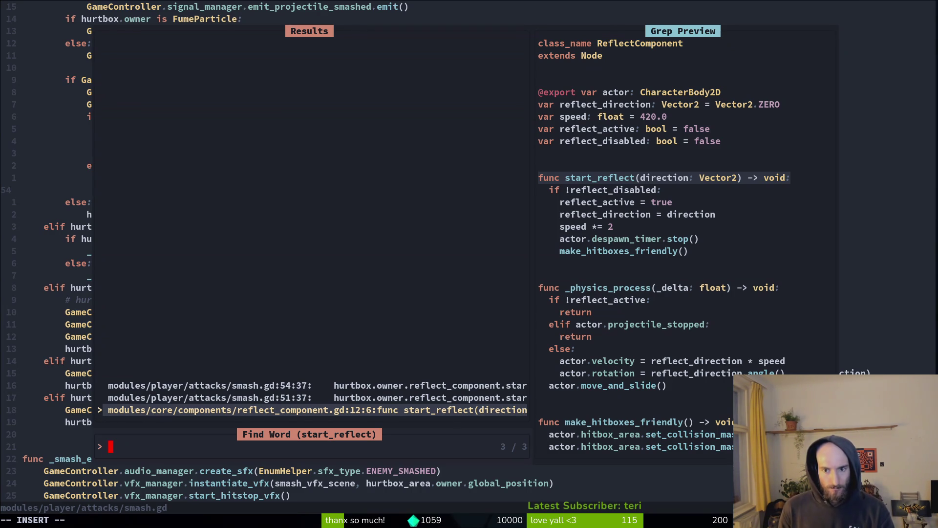
# Open reflect_component.gd from the project file search for 'reflectcom'
pyautogui.press('Escape')
pyautogui.press('Escape')
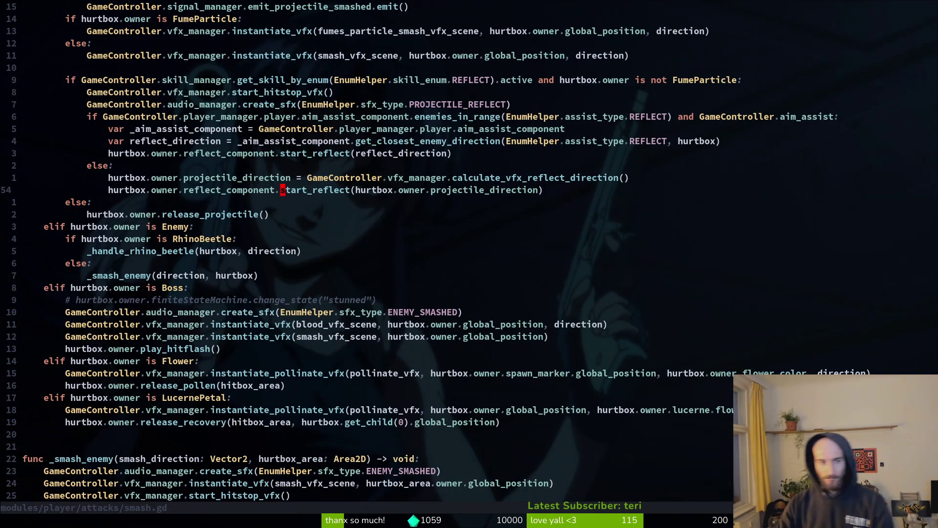
pyautogui.press('space')
pyautogui.press('f')
pyautogui.press('f')
pyautogui.write('reflectcom')
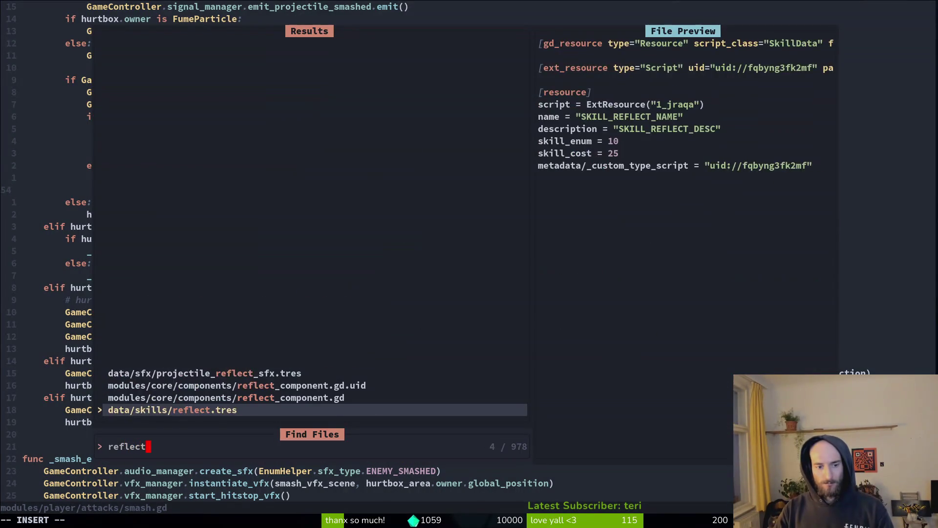
pyautogui.press('Return')
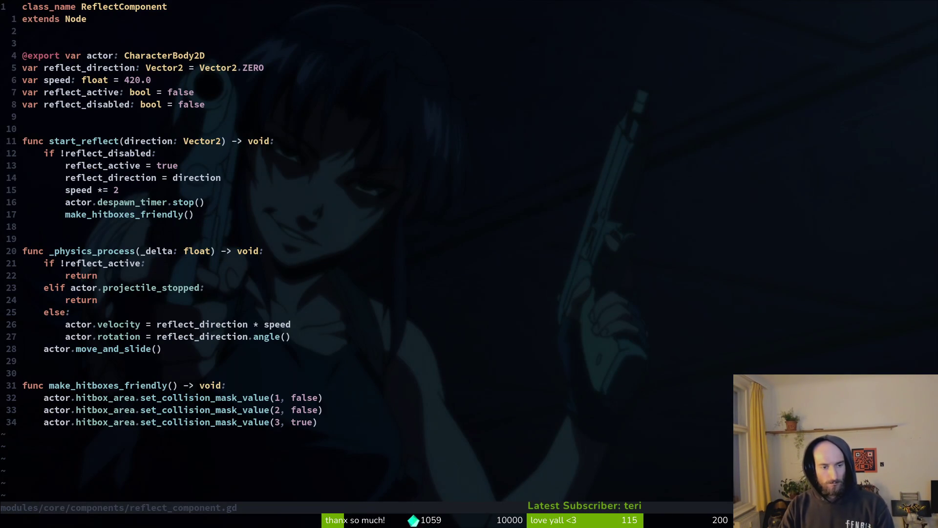
# Extend the reflect_active check in _physics_process with 'or actor.projectile_stopped'
pyautogui.press('j')
pyautogui.press('j')
pyautogui.press('j')
pyautogui.press('j')
pyautogui.press('k')
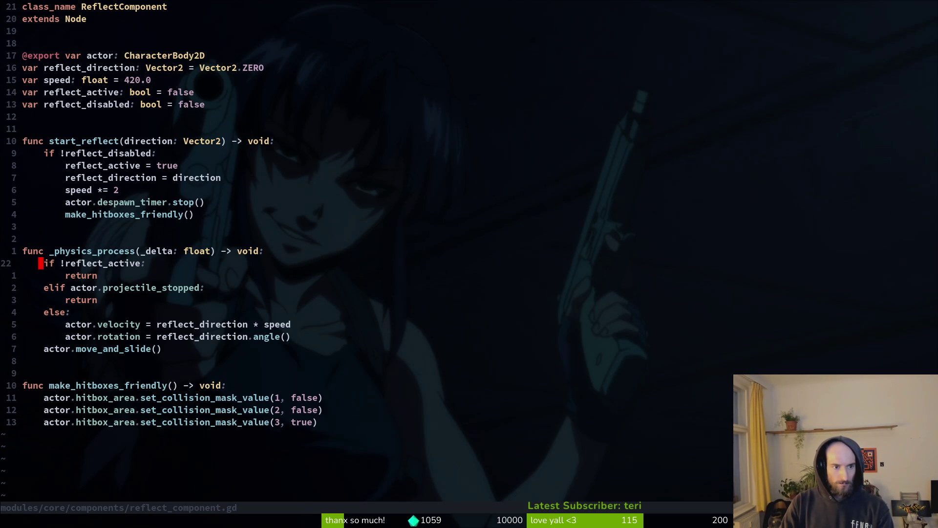
pyautogui.press('j')
pyautogui.press('j')
pyautogui.press('k')
pyautogui.press('k')
pyautogui.press('w')
pyautogui.press('w')
pyautogui.press('w')
pyautogui.write('$i or act')
pyautogui.write('or.pro')
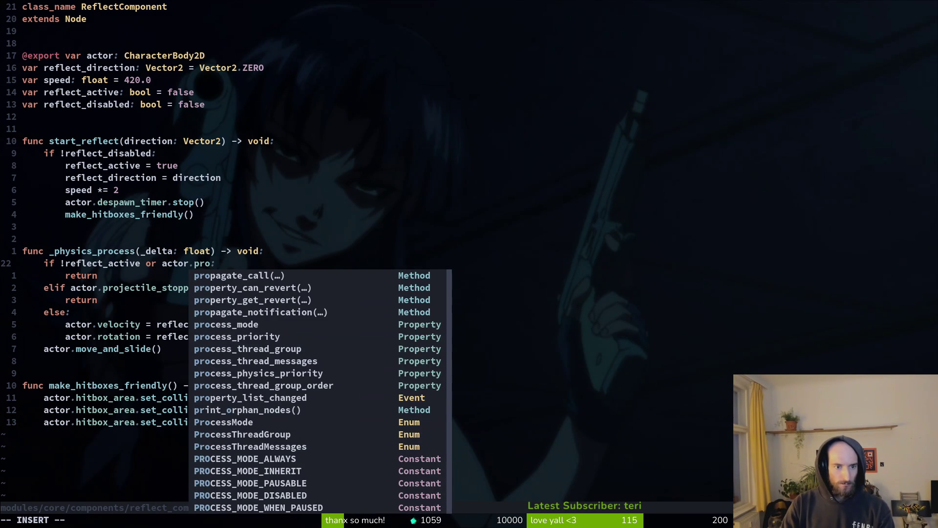
pyautogui.write('st')
pyautogui.press('BackSpace')
pyautogui.press('BackSpace')
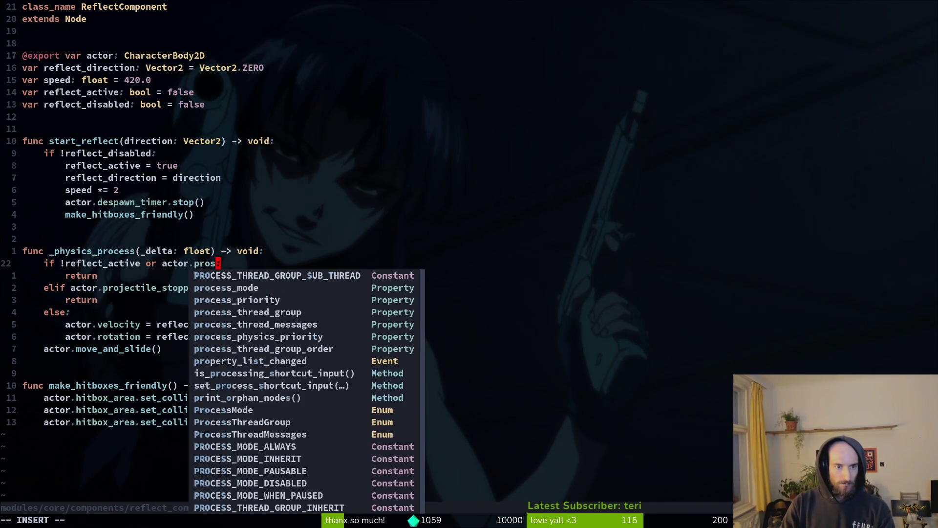
pyautogui.write('je')
pyautogui.press('Return')
# Delete the separate projectile_stopped elif branch and save reflect_component.gd
pyautogui.press('Escape')
pyautogui.press('j')
pyautogui.press('j')
pyautogui.write('Vjd:w')
pyautogui.press('Return')
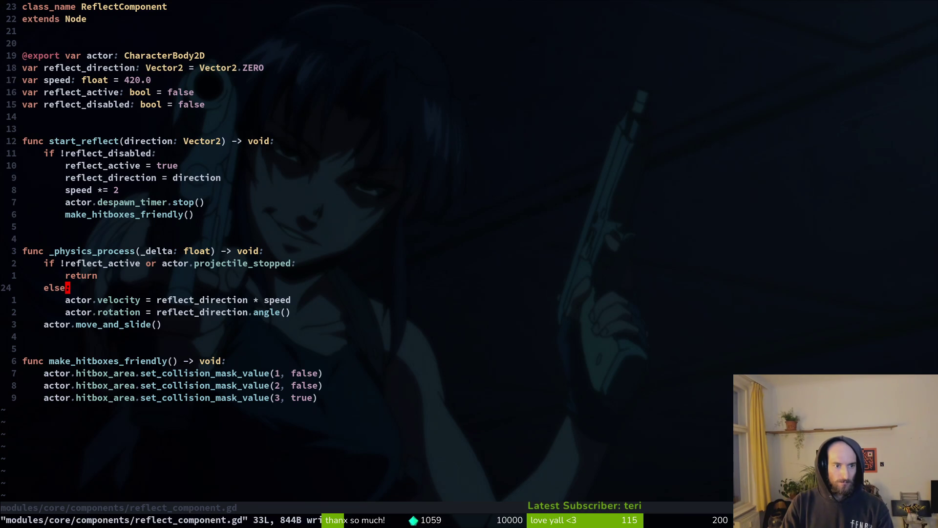
pyautogui.press('k')
pyautogui.press('k')
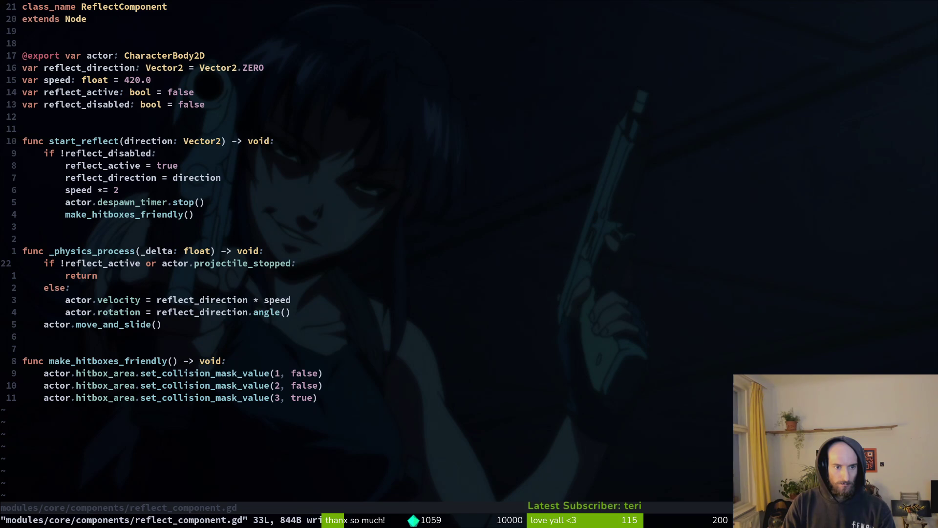
pyautogui.press('j')
pyautogui.press('j')
pyautogui.press('j')
pyautogui.press('j')
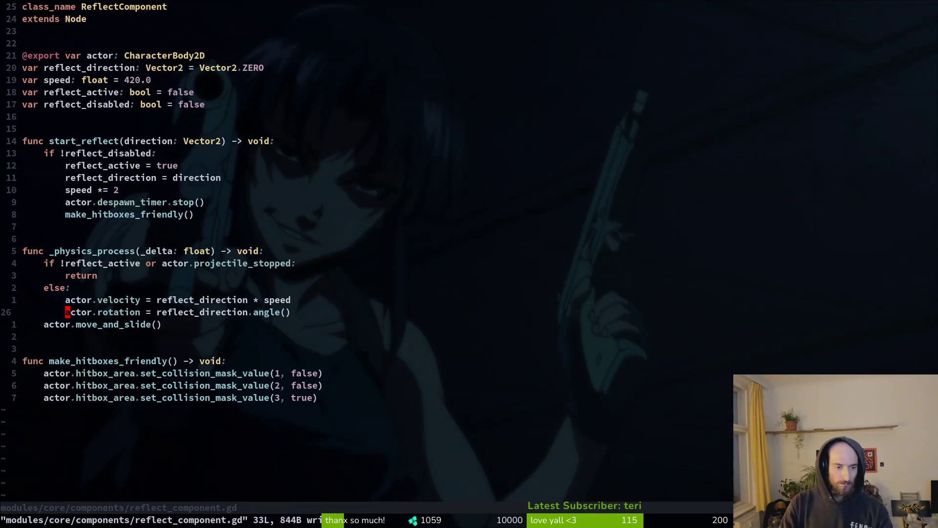
pyautogui.press('space')
pyautogui.press('f')
pyautogui.press('f')
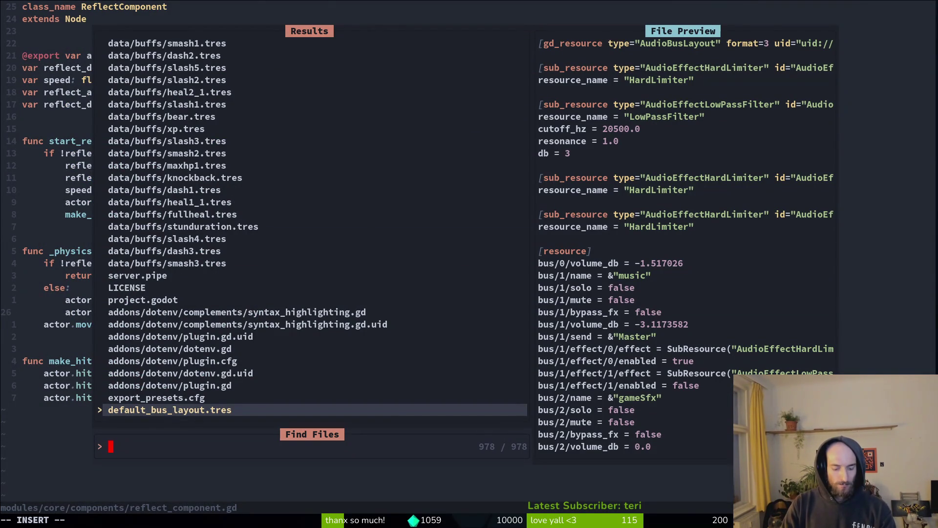
# Open bloodorb.gd and look over its velocity and position lines in physics
pyautogui.write('bloodorb')
pyautogui.press('Return')
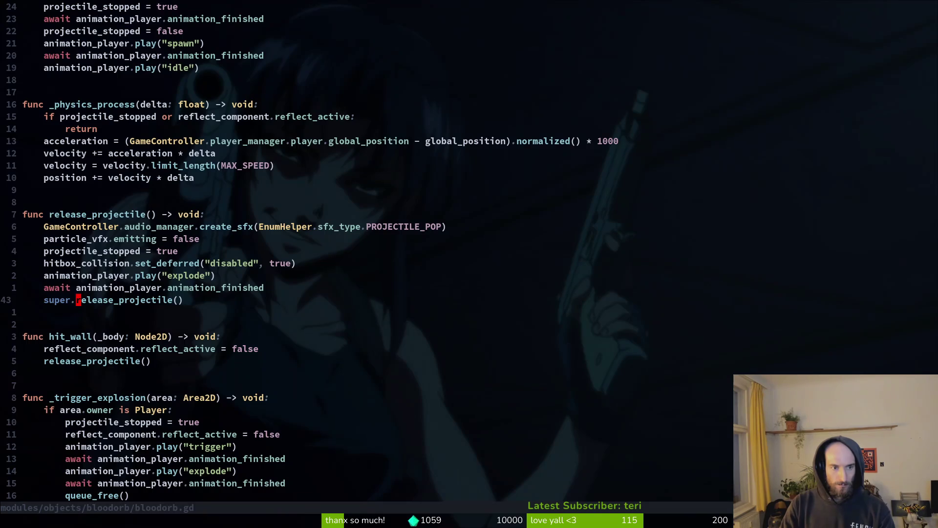
pyautogui.press('k')
pyautogui.press('k')
pyautogui.press('k')
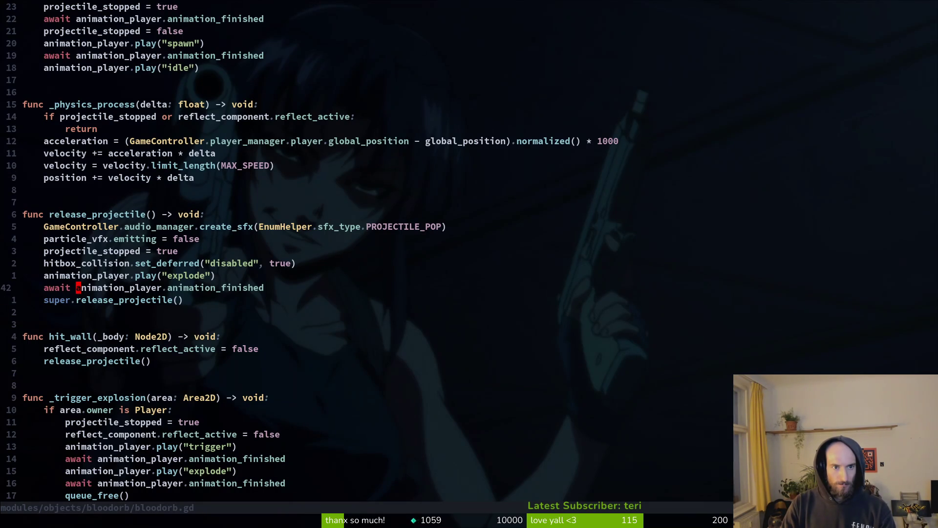
pyautogui.press('j')
pyautogui.press('j')
pyautogui.press('k')
pyautogui.press('k')
pyautogui.press('k')
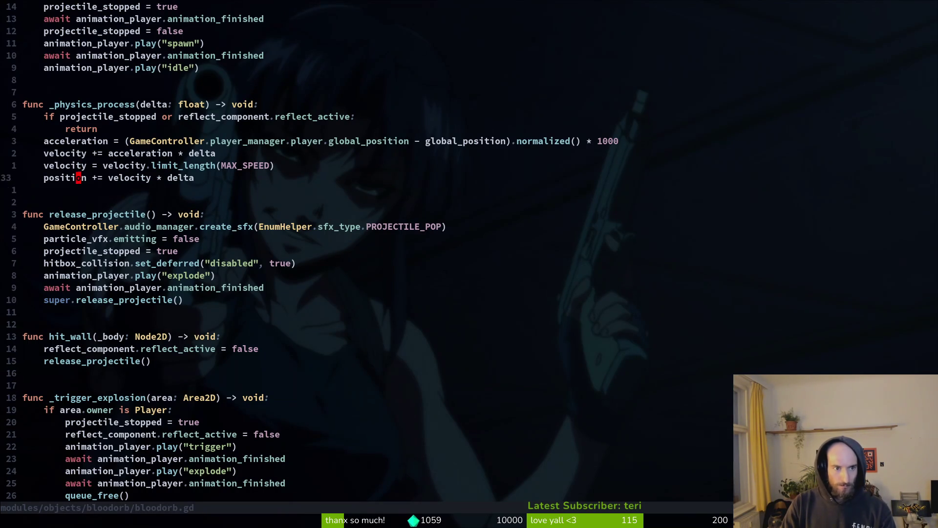
pyautogui.press('j')
pyautogui.press('j')
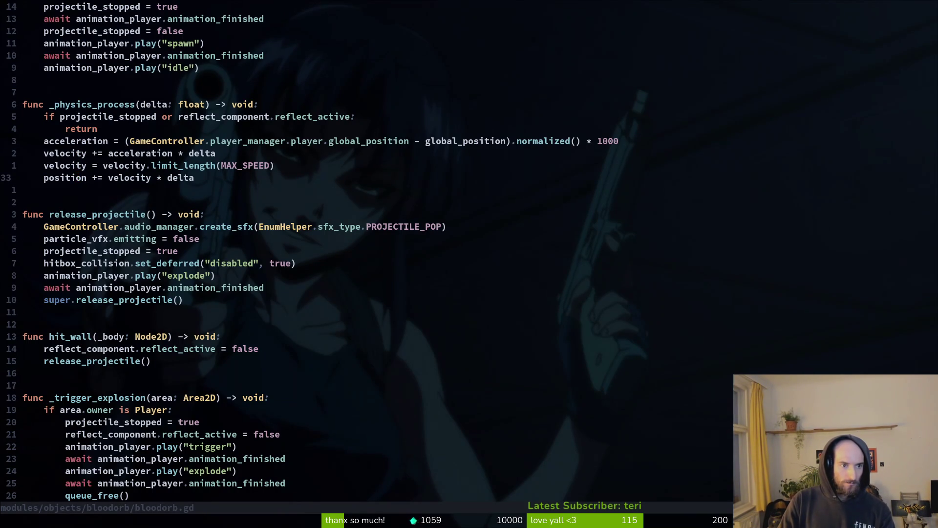
# Open projectile.gd from a 'project' file search and find its move_and_slide call
pyautogui.press('space')
pyautogui.press('f')
pyautogui.press('f')
pyautogui.write('project')
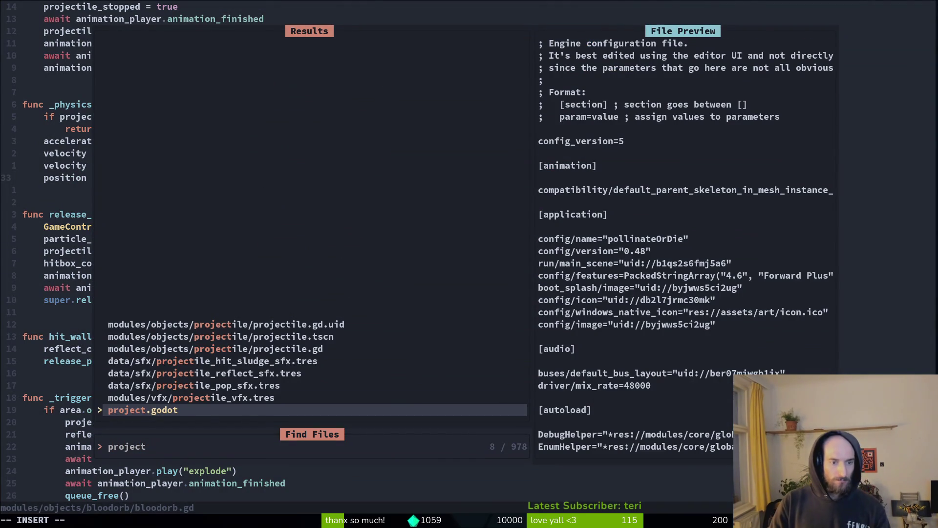
pyautogui.press('Up')
pyautogui.press('Up')
pyautogui.press('Up')
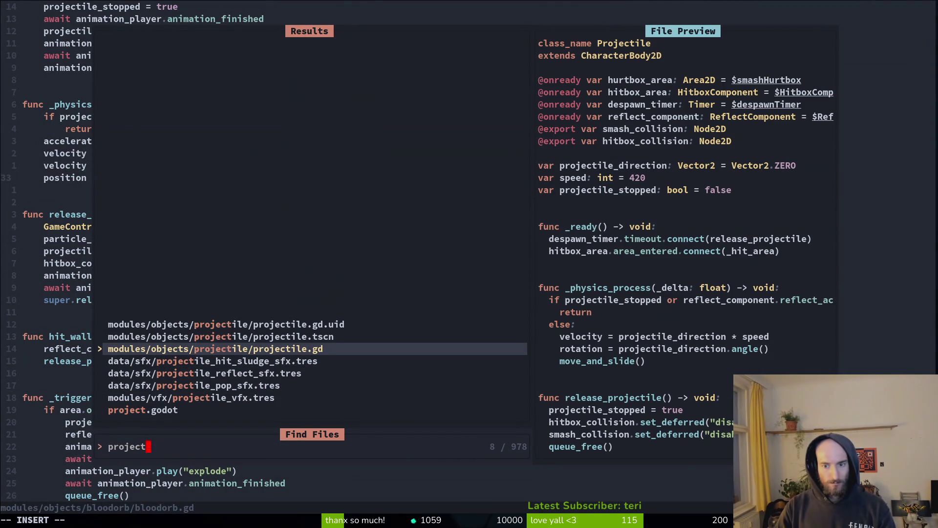
pyautogui.press('Return')
pyautogui.press('j')
pyautogui.press('j')
pyautogui.press('j')
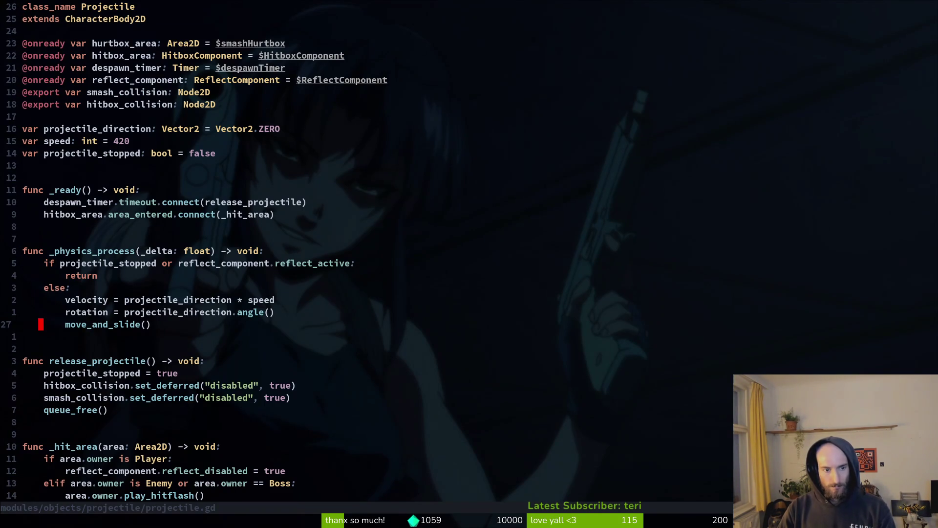
# Save projectile.gd and compare its movement with bloodorb.gd's velocity and position lines
pyautogui.hotkey('ctrl', 's')
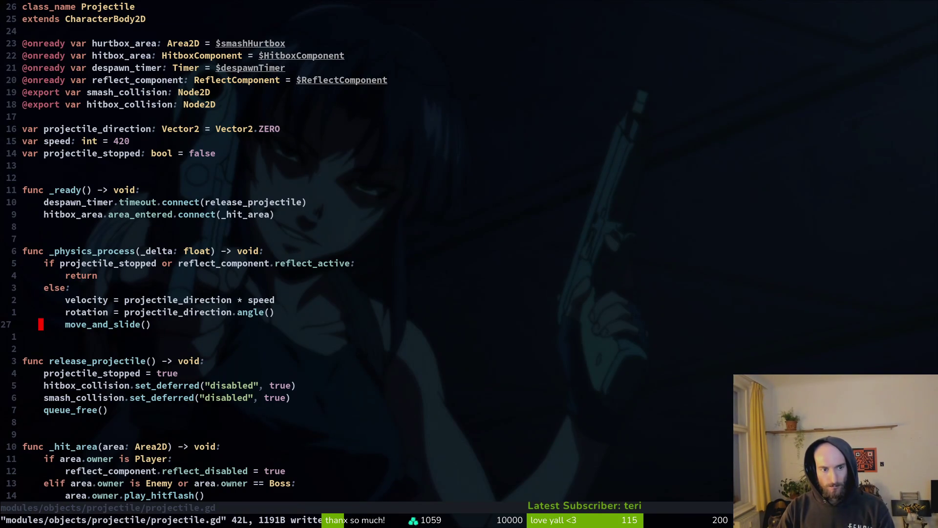
pyautogui.hotkey('ctrl', '6')
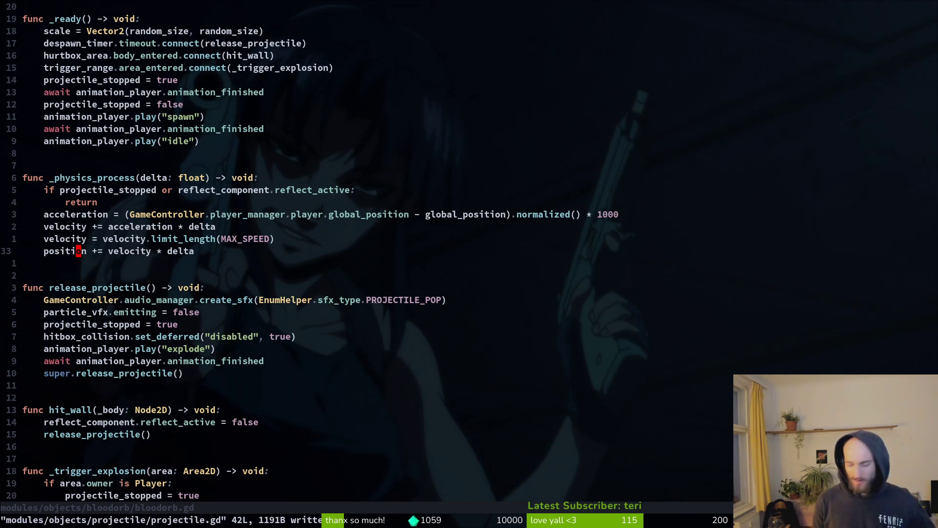
pyautogui.hotkey('ctrl', 'o')
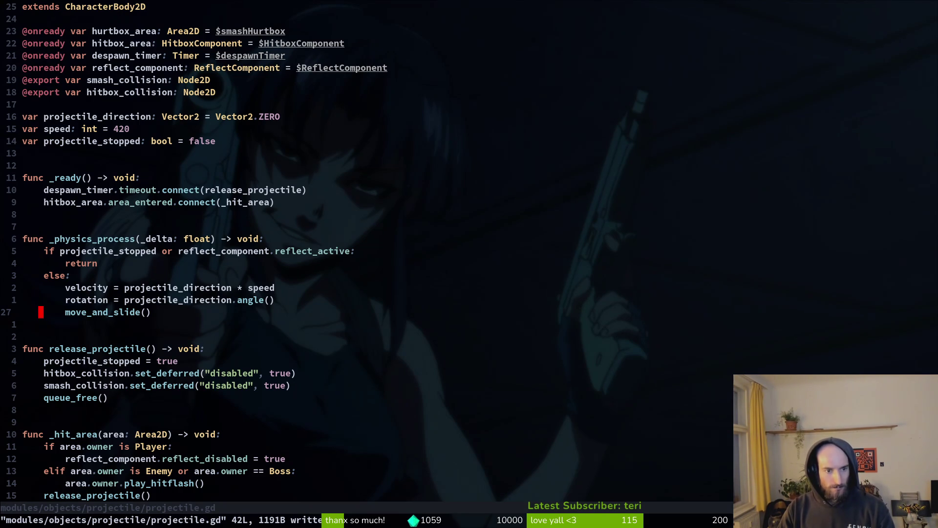
pyautogui.hotkey('ctrl', '6')
pyautogui.press('k')
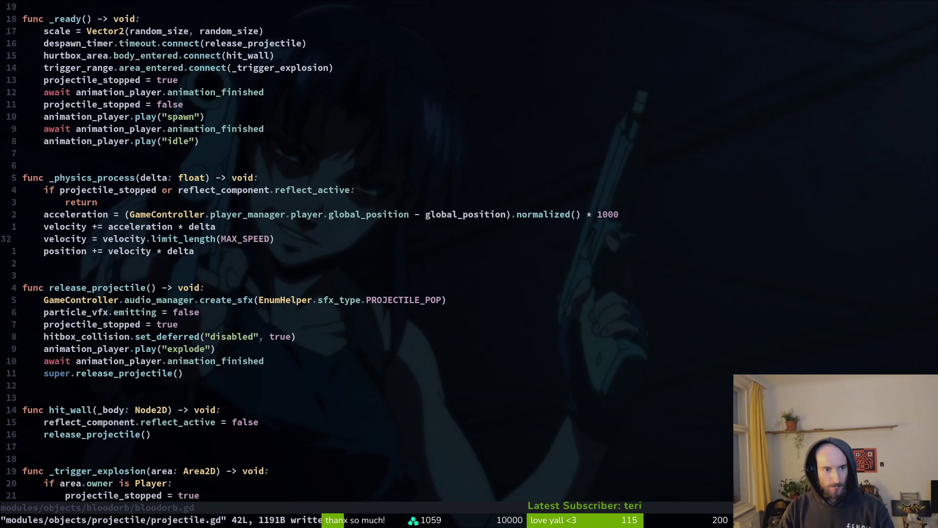
pyautogui.hotkey('shift', 'v')
pyautogui.hotkey('shift', 'v')
pyautogui.hotkey('shift', 'v')
pyautogui.hotkey('shift', 'v')
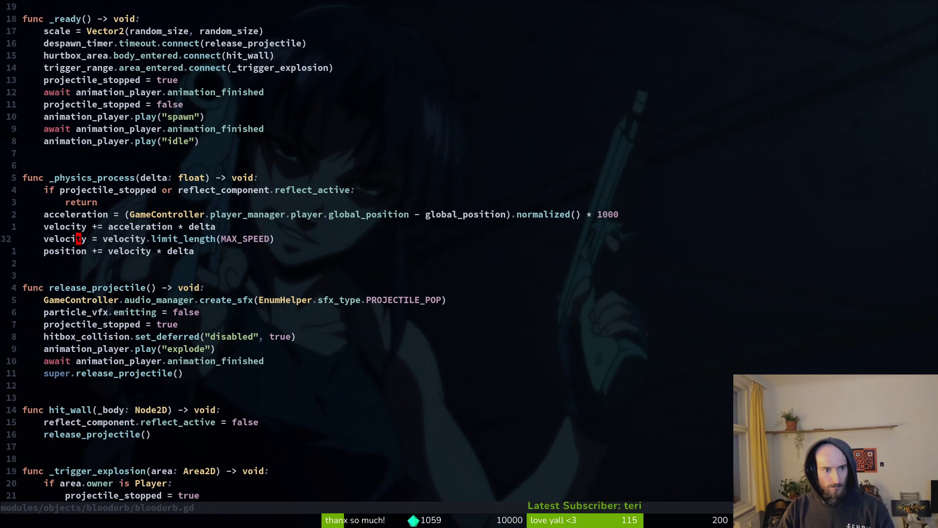
pyautogui.hotkey('shift', 'v')
pyautogui.hotkey('shift', 'v')
pyautogui.hotkey('shift', 'v')
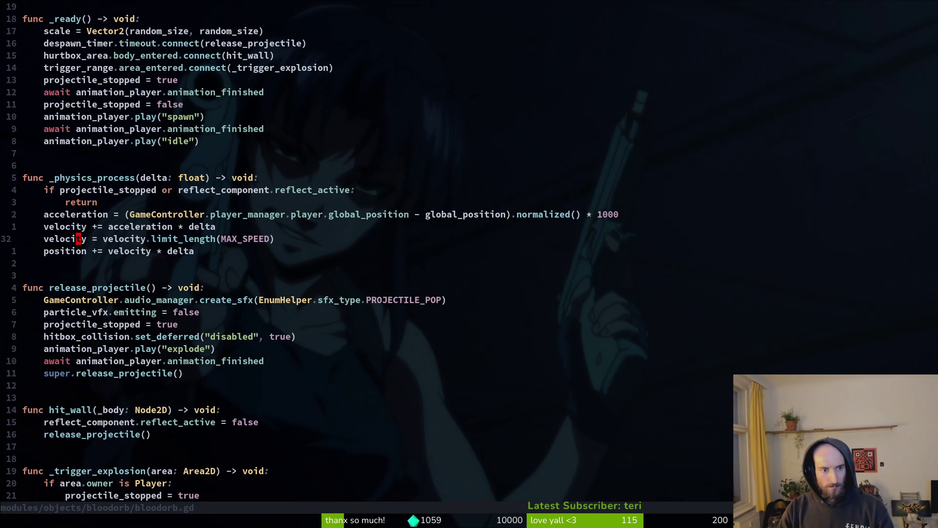
pyautogui.hotkey('shift', 'v')
pyautogui.hotkey('shift', 'v')
pyautogui.hotkey('shift', 'v')
pyautogui.press('j')
pyautogui.hotkey('shift', 'v')
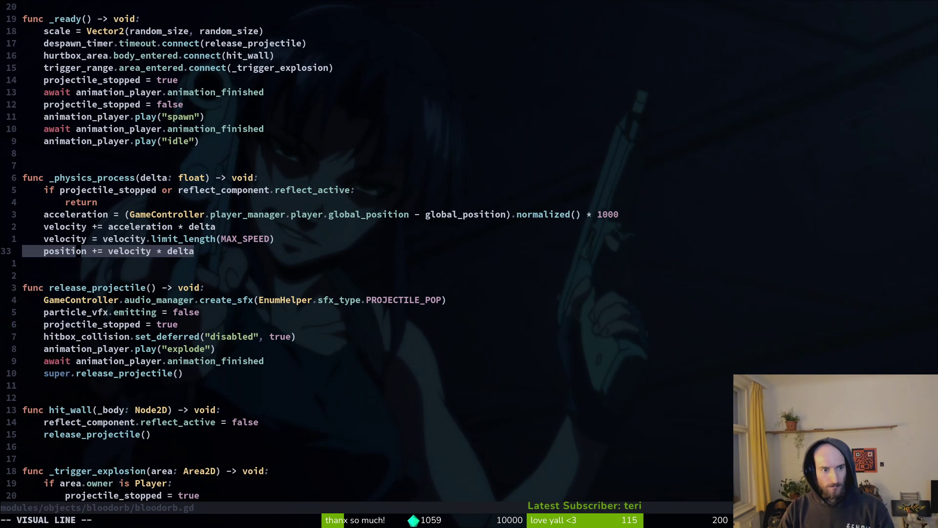
pyautogui.hotkey('shift', 'v')
# Add move_and_slide() after the velocity clamp, delete 'position += velocity * delta', and save
pyautogui.press('k')
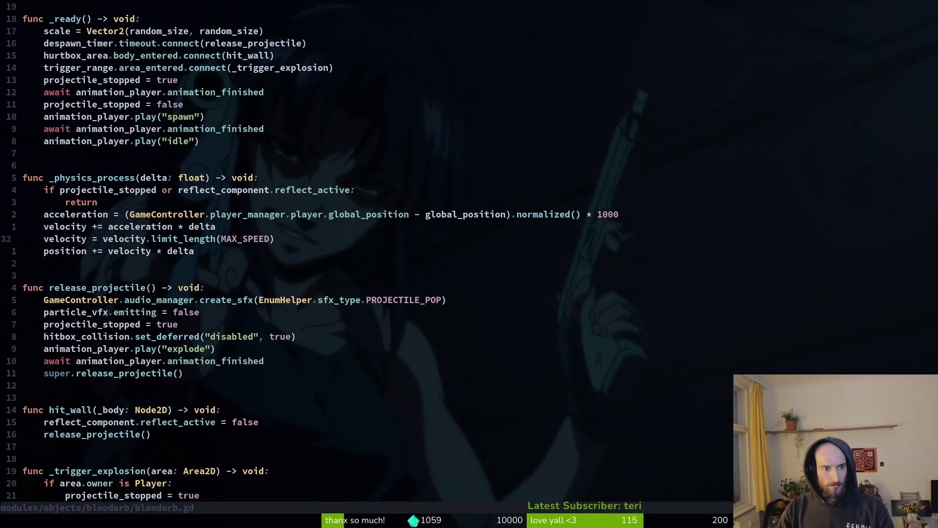
pyautogui.write('omove_and_slide()')
pyautogui.press('Escape')
pyautogui.press('j')
pyautogui.press('d')
pyautogui.press('d')
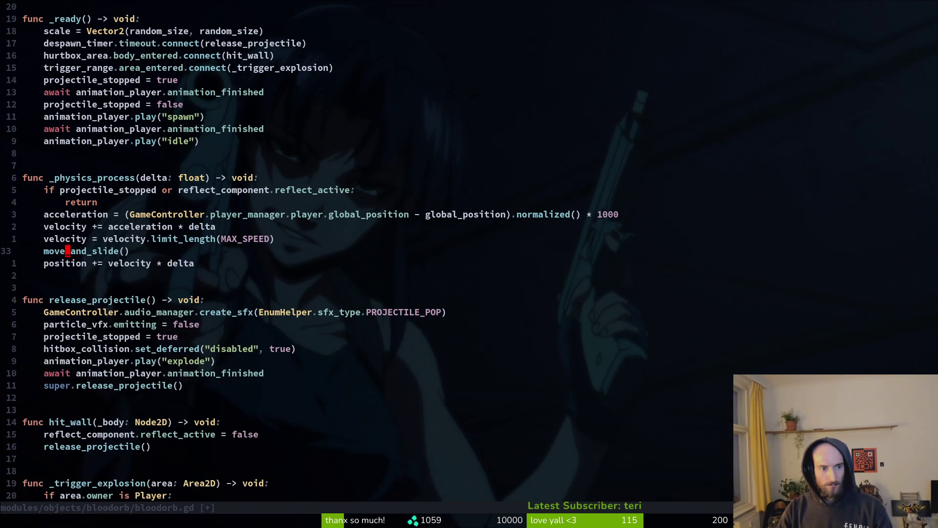
pyautogui.write(':w')
pyautogui.press('Return')
# Run the game from Godot and load the Mantis boss arena via debug level select
pyautogui.hotkey('alt', 'Tab')
pyautogui.press('F5')
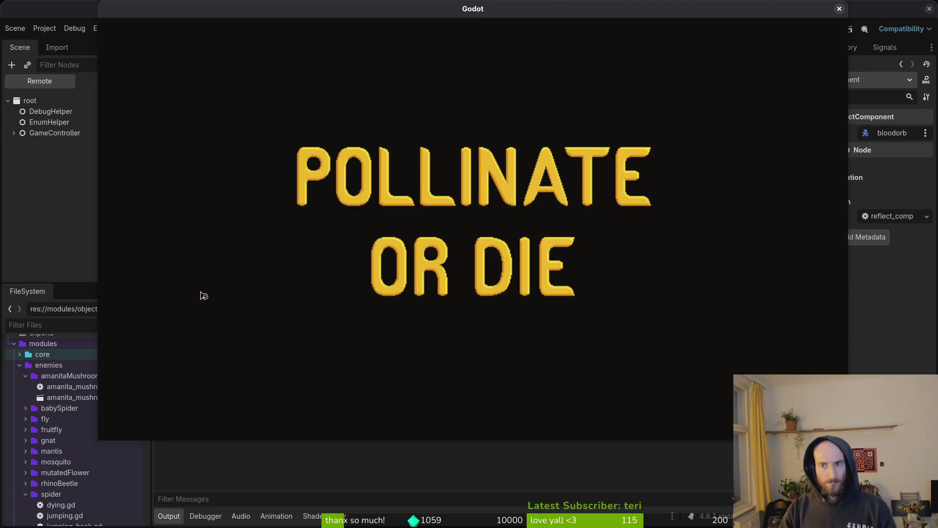
pyautogui.press('Return')
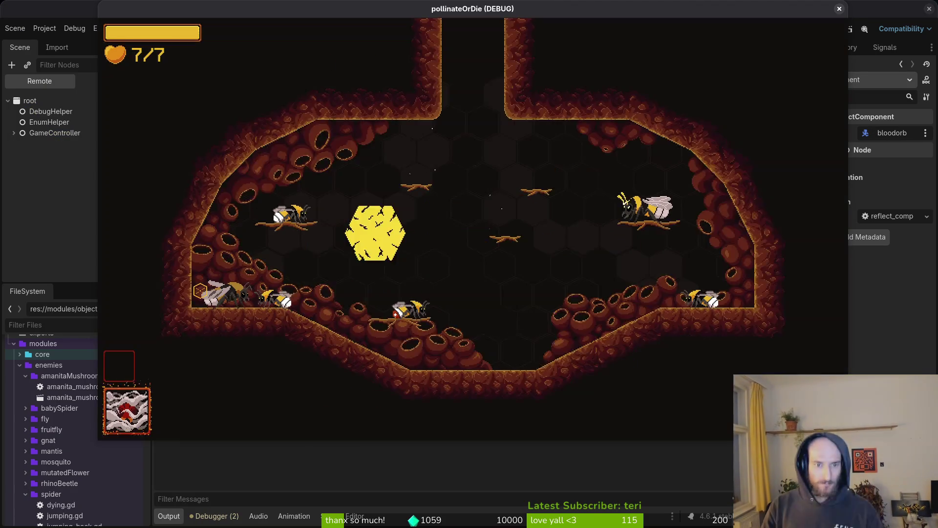
pyautogui.press('Escape')
pyautogui.press('Down')
pyautogui.press('Return')
# Fly the bee around the arena and flower, then pause and return to bloodorb.gd
pyautogui.press('Down')
pyautogui.press('Up')
pyautogui.press('Up')
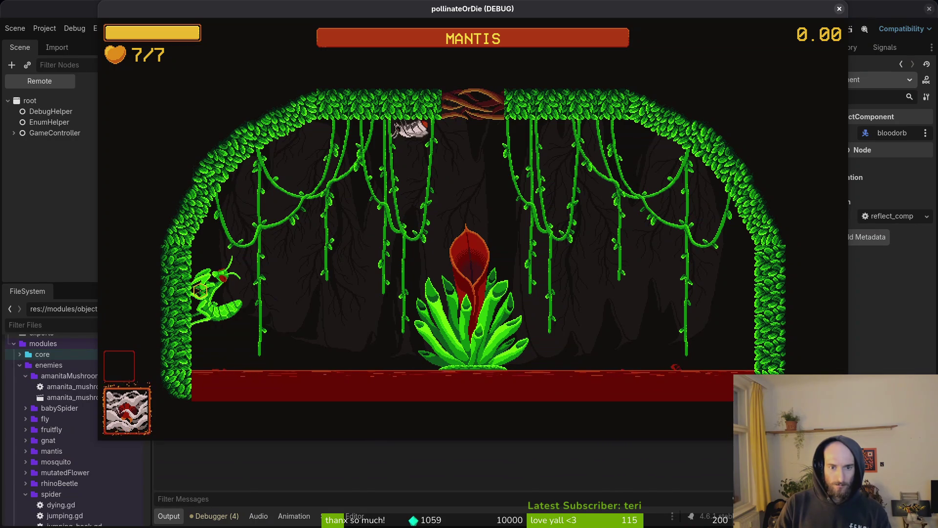
pyautogui.press('Left')
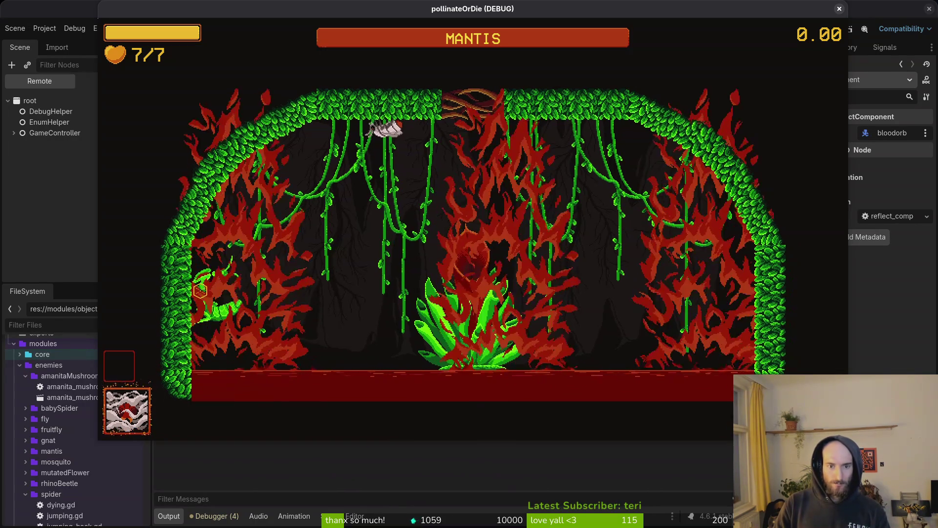
pyautogui.press('Down')
pyautogui.press('Right')
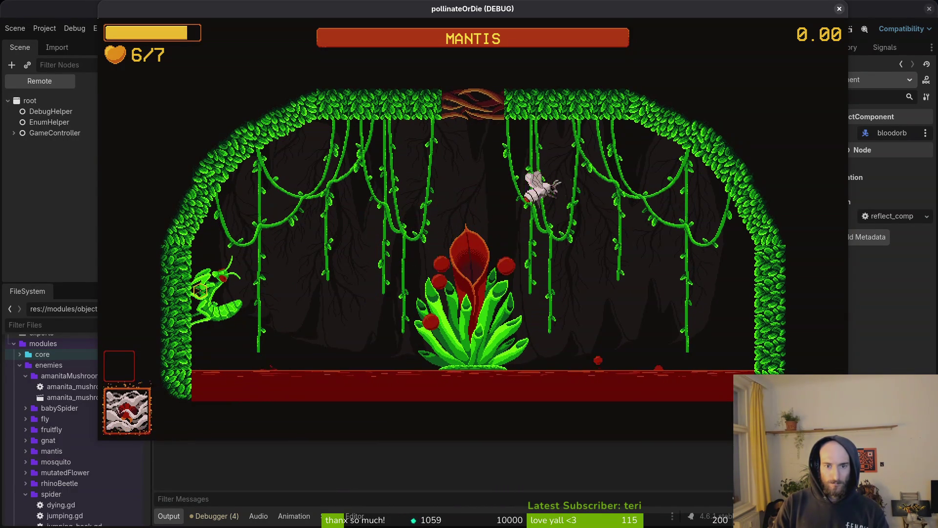
pyautogui.press('Left')
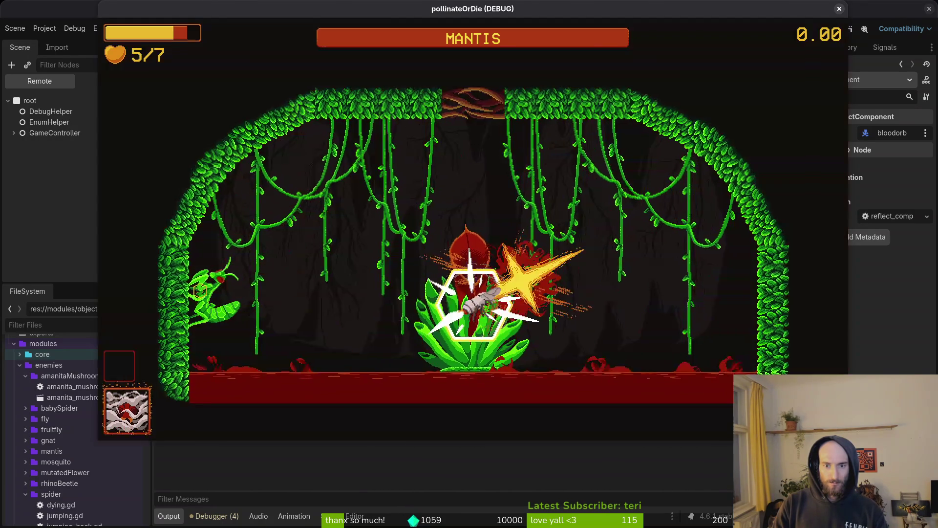
pyautogui.press('Escape')
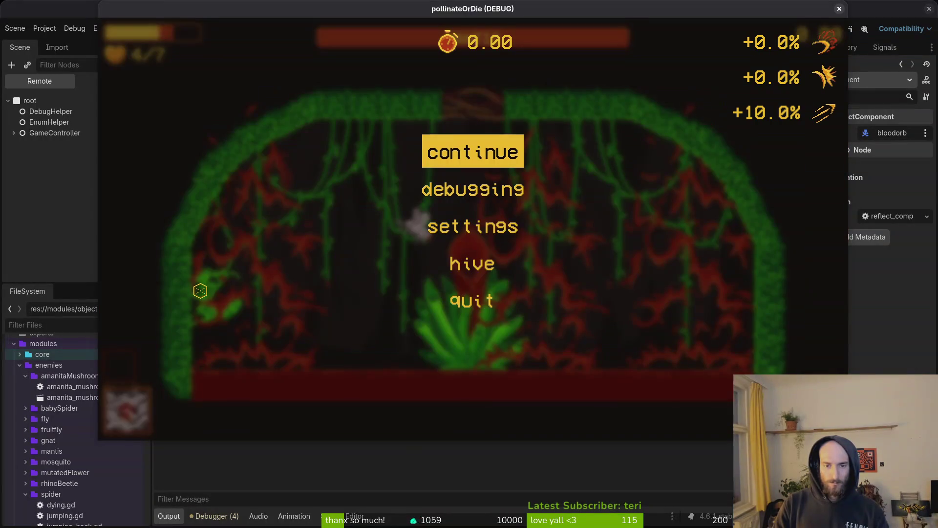
pyautogui.press('super+1')
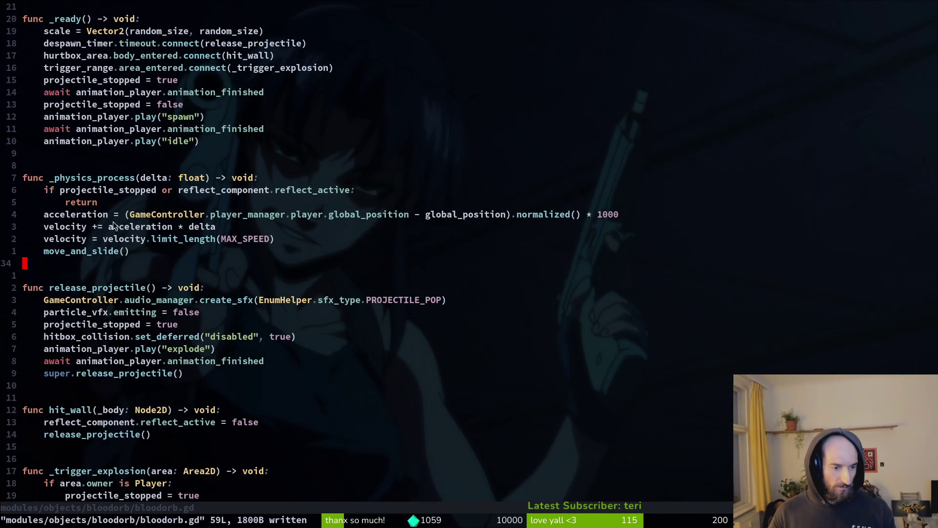
# Start a new line in bloodorb's release_projectile, then discard it and save
pyautogui.scroll(-2, 171, 264)
pyautogui.scroll(-2, 121, 369)
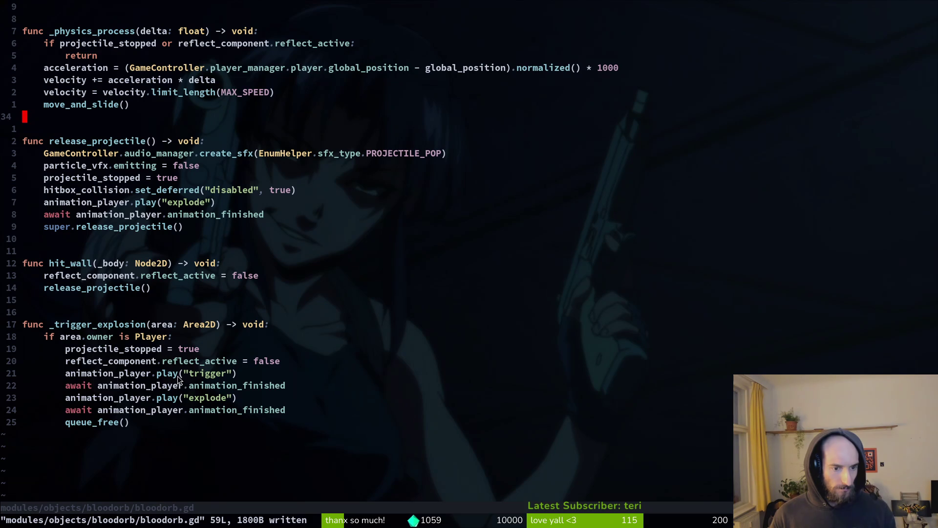
pyautogui.scroll(3, 195, 321)
pyautogui.click(89, 251)
pyautogui.write('oprde')
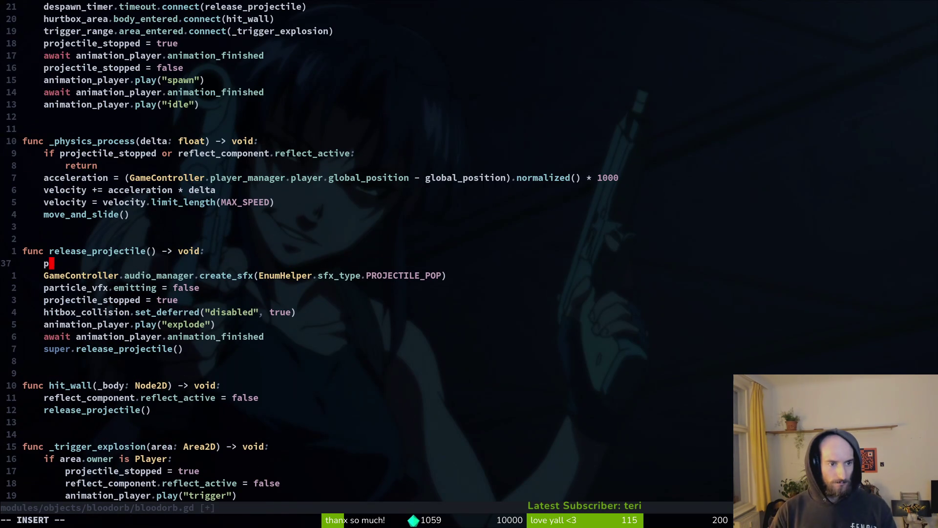
pyautogui.press('Escape')
pyautogui.press('d')
pyautogui.press('d')
pyautogui.write(':w')
pyautogui.press('Return')
# Open poison_bubble.gd, found with 'pobub', in a vertical split beside bloodorb.gd
pyautogui.press('o')
pyautogui.press('Escape')
pyautogui.press('d')
pyautogui.press('d')
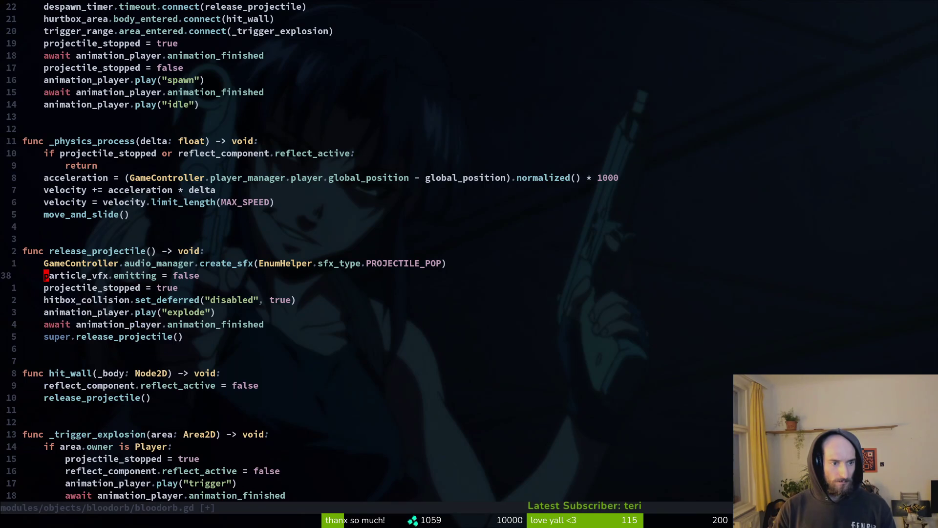
pyautogui.press('k')
pyautogui.press('k')
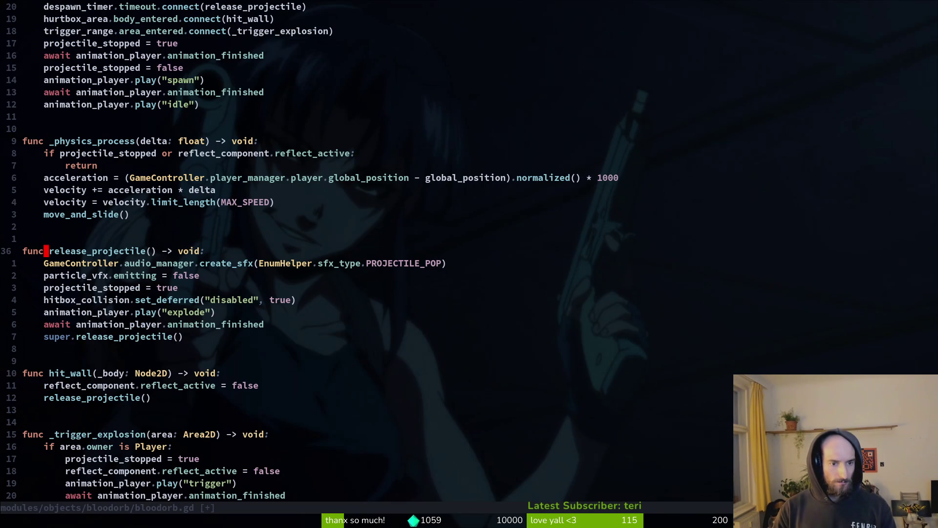
pyautogui.hotkey('ctrl', 'p')
pyautogui.write('pobub')
pyautogui.hotkey('ctrl', 'v')
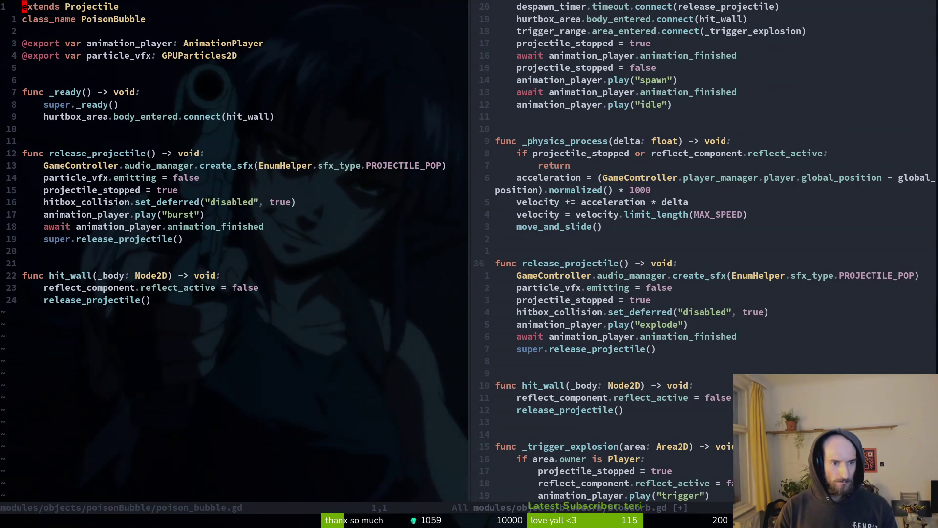
# Read poison_bubble.gd down to 'projectile_stopped = true' and back to release_projectile
pyautogui.press('3')
pyautogui.press('j')
pyautogui.press('1')
pyautogui.press('1')
pyautogui.press('j')
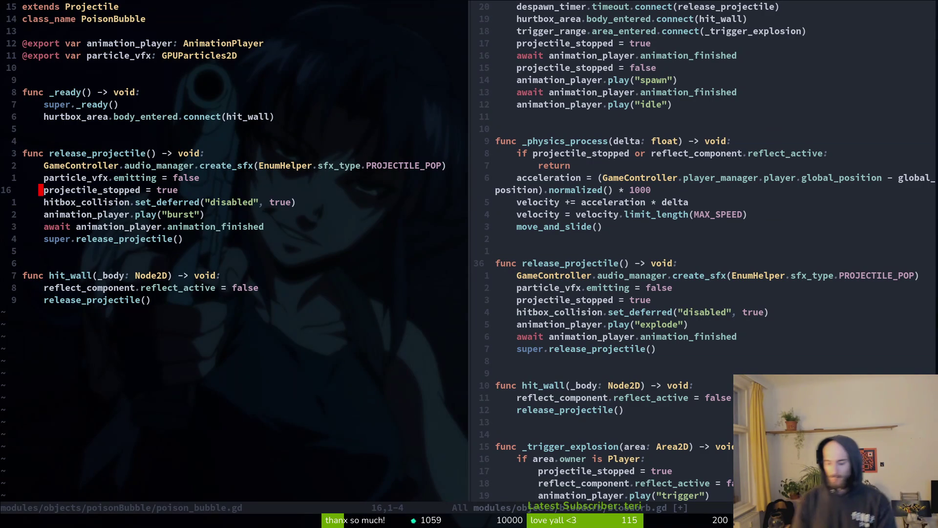
pyautogui.press('k')
pyautogui.press('k')
pyautogui.press('k')
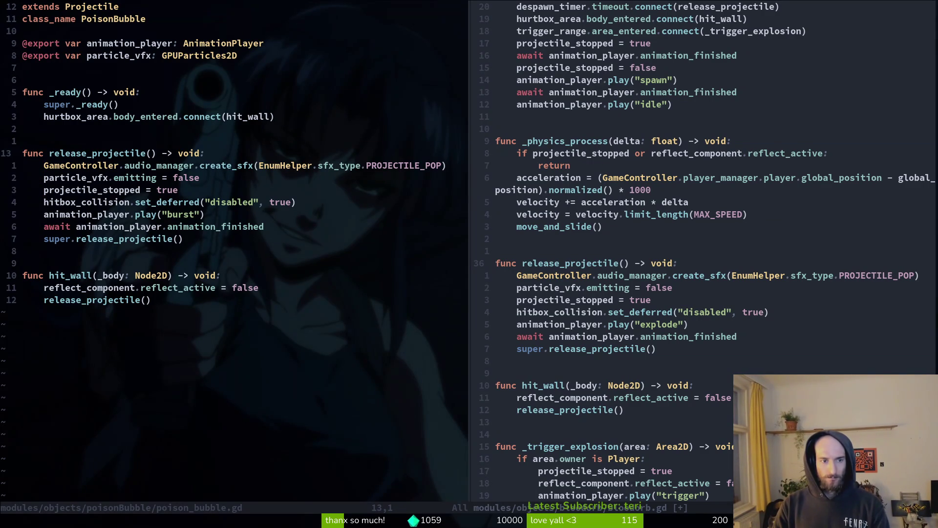
pyautogui.press('space')
# Open smash.gd via a 'smashgd' file search and close the bloodorb split
pyautogui.press('f')
pyautogui.press('f')
pyautogui.write('smashgd')
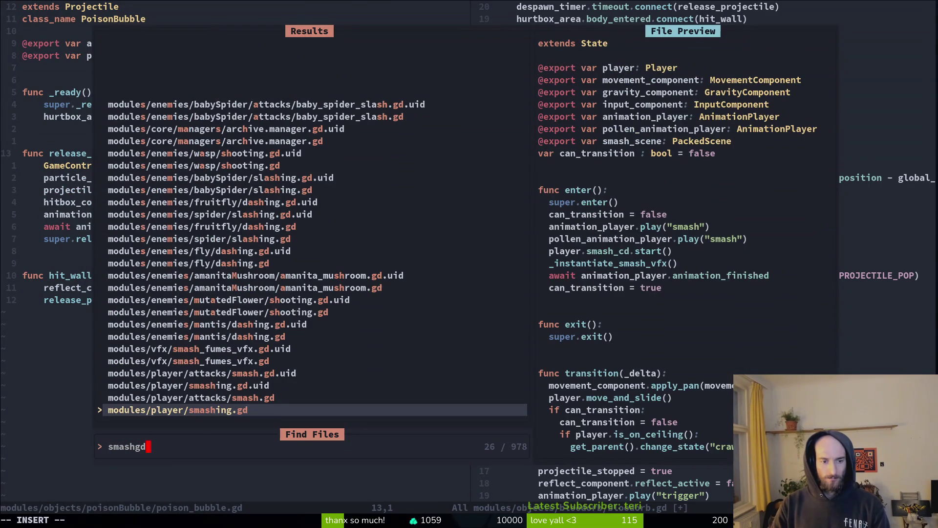
pyautogui.press('Return')
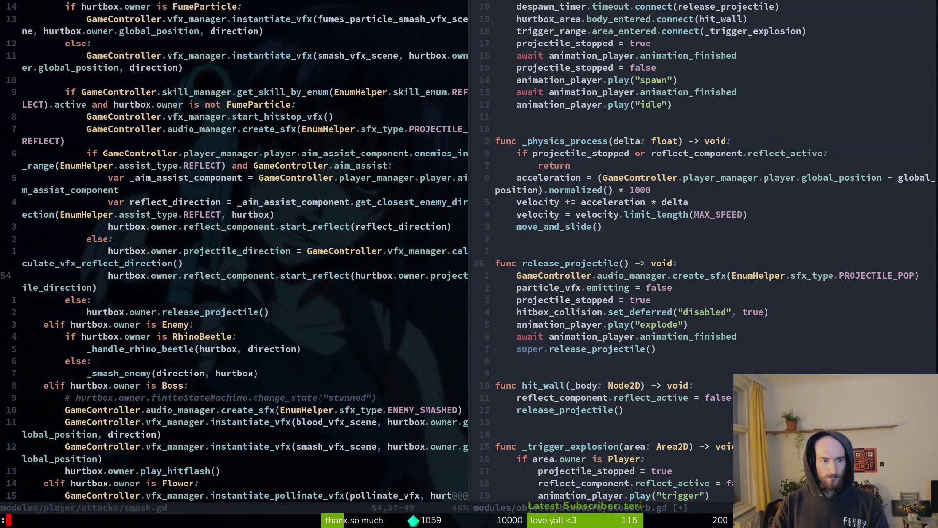
pyautogui.hotkey('ctrl', 'w')
pyautogui.write('l:q')
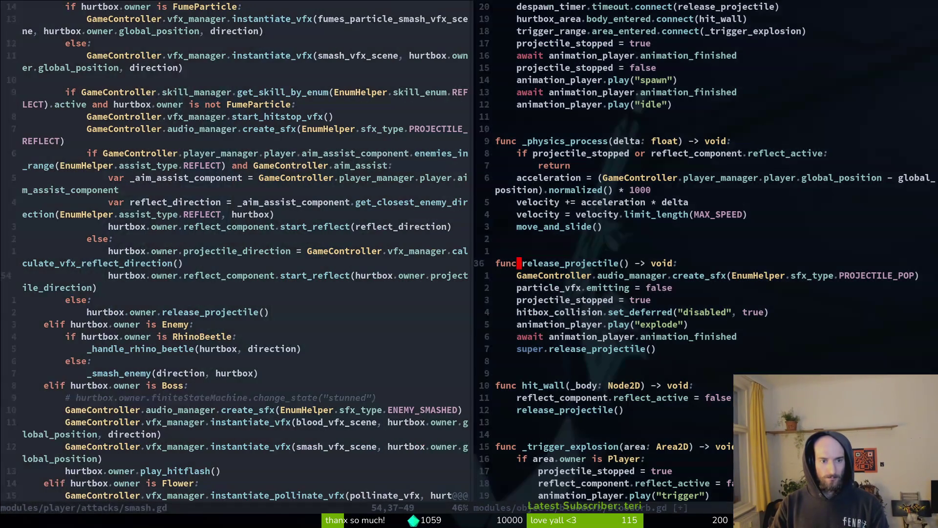
pyautogui.press('Return')
# Review the else branch and release_projectile call in smash.gd
pyautogui.press('j')
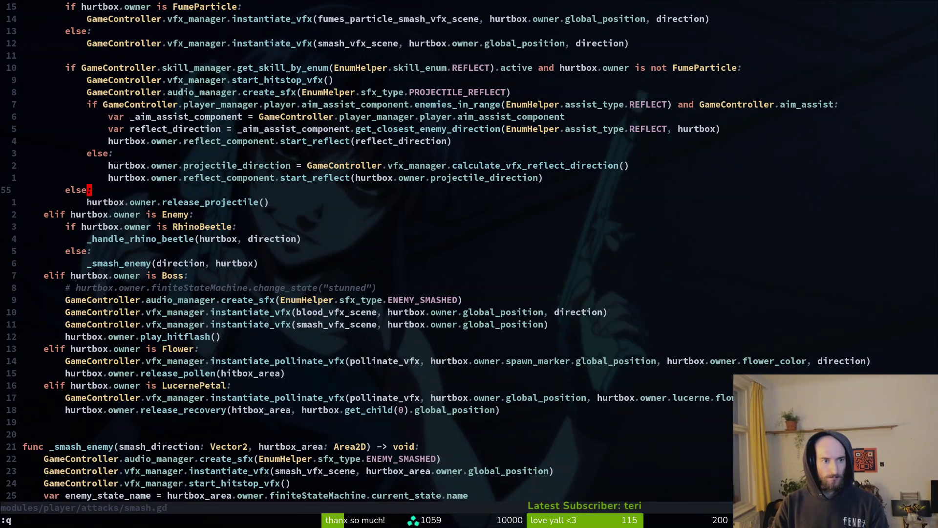
pyautogui.press('j')
pyautogui.hotkey('shift', 'v')
pyautogui.press('k')
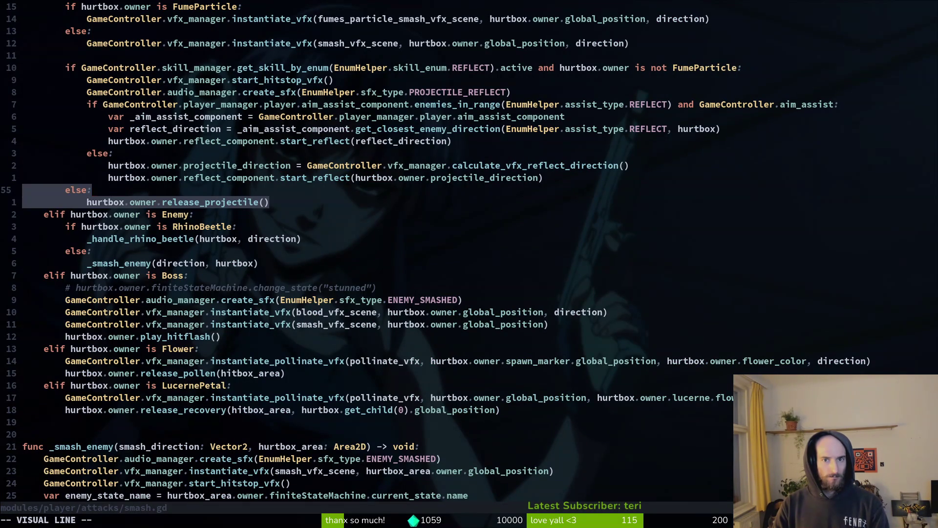
pyautogui.press('y')
pyautogui.press('k')
pyautogui.press('k')
pyautogui.press('k')
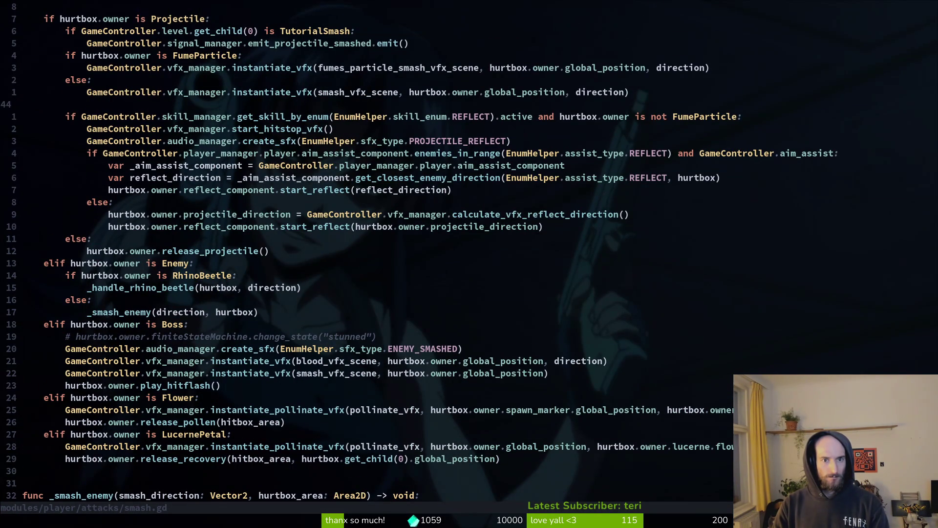
pyautogui.hotkey('ctrl', 'y')
pyautogui.hotkey('ctrl', 'y')
# Inspect smash.gd's reflect skill check near the FumeParticle check, then return to the game
pyautogui.press('j')
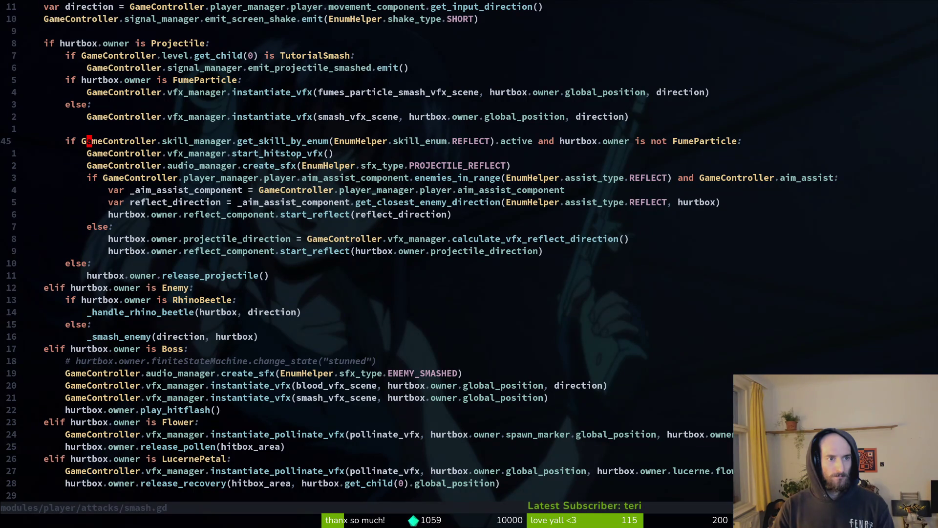
pyautogui.press('k')
pyautogui.press('k')
pyautogui.press('k')
pyautogui.press('j')
pyautogui.press('j')
pyautogui.press('j')
pyautogui.press('k')
pyautogui.hotkey('shift', 'v')
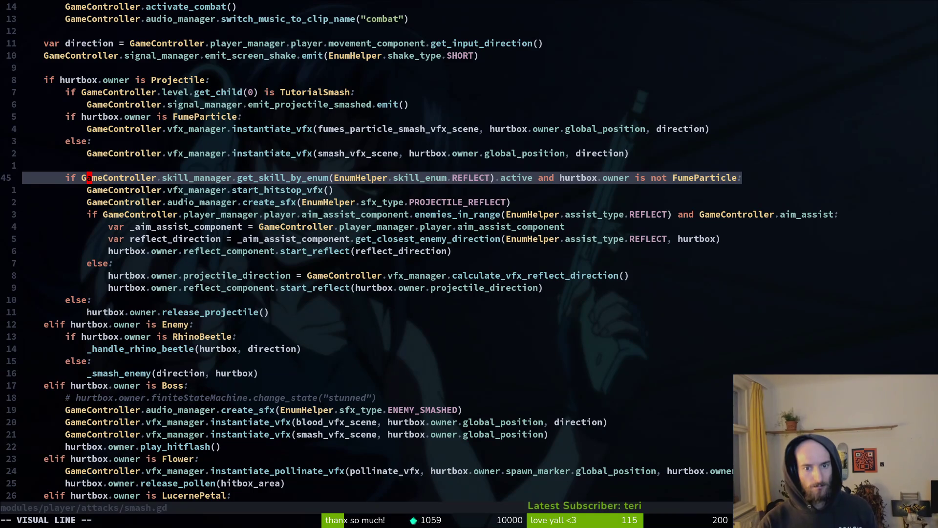
pyautogui.press('Escape')
pyautogui.press('F5')
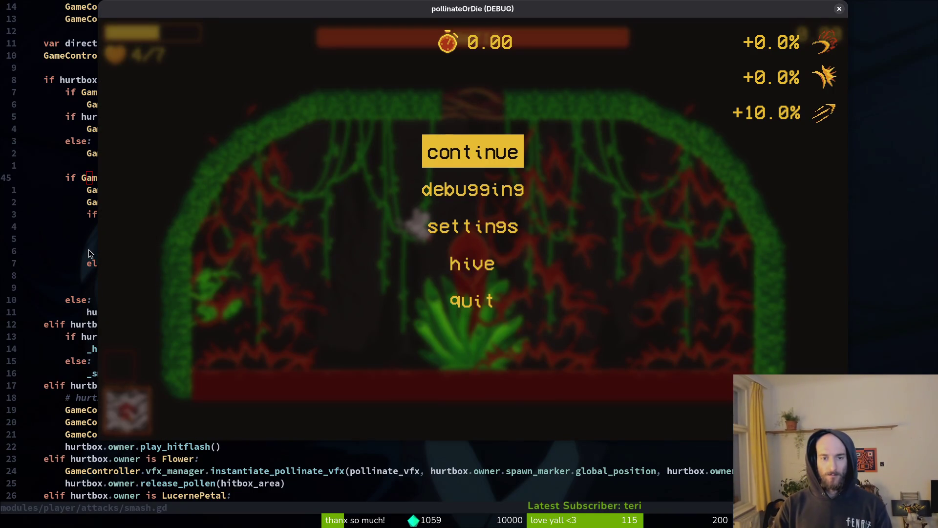
# Resume, pick an upgrade at the hive, play the Mantis arena, then pause and close the game
pyautogui.press('Return')
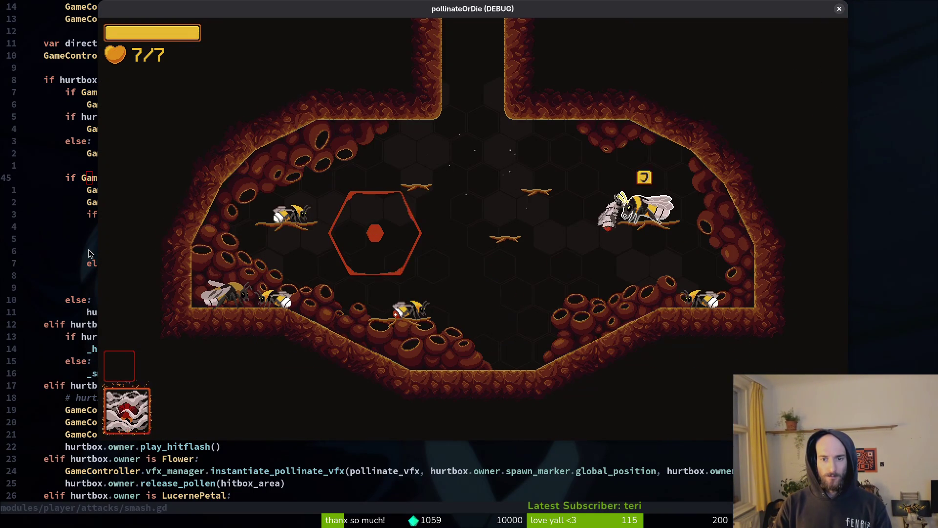
pyautogui.press('j')
pyautogui.press('Right')
pyautogui.press('Right')
pyautogui.press('Escape')
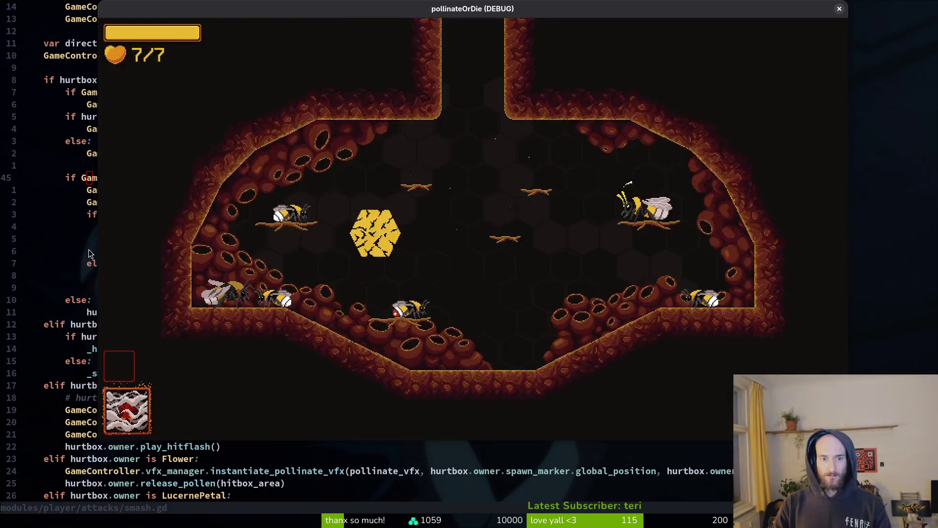
pyautogui.press('Return')
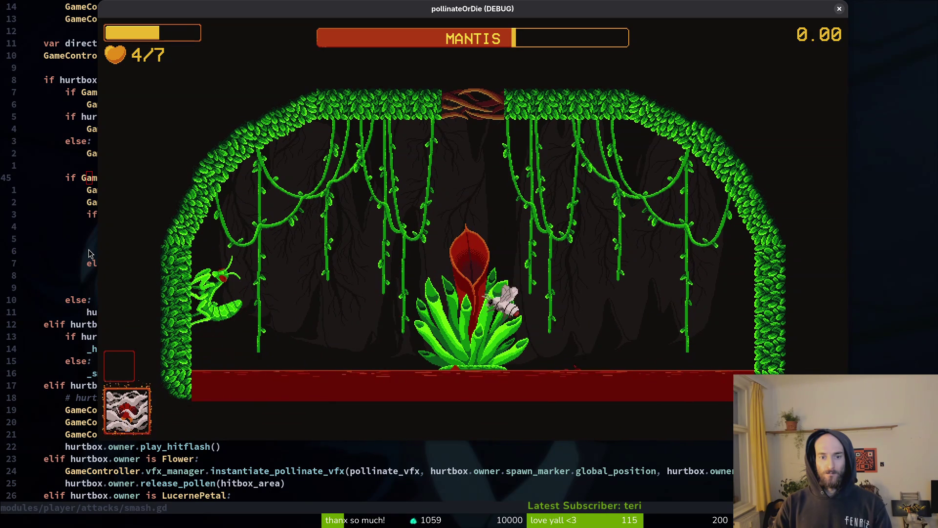
pyautogui.press('Escape')
pyautogui.hotkey('alt', 'F4')
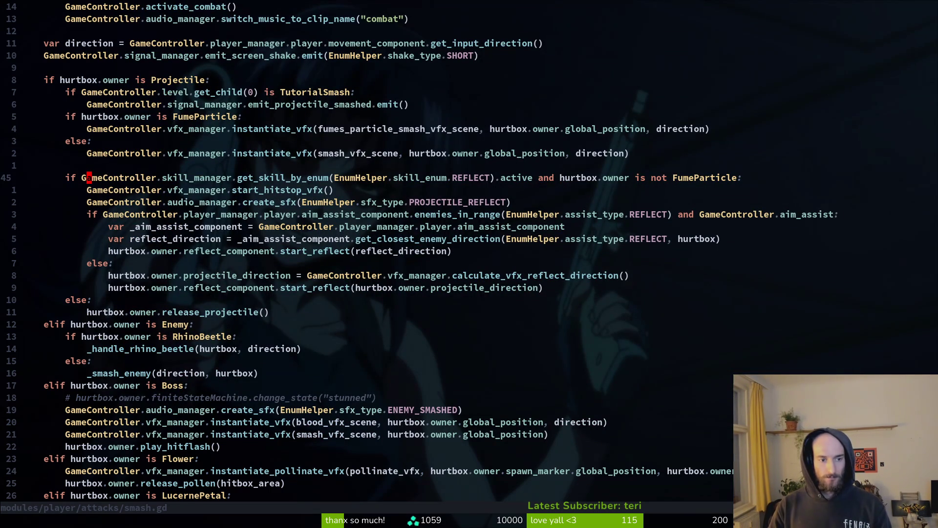
# Reopen bloodorb.gd from the project file finder
pyautogui.press('space')
pyautogui.press('f')
pyautogui.press('f')
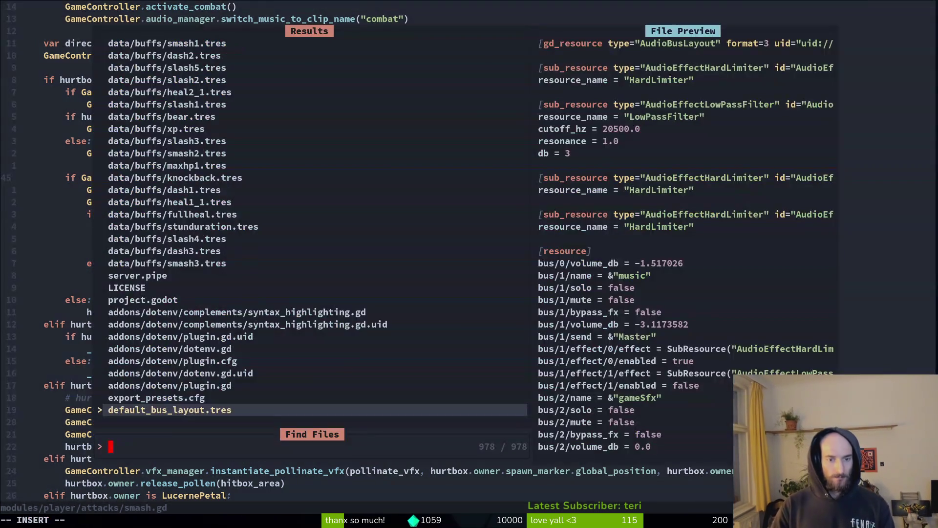
pyautogui.write('bloodorb')
pyautogui.press('Return')
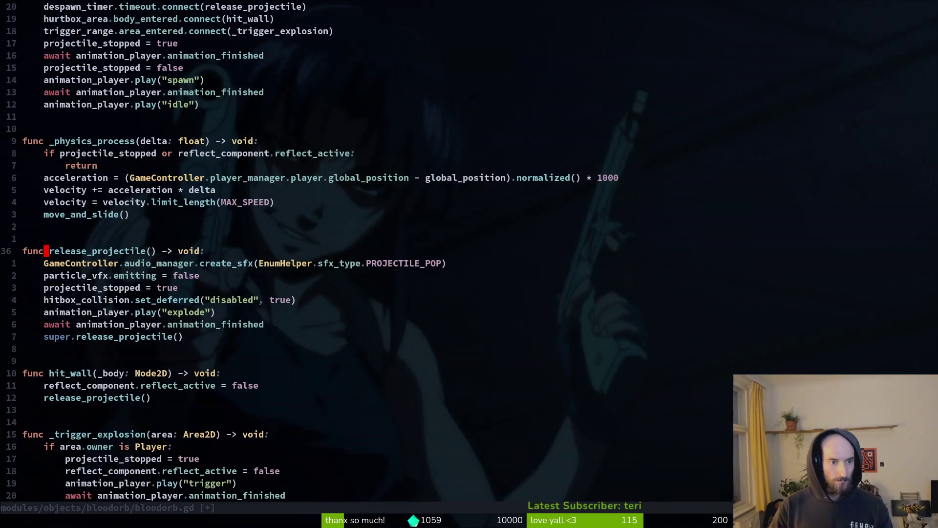
# Delete 'reflect_component.reflect_active = false' in _trigger_explosion, save, and return to the game
pyautogui.hotkey('ctrl', 'u')
pyautogui.press('j')
pyautogui.press('j')
pyautogui.press('j')
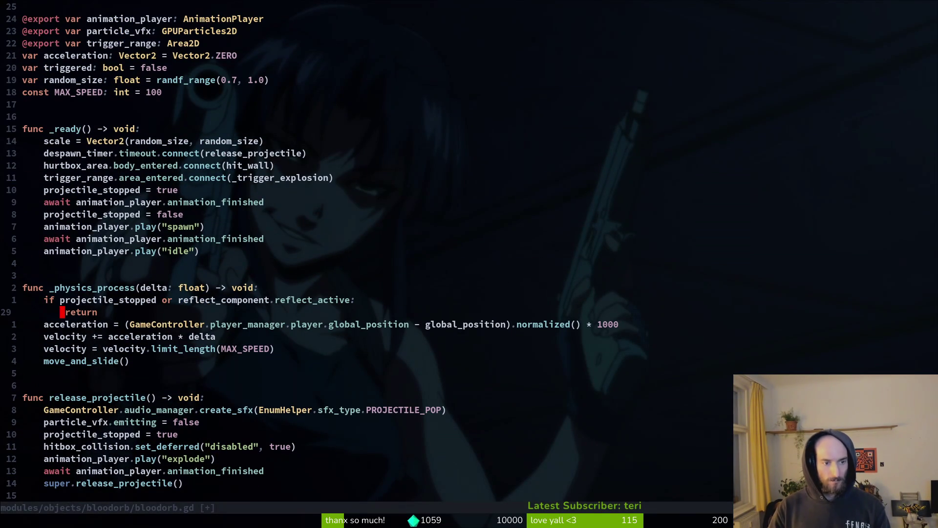
pyautogui.press('j')
pyautogui.press('j')
pyautogui.press('j')
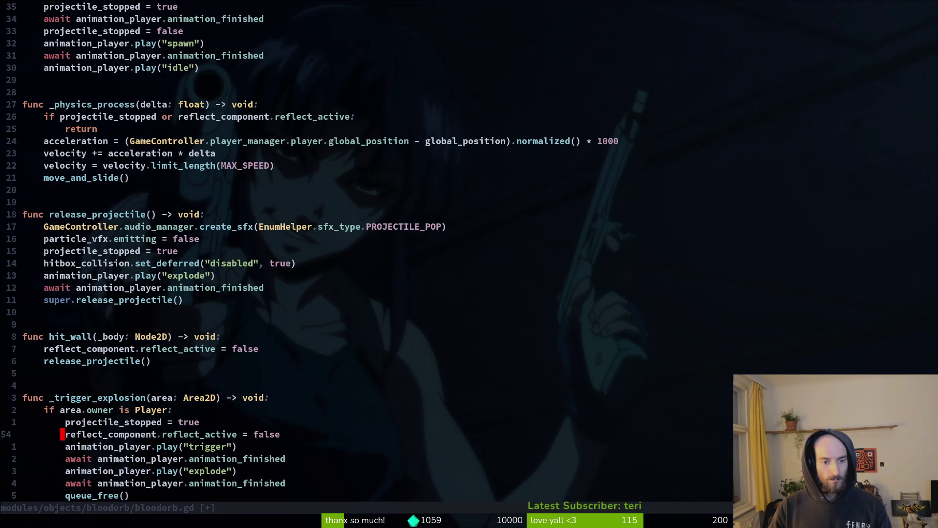
pyautogui.press('d')
pyautogui.press('d')
pyautogui.write(':w')
pyautogui.press('Return')
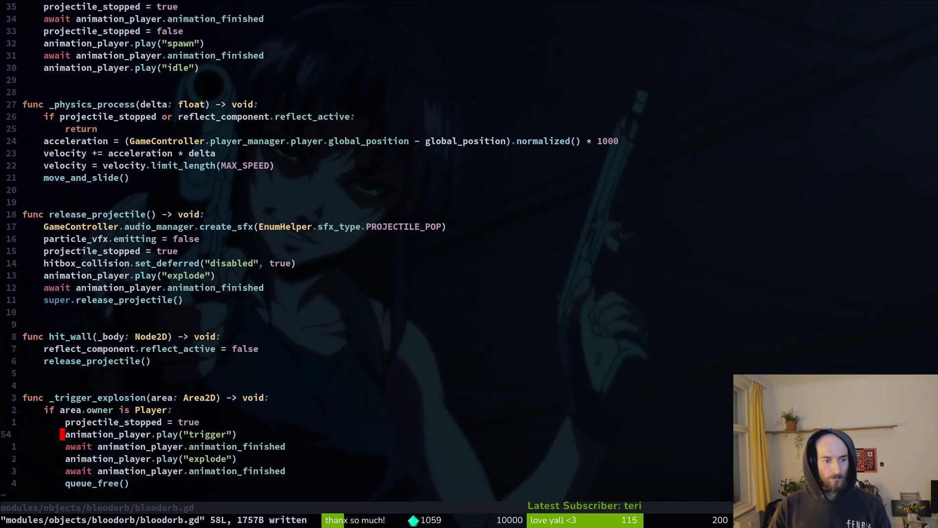
pyautogui.hotkey('alt', 'Tab')
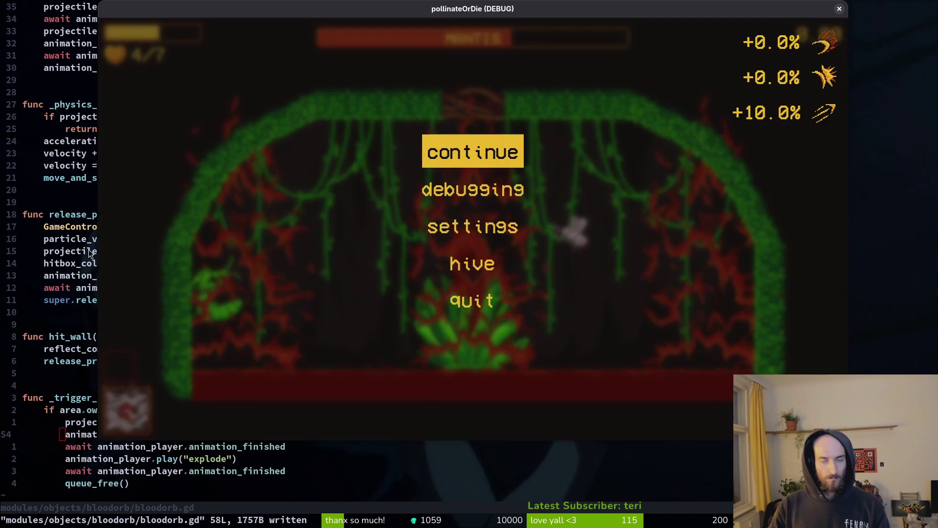
# Relaunch the game and start the MANTIS boss level from level select
pyautogui.press('F5')
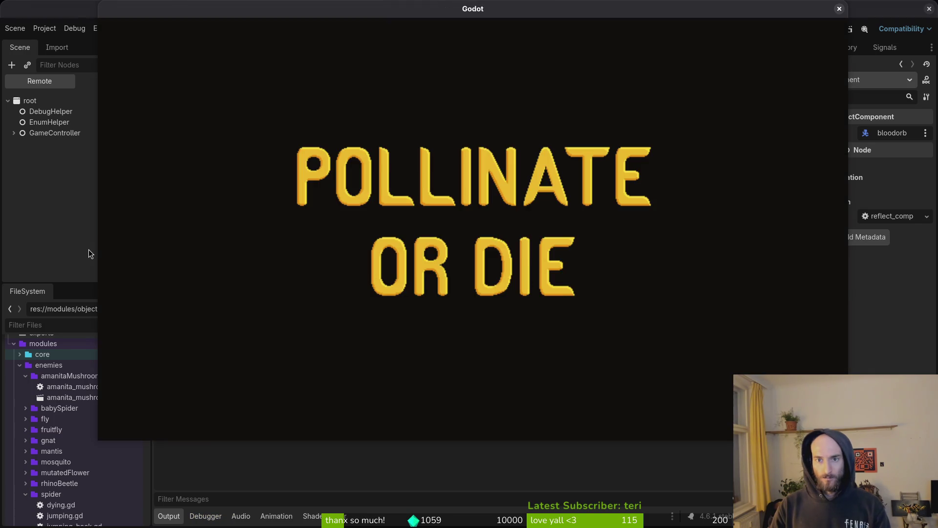
pyautogui.press('Return')
pyautogui.press('Escape')
pyautogui.press('Down')
pyautogui.press('Return')
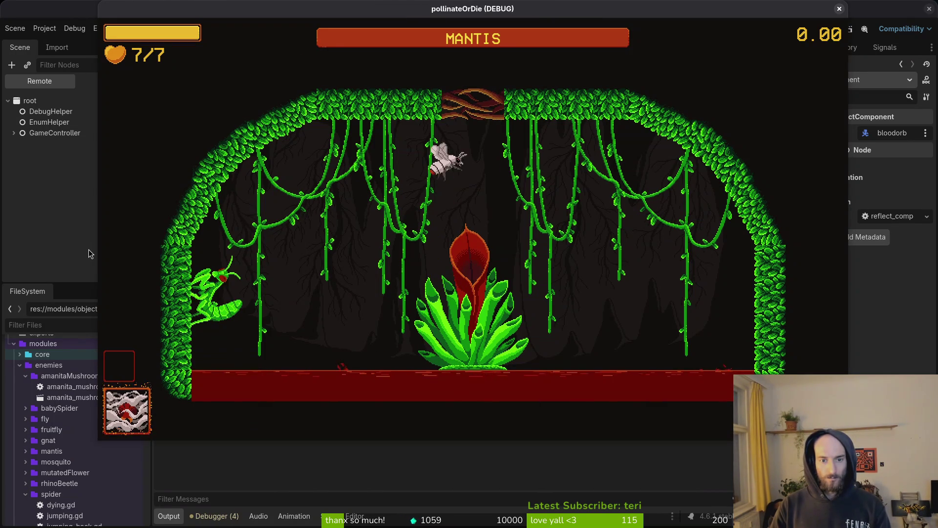
# Fight the mantis, flying between it and the flower while slashing and dodging spikes
pyautogui.press('Left')
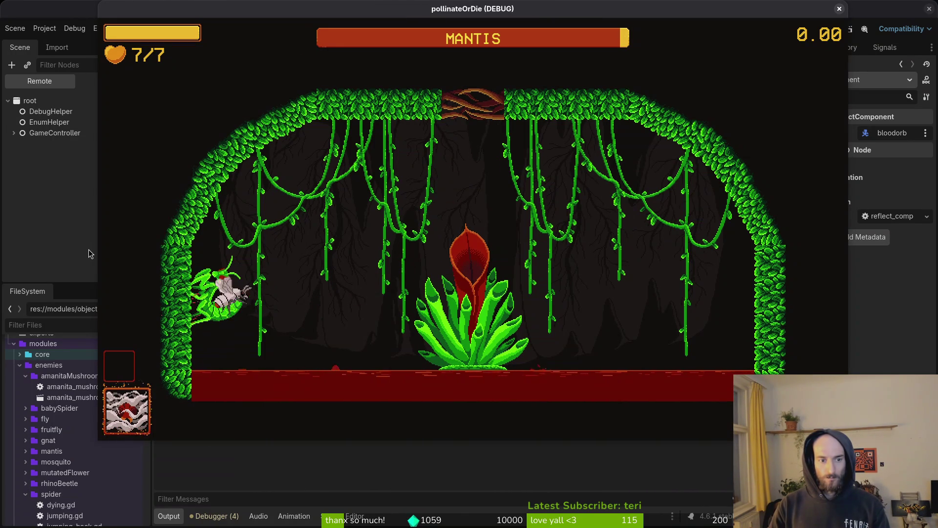
pyautogui.press('Right')
pyautogui.press('Up')
pyautogui.press('Right')
pyautogui.press('Left')
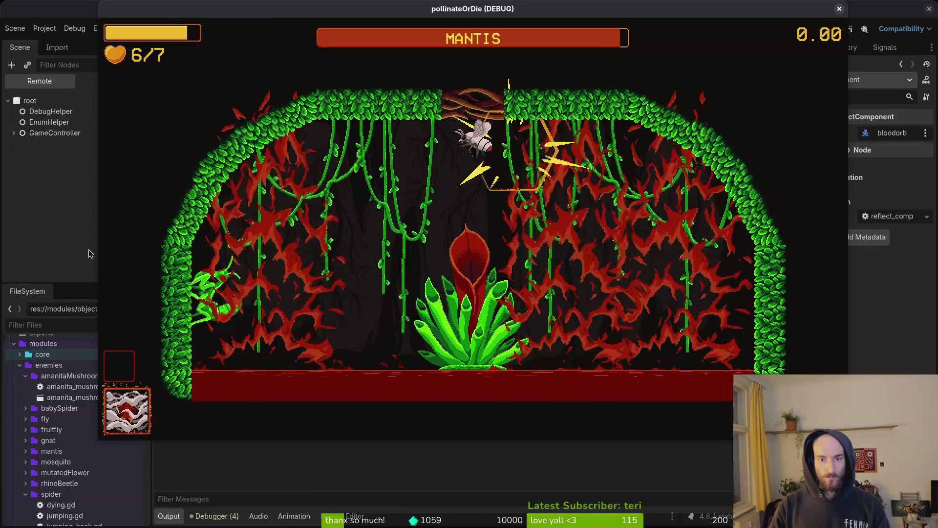
pyautogui.press('Down')
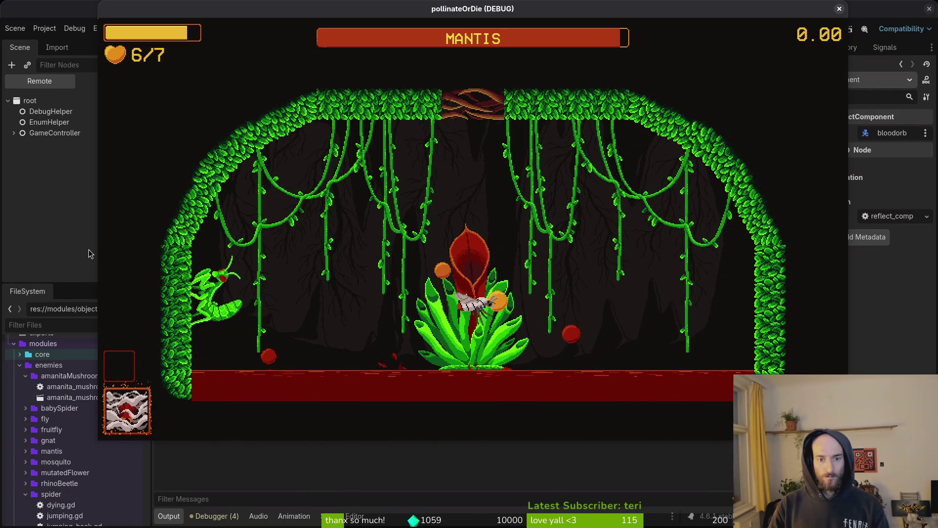
pyautogui.press('Left')
pyautogui.press('Left')
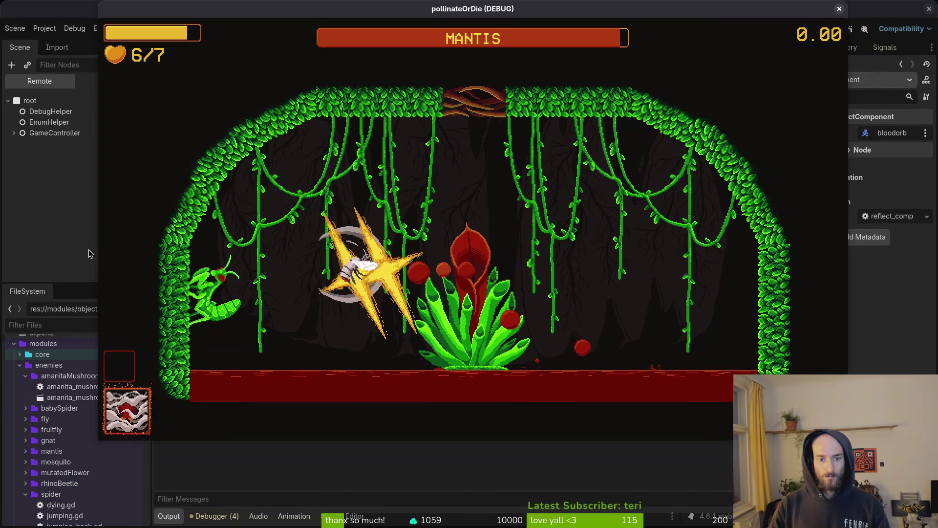
pyautogui.press('Right')
pyautogui.press('Left')
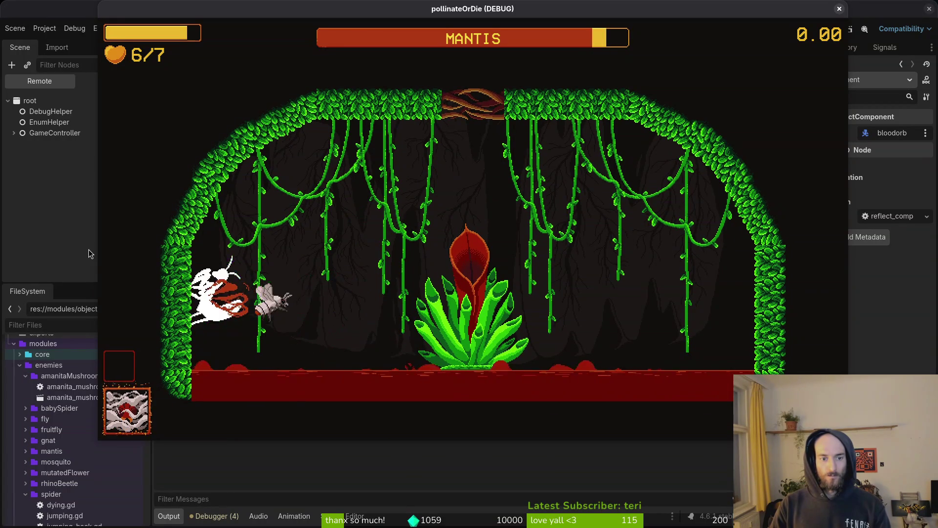
pyautogui.press('Right')
pyautogui.press('Down')
pyautogui.press('Left')
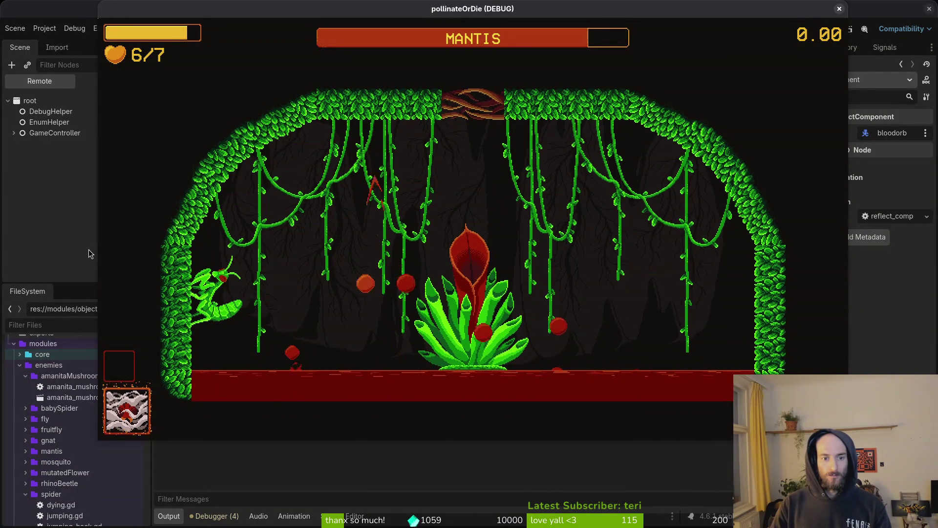
# Pause the game and return to the bloodorb script in Neovim
pyautogui.press('Escape')
pyautogui.hotkey('alt', 'Tab')
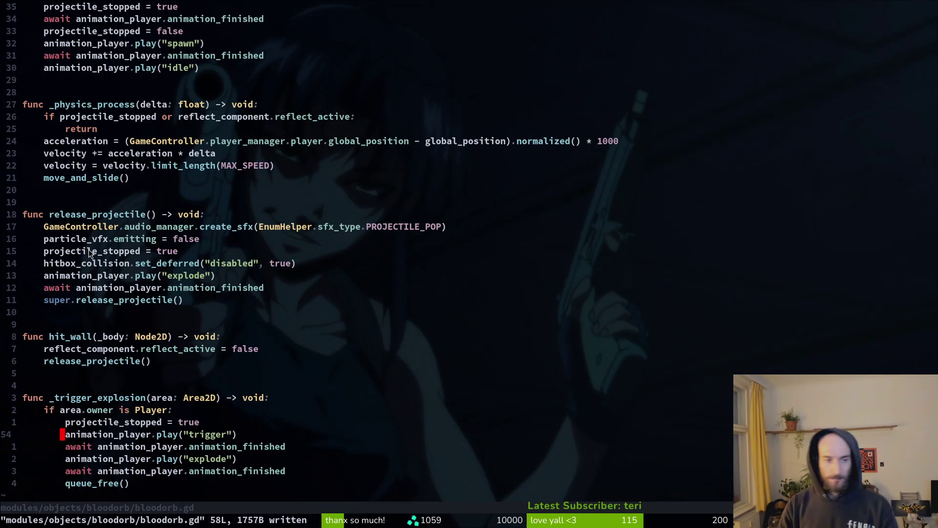
pyautogui.hotkey('alt', 'Tab')
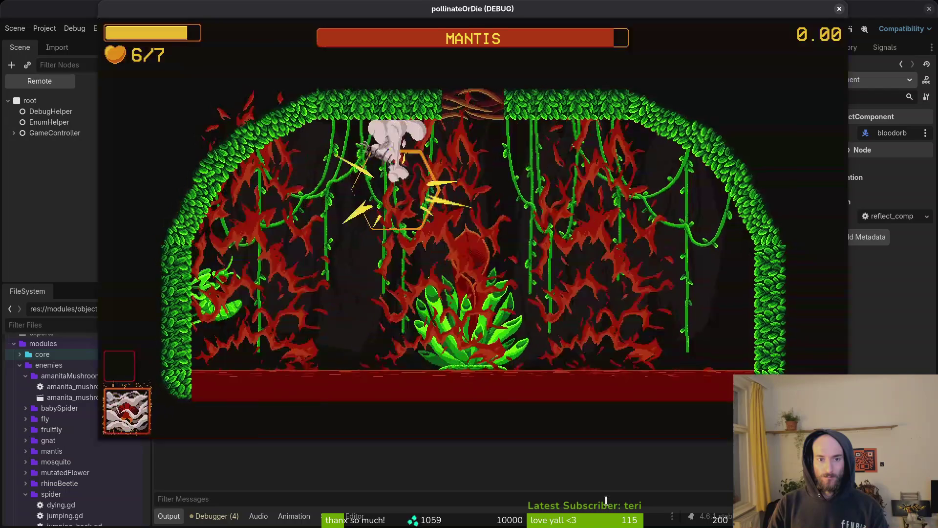
pyautogui.press('Escape')
pyautogui.hotkey('alt', 'Tab')
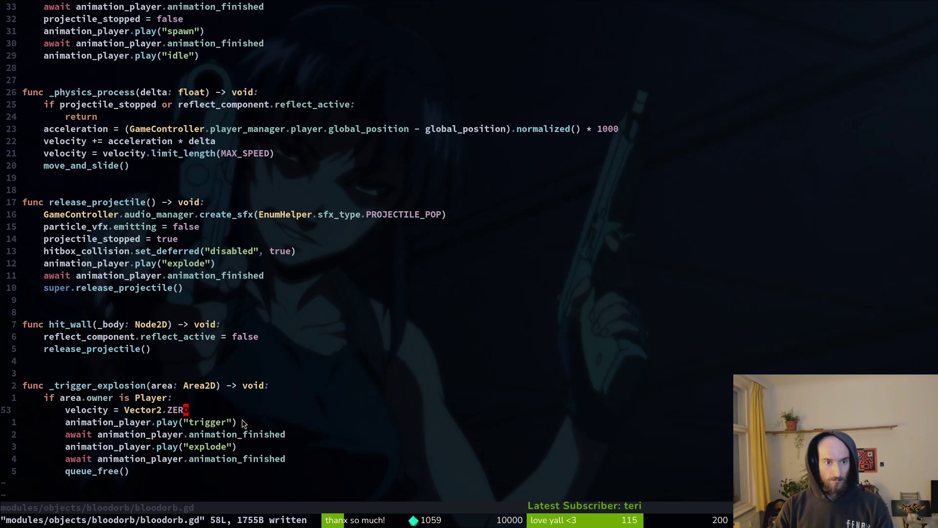
# Undo the velocity = Vector2.ZERO edit near the release_projectile code
pyautogui.press('k')
pyautogui.press('1')
pyautogui.press('4')
pyautogui.press('k')
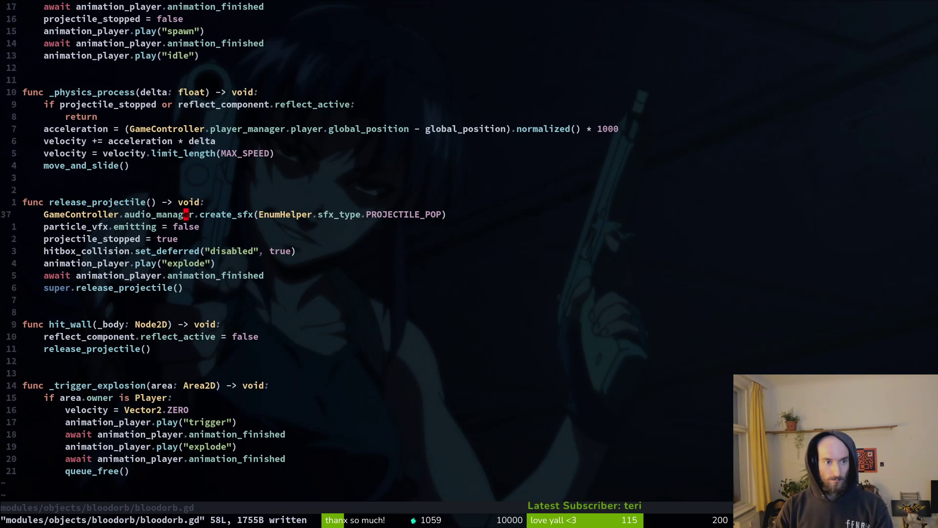
pyautogui.hotkey('shift', 'v')
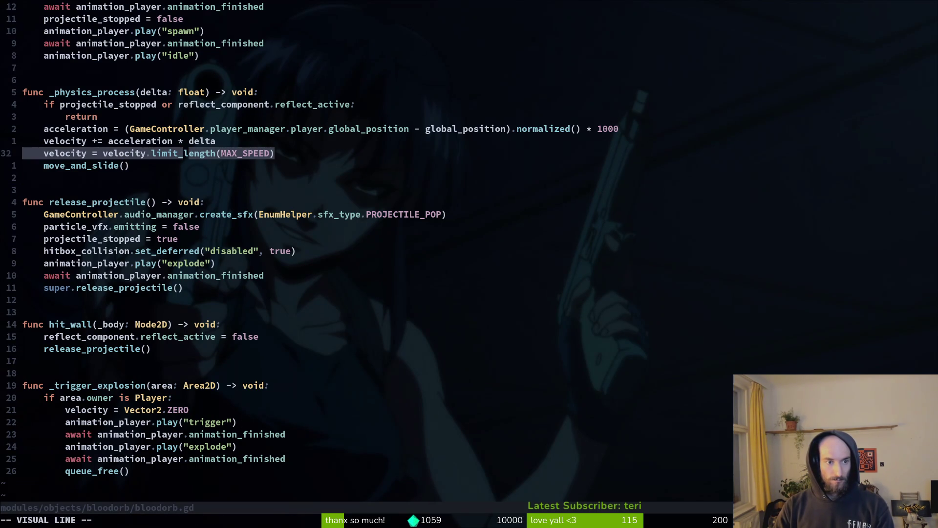
pyautogui.press('Escape')
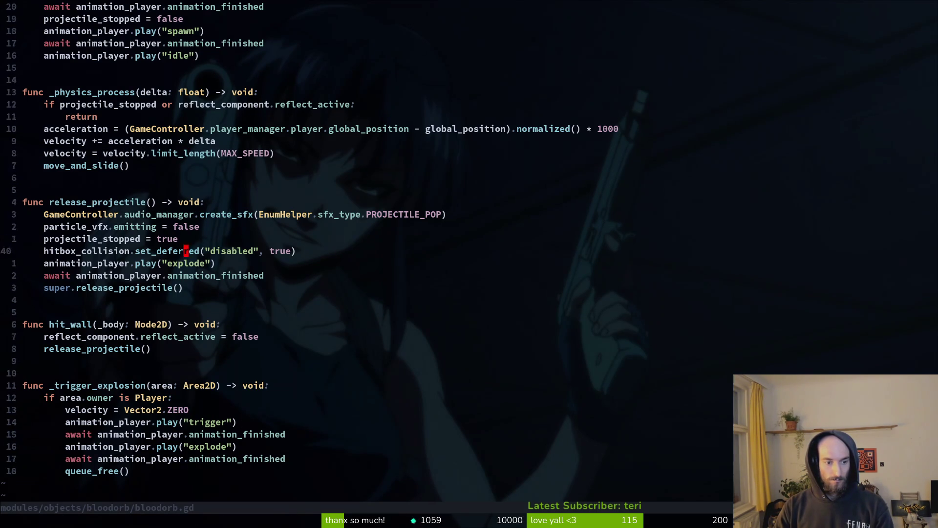
pyautogui.press('u')
pyautogui.press('u')
pyautogui.press('u')
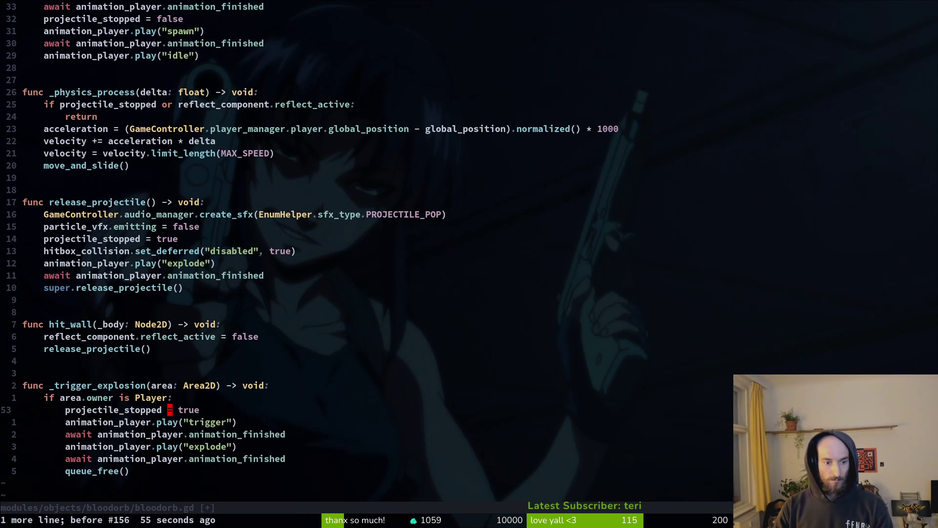
# Replace projectile_stopped with triggered in the Player branch and save
pyautogui.write('cwtriggered')
pyautogui.press('Escape')
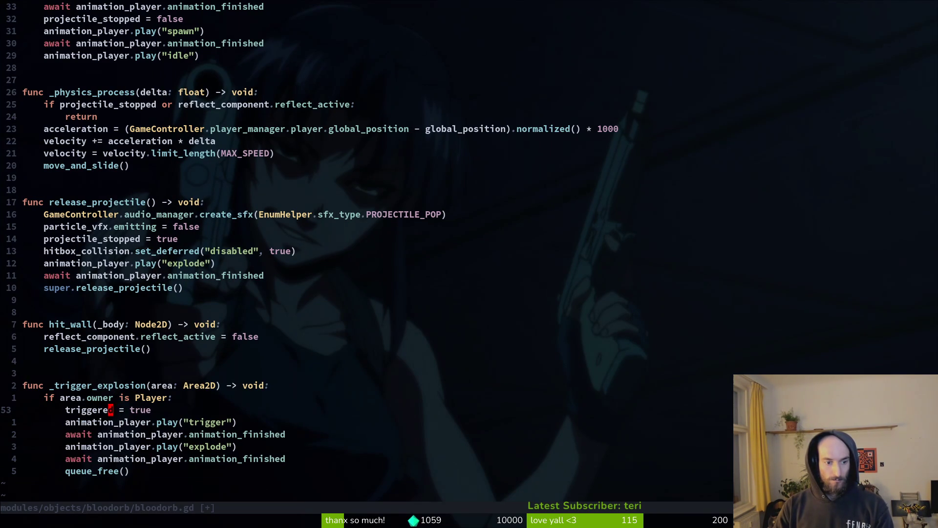
pyautogui.write(':w')
pyautogui.press('Return')
# Restore the accidentally deleted word triggered and save bloodorb.gd again
pyautogui.press('c')
pyautogui.press('i')
pyautogui.press('w')
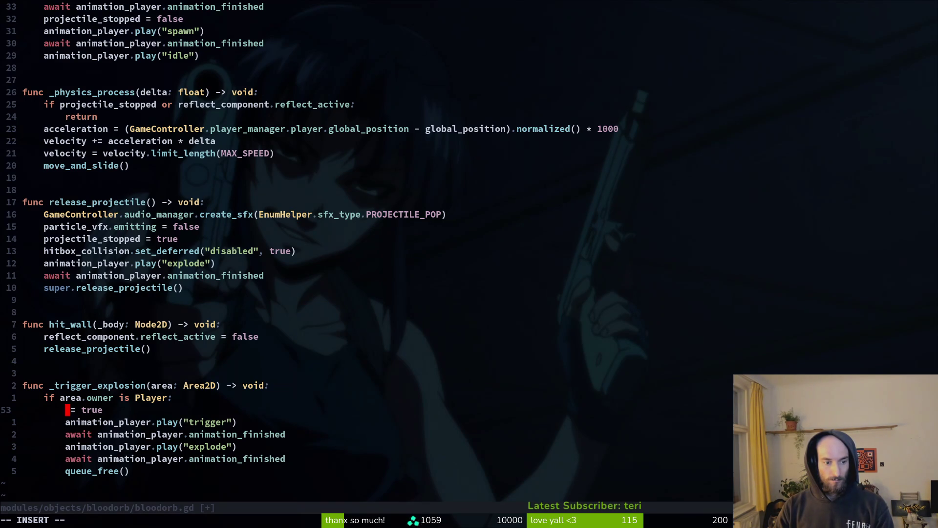
pyautogui.press('Escape')
pyautogui.press('u')
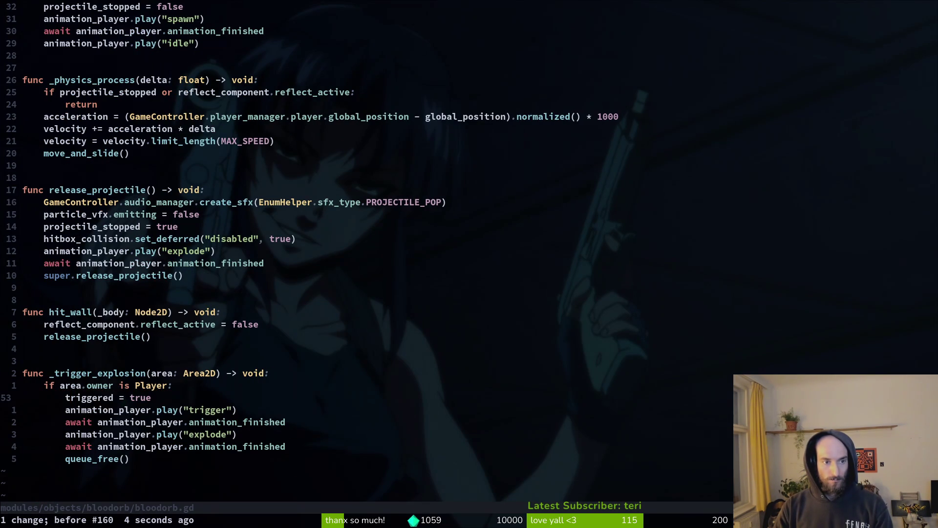
pyautogui.hotkey('ctrl', 'r')
pyautogui.press('u')
pyautogui.press('v')
pyautogui.press('e')
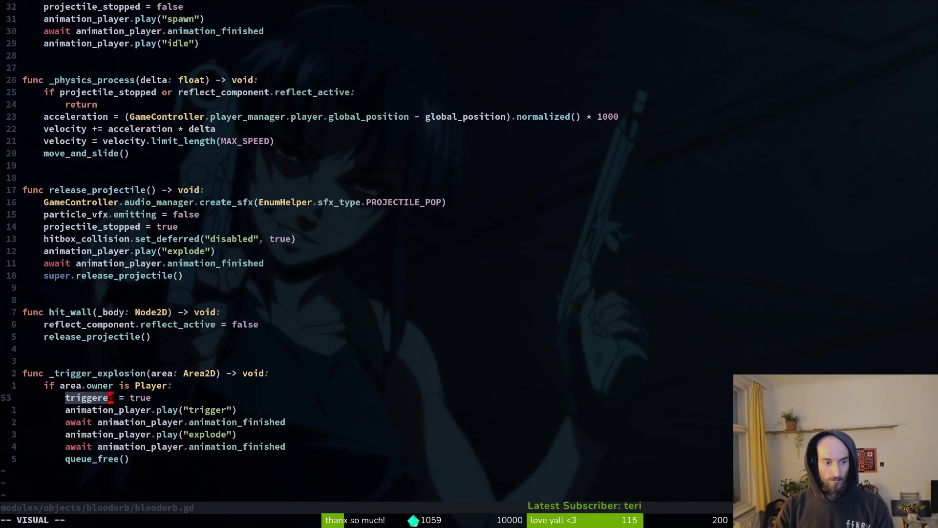
pyautogui.press('Escape')
pyautogui.write(':w')
pyautogui.press('Return')
# Review the triggered declaration and move_and_slide in _physics_process
pyautogui.press('{')
pyautogui.press('{')
pyautogui.press('{')
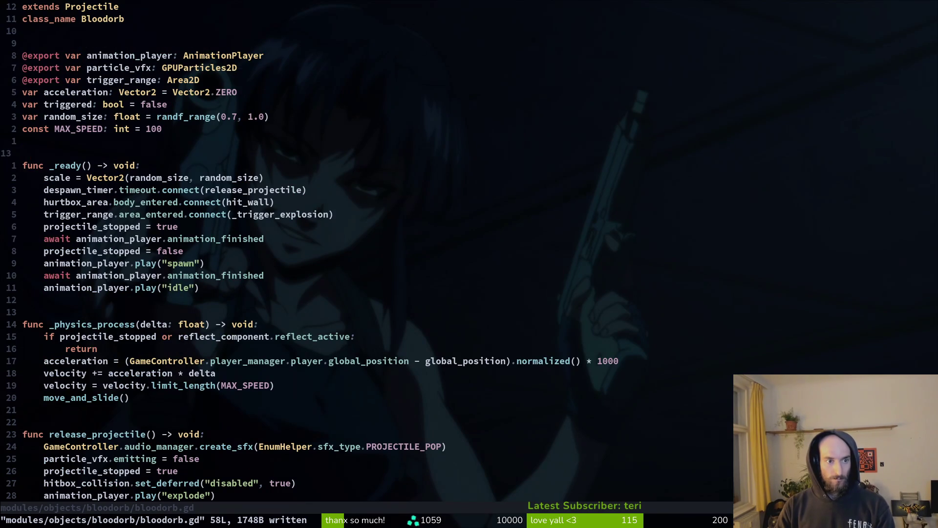
pyautogui.hotkey('ctrl', 'd')
pyautogui.press('z')
pyautogui.press('z')
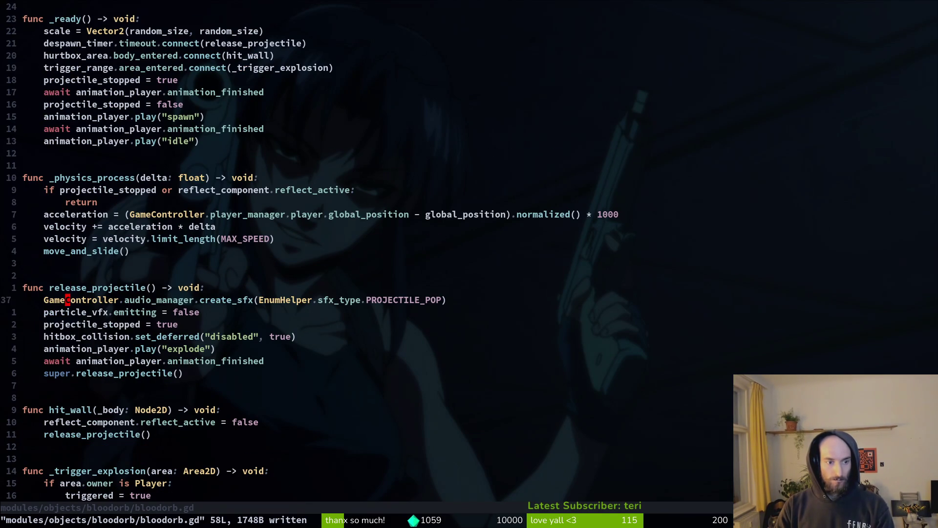
pyautogui.hotkey('ctrl', 'd')
pyautogui.press('z')
pyautogui.press('z')
pyautogui.hotkey('ctrl', 'u')
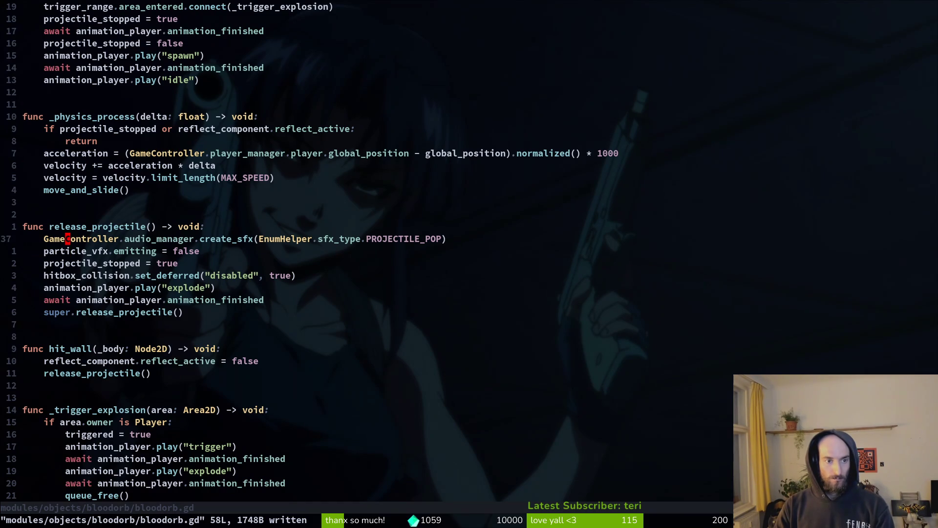
# Nest the velocity limit_length clamp under a new 'if triggered:' line
pyautogui.write('otriggered')
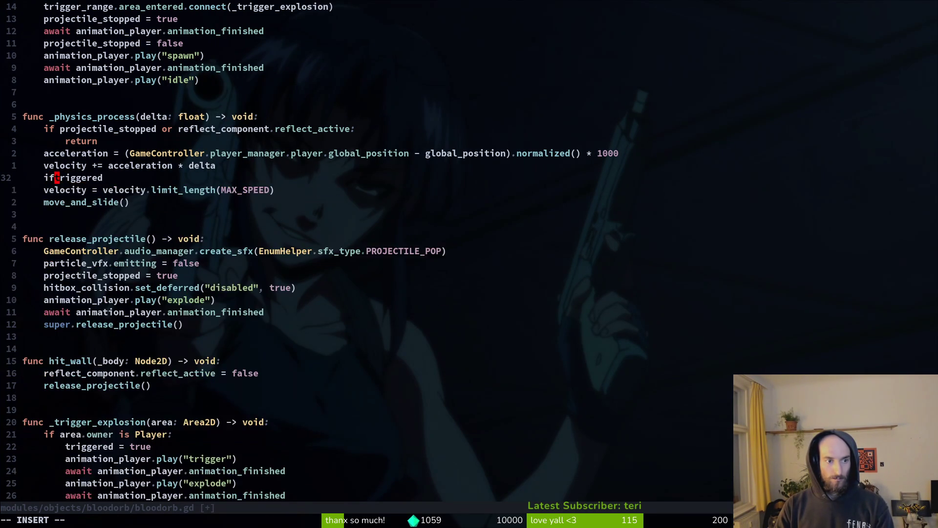
pyautogui.write('if')
pyautogui.press('Escape')
pyautogui.press('j')
pyautogui.press('>')
pyautogui.press('>')
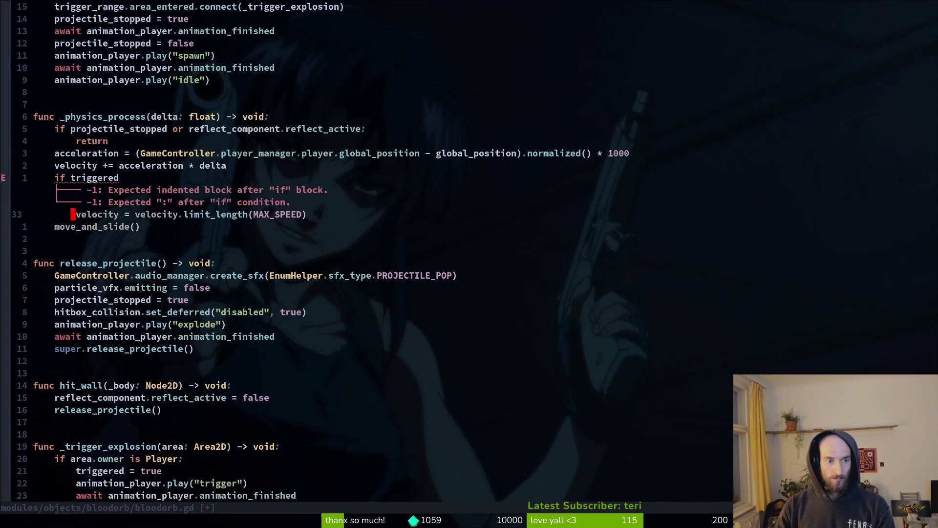
pyautogui.write('k:')
pyautogui.press('Escape')
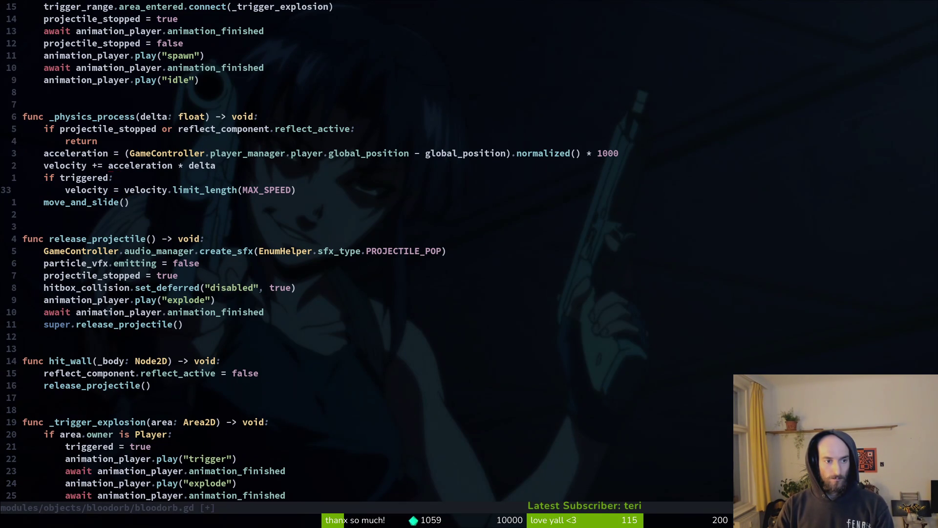
# Add an else branch holding a copy of the velocity clamp, and save
pyautogui.write('oelse')
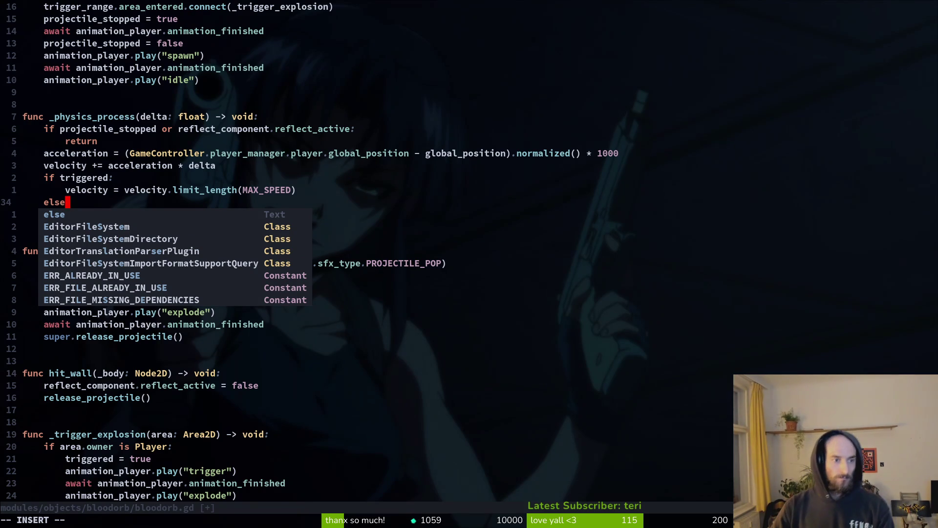
pyautogui.press('Escape')
pyautogui.press('y')
pyautogui.press('y')
pyautogui.write('jp')
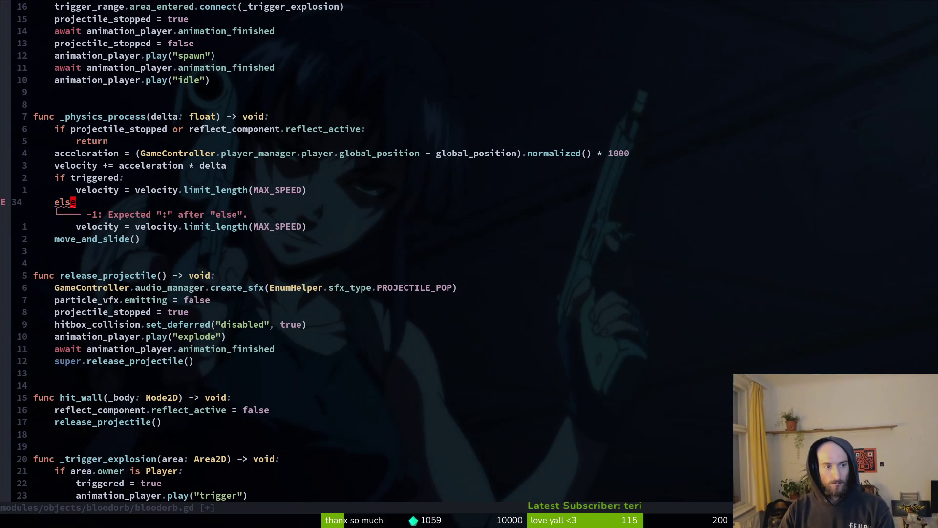
pyautogui.write(':')
pyautogui.press('Escape')
pyautogui.write(':w')
pyautogui.press('Return')
# Change the else branch's cap from MAX_SPEED to MAX_FLOATING_SPEED and save
pyautogui.press('j')
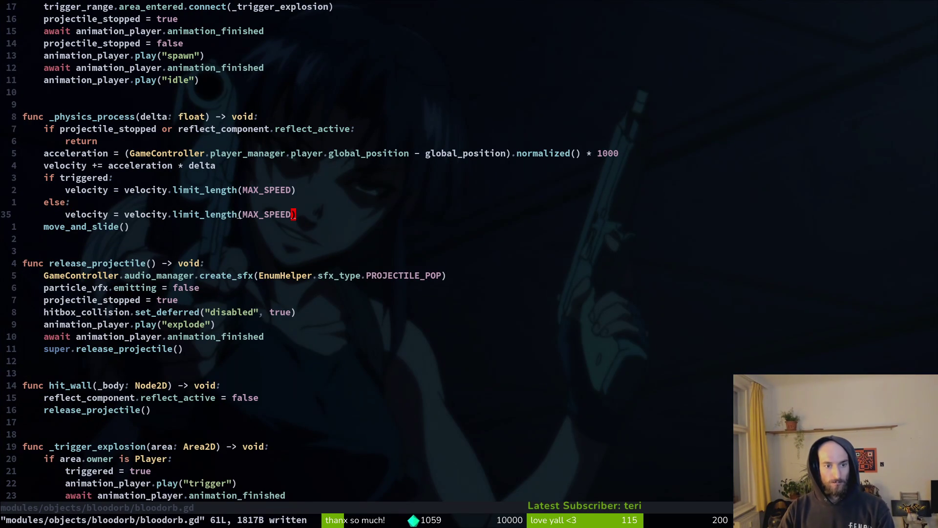
pyautogui.press('i')
pyautogui.press('BackSpace')
pyautogui.press('BackSpace')
pyautogui.press('BackSpace')
pyautogui.write('Ma')
pyautogui.press('BackSpace')
pyautogui.write('AX_FLOATING_')
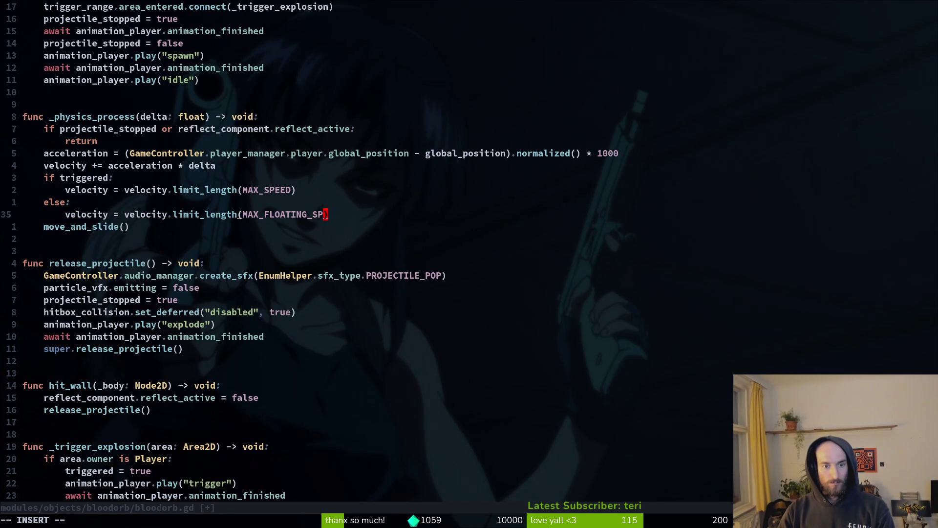
pyautogui.press('Escape')
pyautogui.write(':w')
pyautogui.press('Return')
# Duplicate the MAX_SPEED constant line at the top of the script
pyautogui.hotkey('ctrl', 'o')
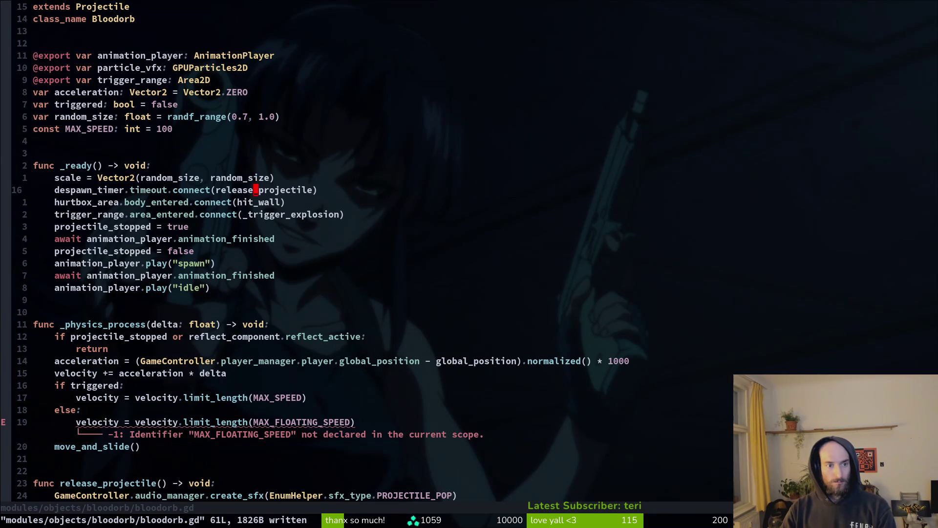
pyautogui.press('k')
pyautogui.hotkey('shift', 'v')
pyautogui.press('p')
pyautogui.press('u')
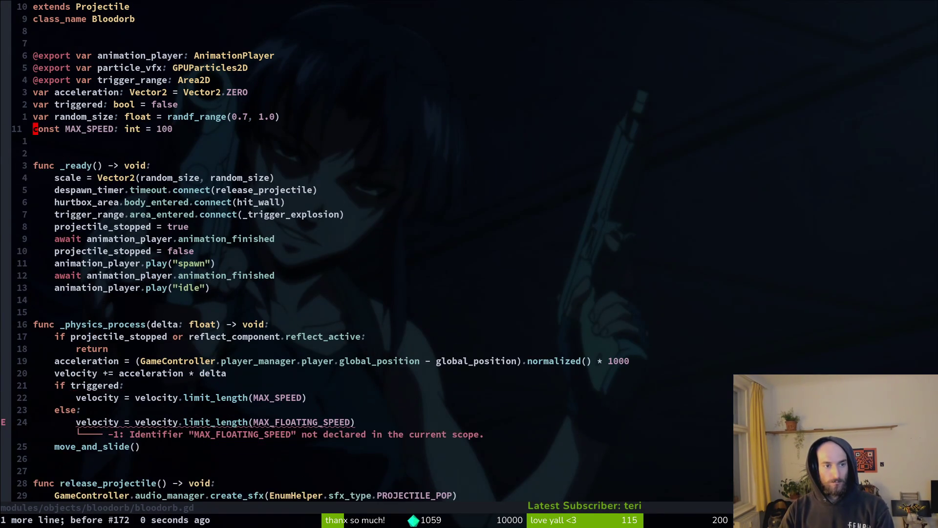
pyautogui.press('o')
pyautogui.press('Escape')
pyautogui.press('u')
pyautogui.press('y')
pyautogui.press('y')
pyautogui.press('p')
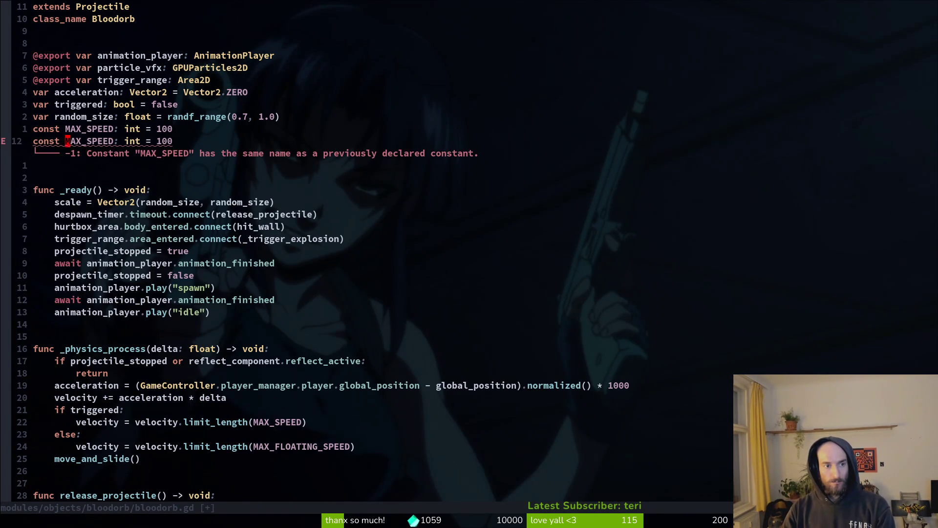
# Rename the copied constant to MAX_FLOATING_SPEED with a low value and save
pyautogui.write('cwMASF')
pyautogui.press('BackSpace')
pyautogui.press('BackSpace')
pyautogui.write('X_F')
pyautogui.press('Return')
pyautogui.press('Escape')
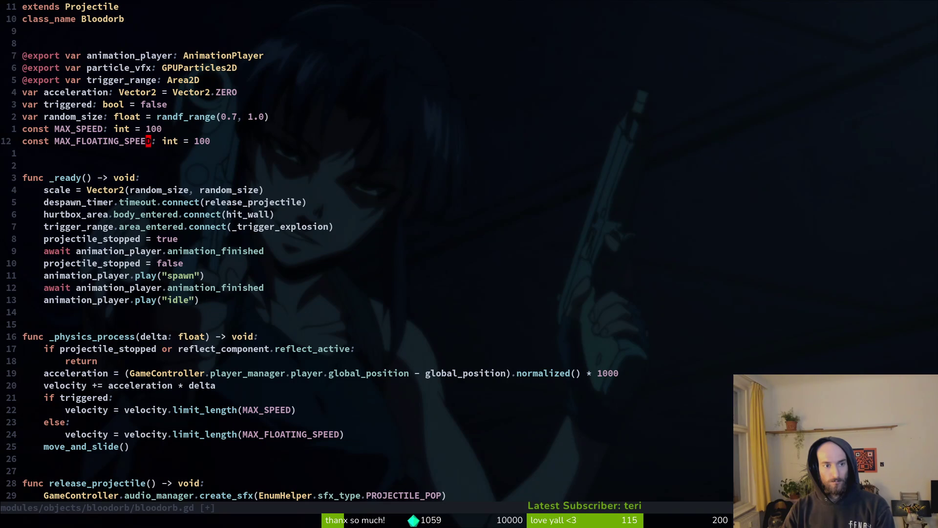
pyautogui.press('Escape')
pyautogui.write(':w')
pyautogui.press('Return')
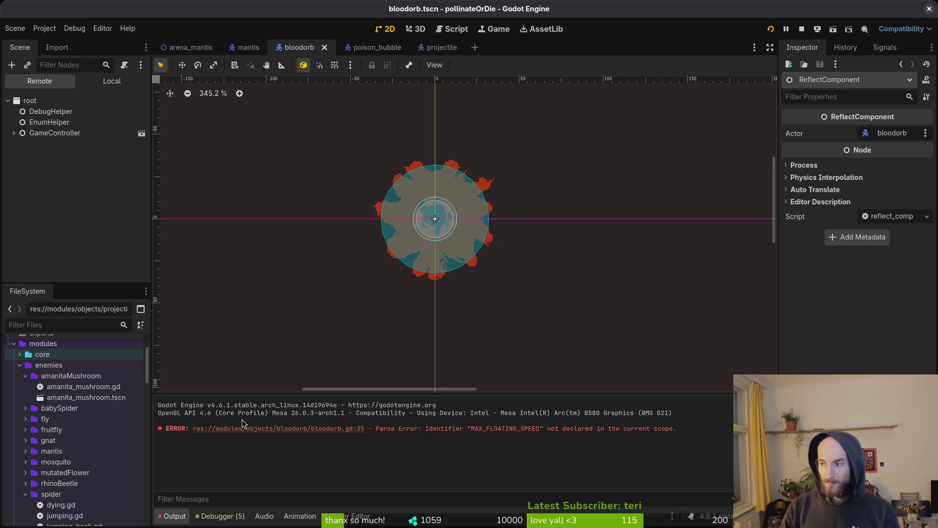
# Continue from the main menu and enter the Mantis boss arena via level select
pyautogui.press('Return')
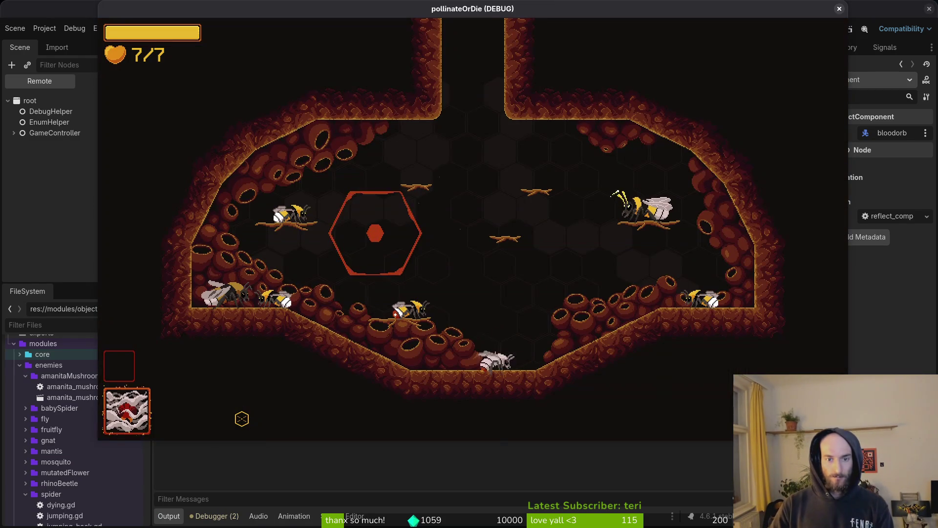
pyautogui.press('F1')
pyautogui.press('Down')
pyautogui.press('Return')
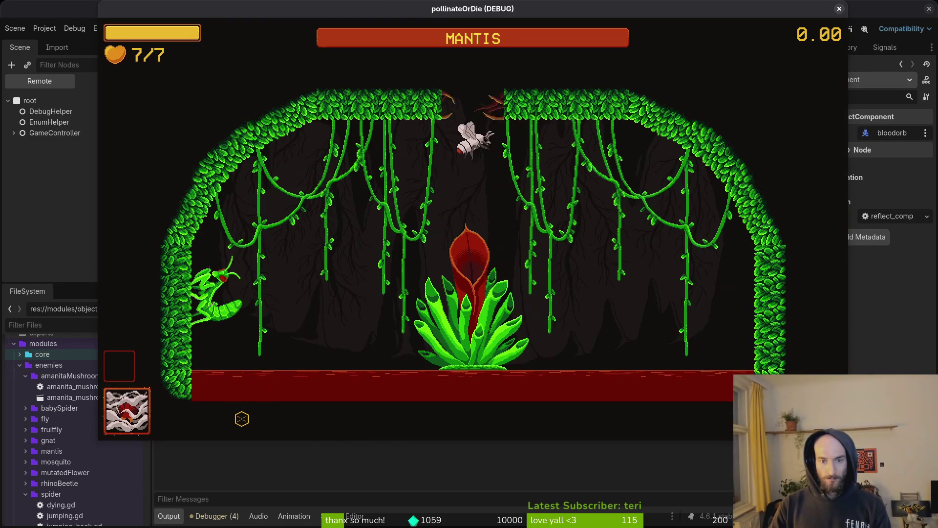
# Fight the mantis, dashing at it and flying above the plant, then pause and return to Neovim
pyautogui.press('a')
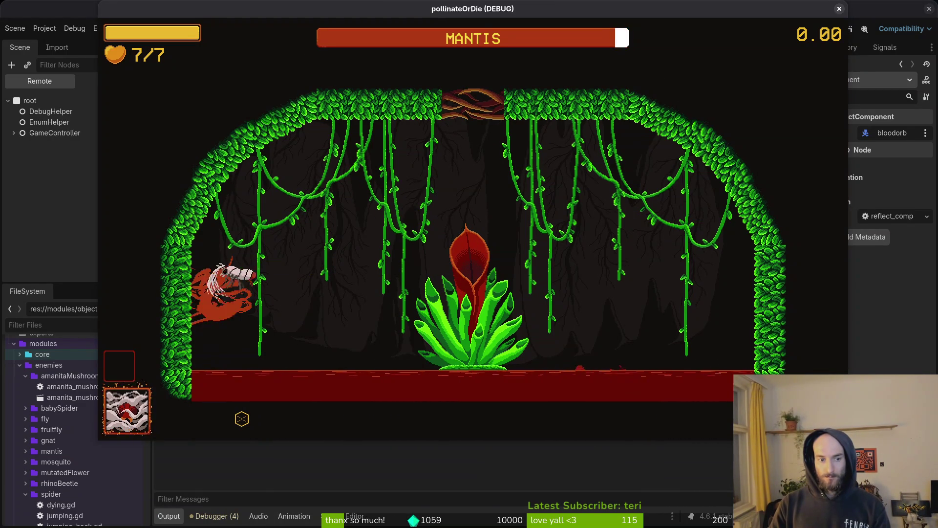
pyautogui.press('d')
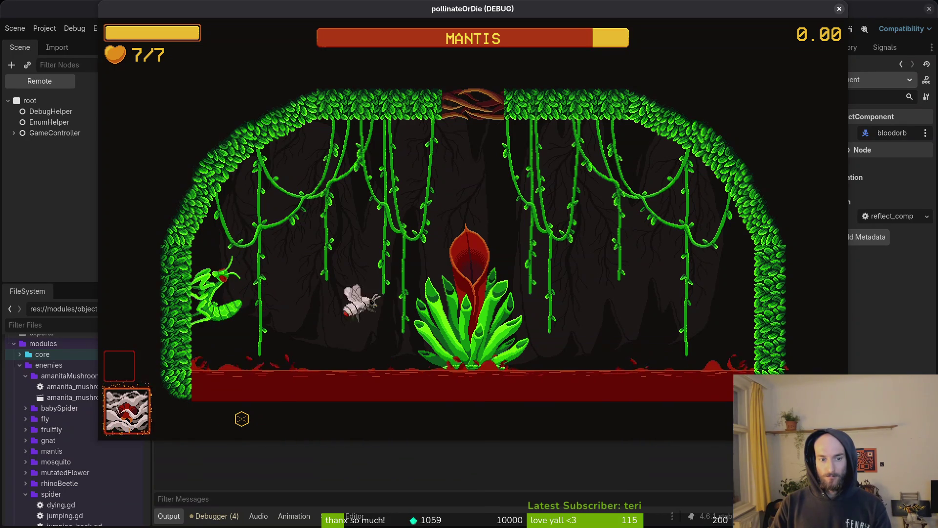
pyautogui.press('d')
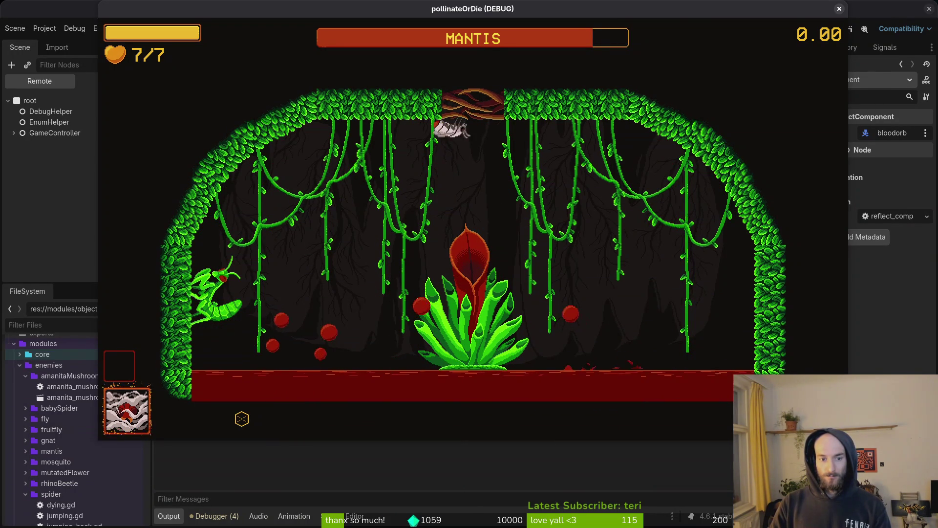
pyautogui.press('Escape')
pyautogui.press('super+1')
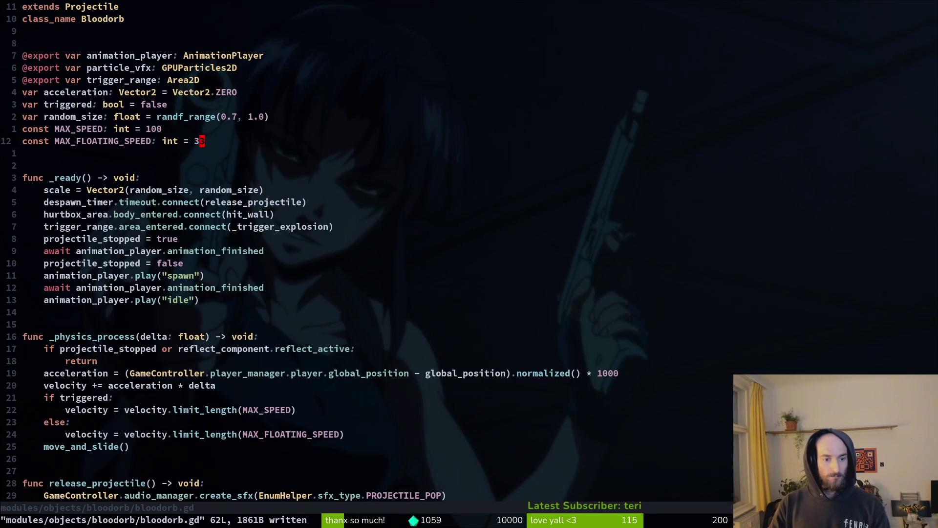
# Swap the two limit_length lines so triggered orbs use MAX_FLOATING_SPEED, and save
pyautogui.press('j')
pyautogui.press('j')
pyautogui.press('j')
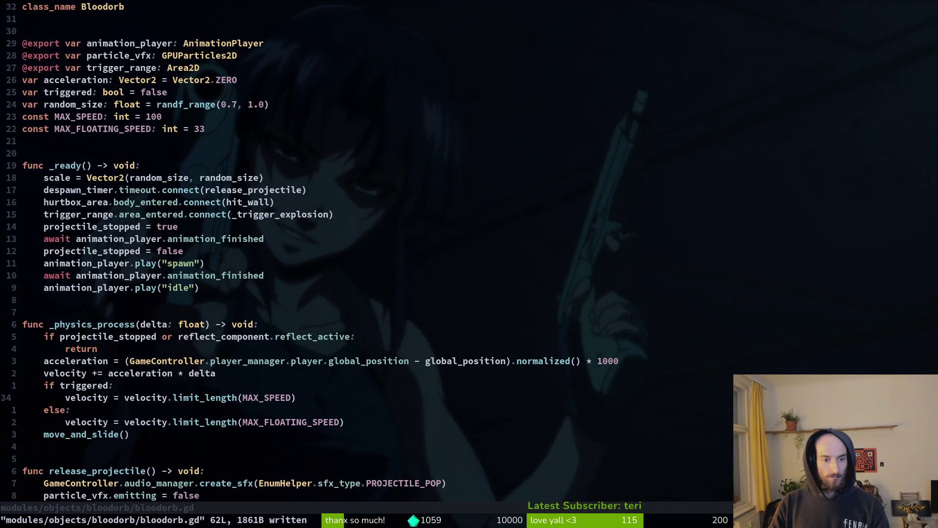
pyautogui.press('d')
pyautogui.press('d')
pyautogui.press('k')
pyautogui.press('P')
pyautogui.press('k')
pyautogui.press('V')
pyautogui.press('J')
pyautogui.press('J')
pyautogui.press('Escape')
pyautogui.write(':w')
pyautogui.press('Return')
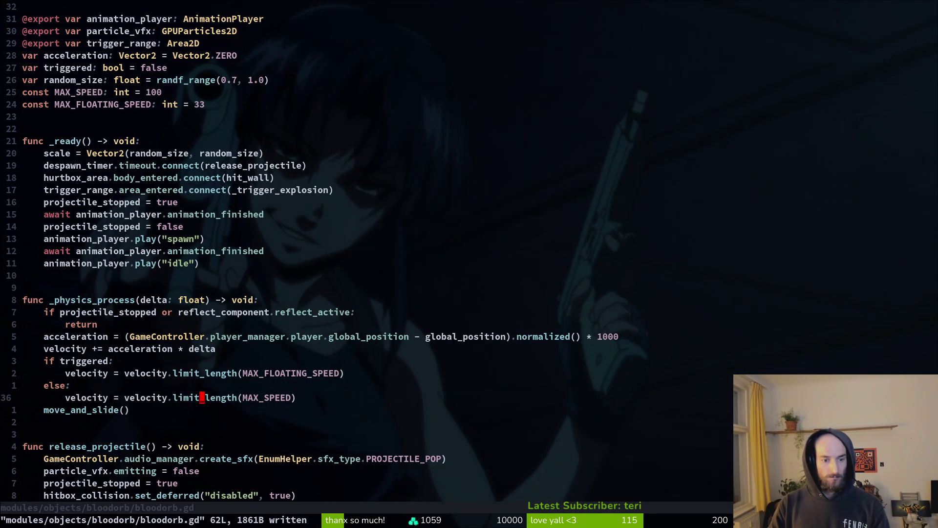
# Resume and playtest the Mantis fight, then pause and close the game
pyautogui.press('Return')
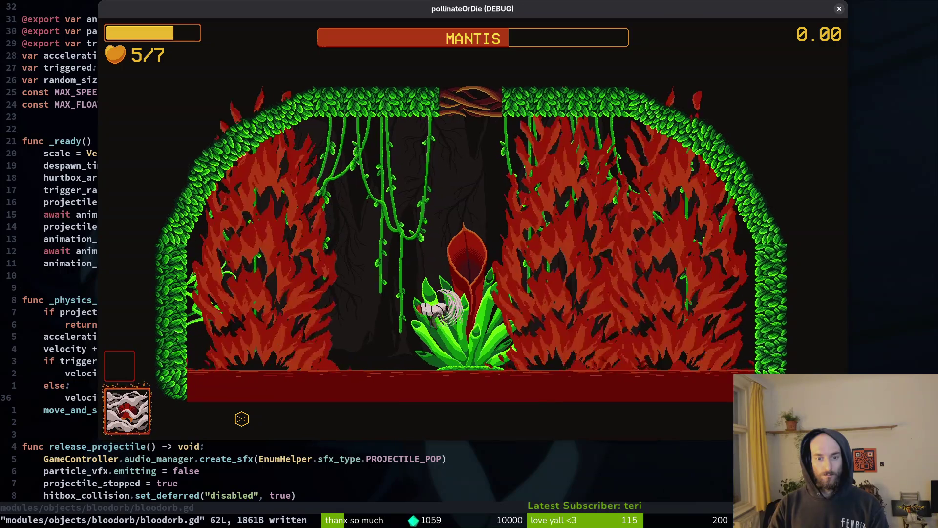
pyautogui.press('Escape')
pyautogui.hotkey('alt', 'F4')
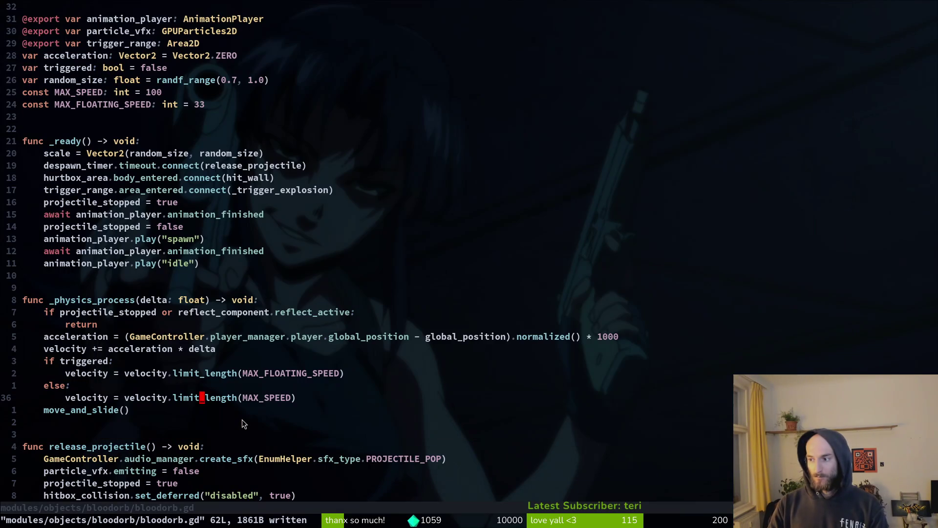
# Add projectile_stopped = true after play("explode") in _trigger_explosion
pyautogui.hotkey('ctrl', 'd')
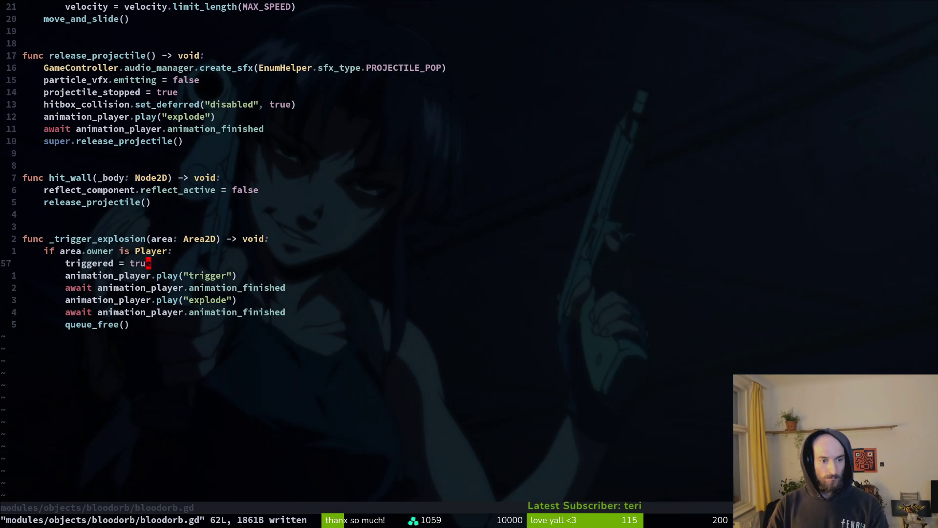
pyautogui.press('j')
pyautogui.press('j')
pyautogui.press('p')
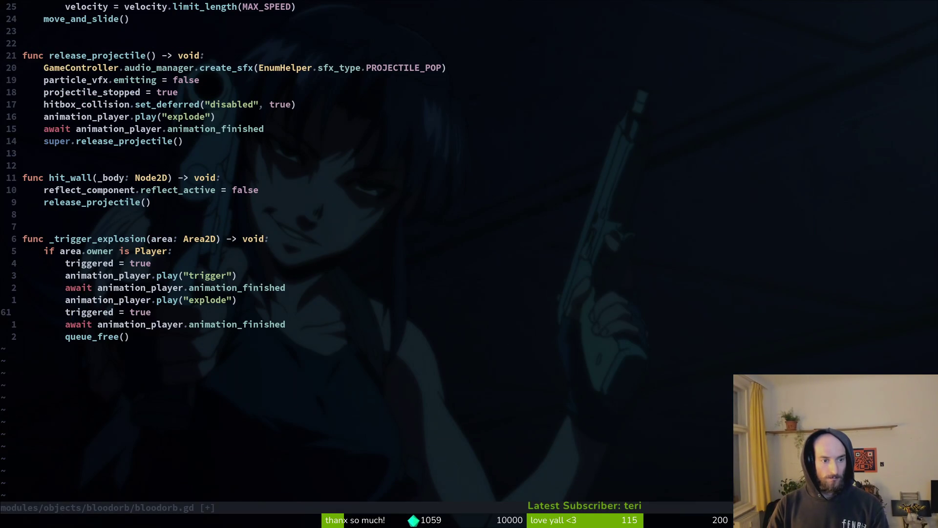
pyautogui.write('proj')
pyautogui.press('Return')
pyautogui.press('Escape')
# Save bloodorb.gd and run the game again from the Godot editor
pyautogui.write(':w')
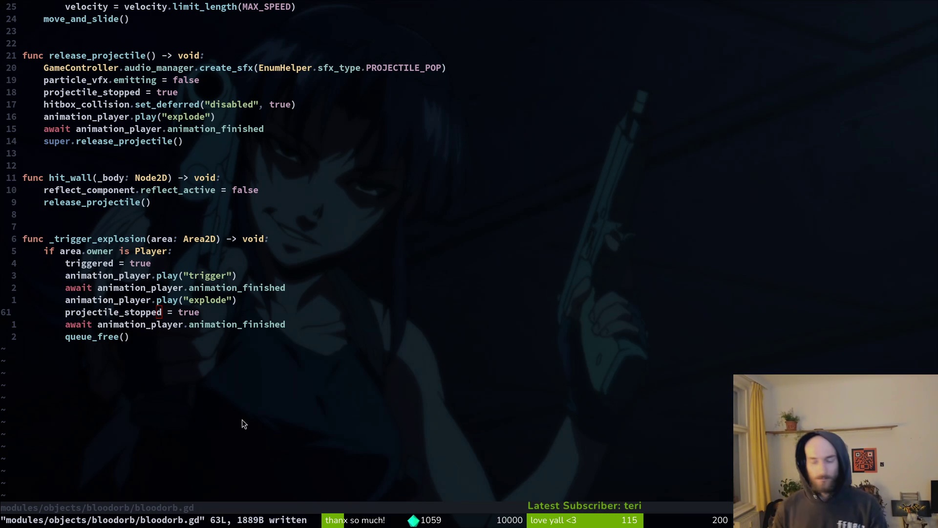
pyautogui.hotkey('alt', 'Tab')
pyautogui.press('F5')
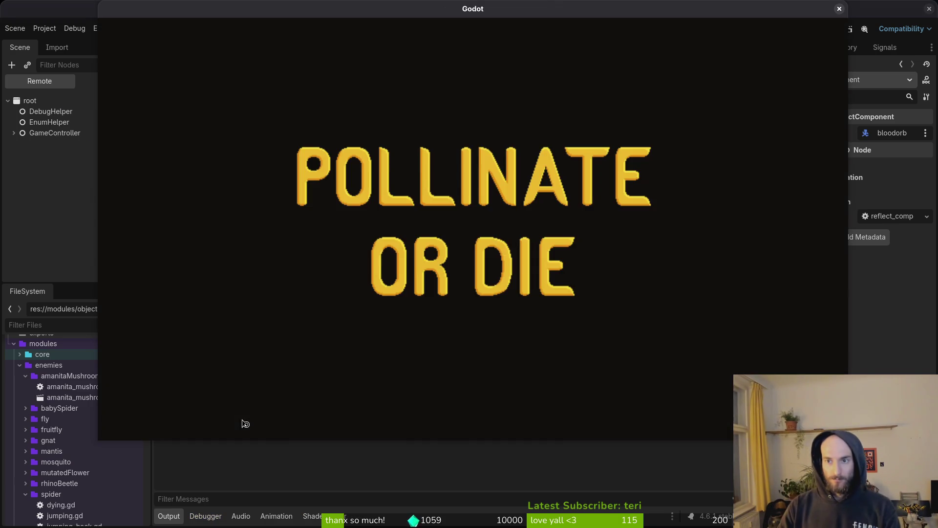
# Continue past the main menu and pick the Mantis boss fight from the level select
pyautogui.press('Return')
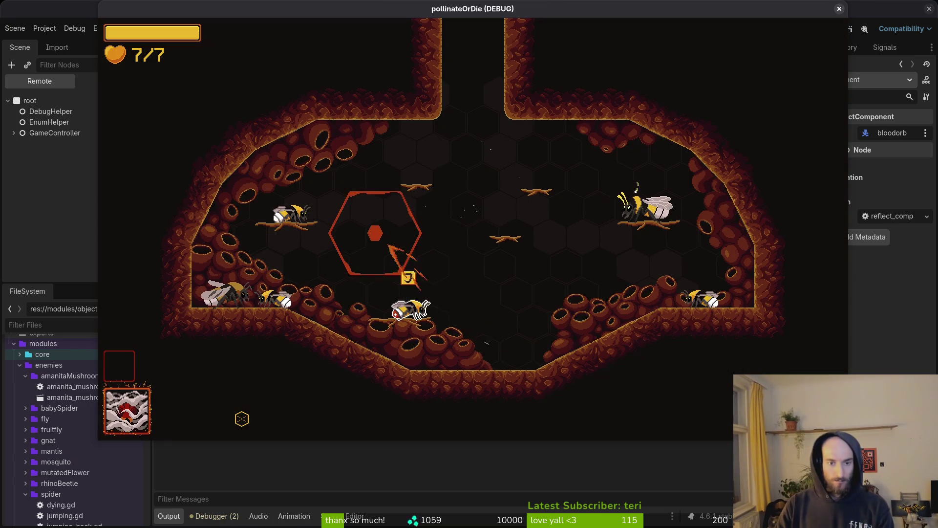
pyautogui.press('Escape')
pyautogui.press('Down')
pyautogui.press('Return')
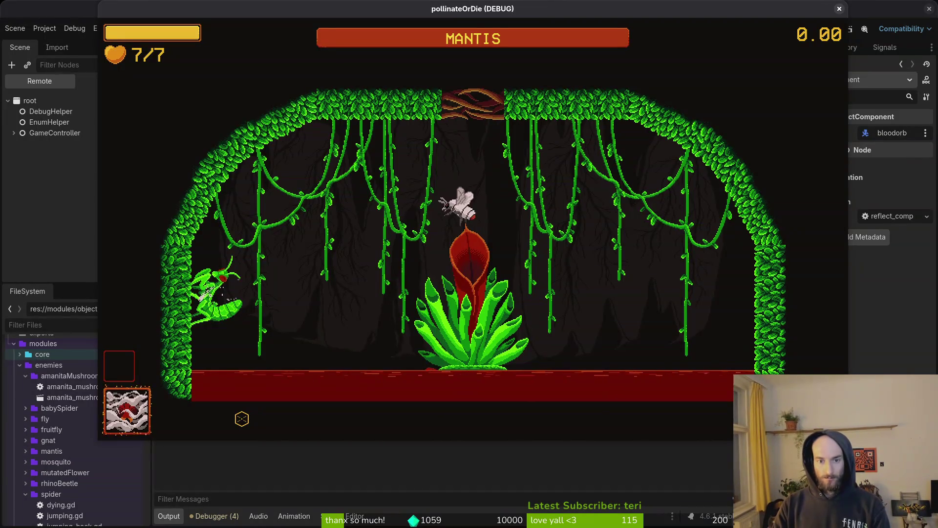
# Fight the mantis by flying between the vines and the flower and attacking it
pyautogui.press('Down')
pyautogui.press('Right')
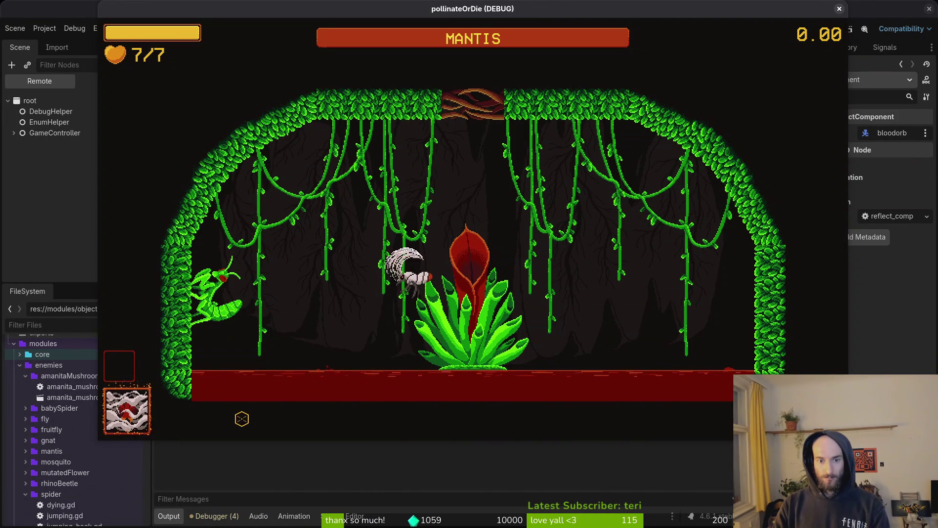
pyautogui.press('Left')
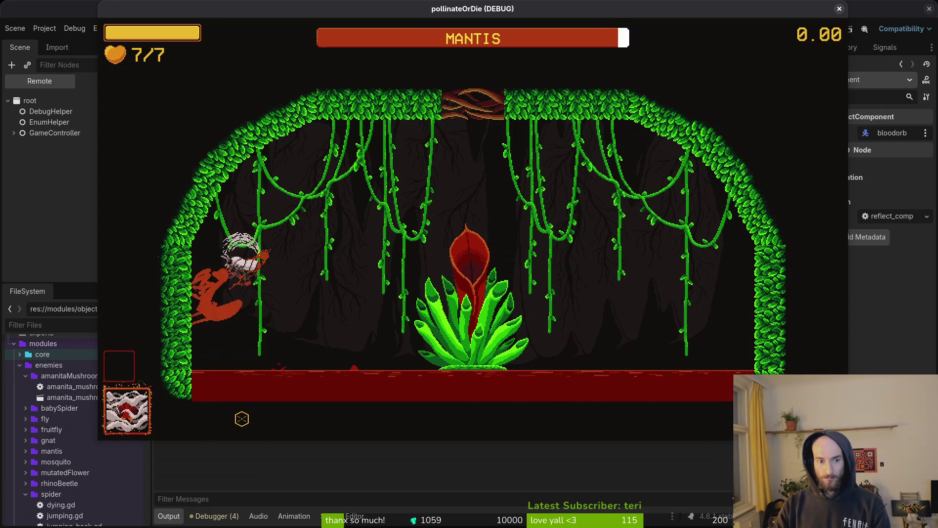
pyautogui.press('Right')
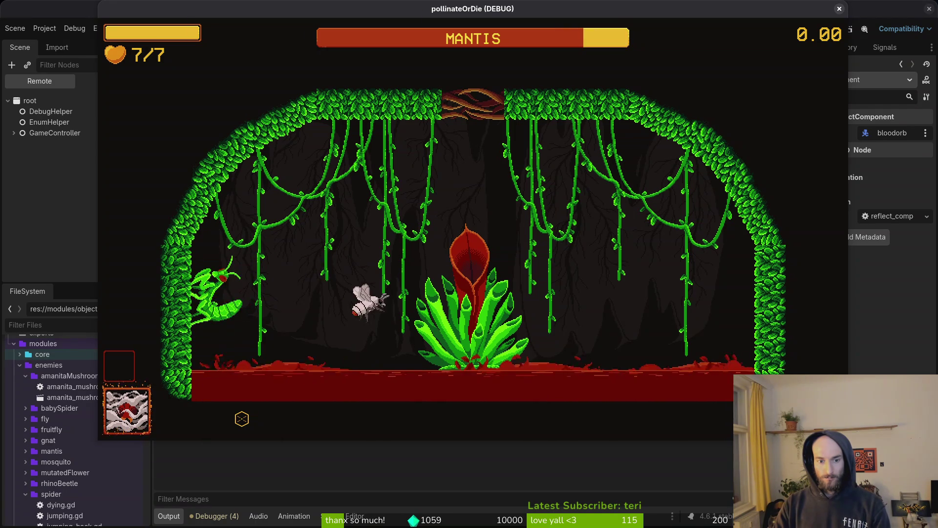
pyautogui.press('Up')
pyautogui.press('Right')
pyautogui.press('Down')
pyautogui.press('Up')
pyautogui.press('Left')
pyautogui.press('Down')
pyautogui.press('Right')
pyautogui.press('Up')
pyautogui.press('Left')
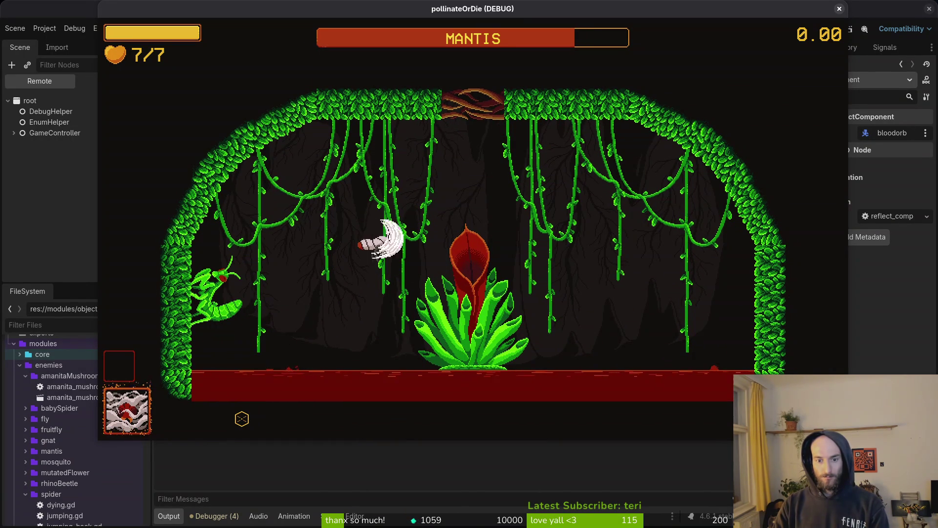
pyautogui.press('Up')
pyautogui.press('Right')
pyautogui.press('Down')
pyautogui.press('Left')
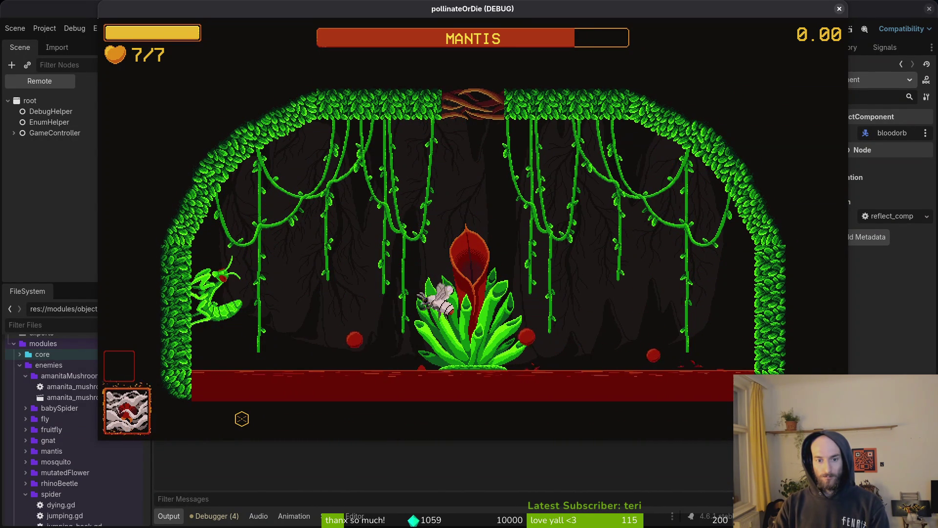
# Keep slashing and dashing at the flower boss with health at 5/7, then pause and close the game
pyautogui.press('Down')
pyautogui.press('Left')
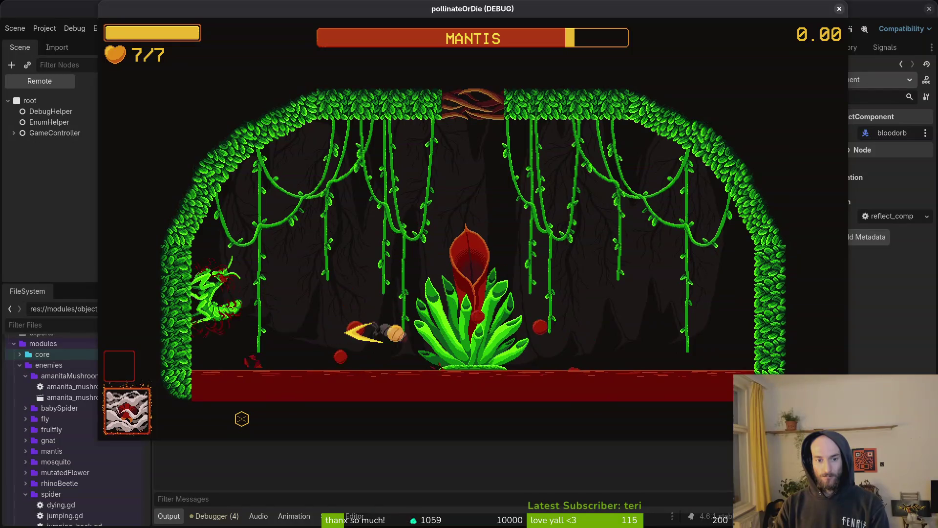
pyautogui.press('Right')
pyautogui.press('Up')
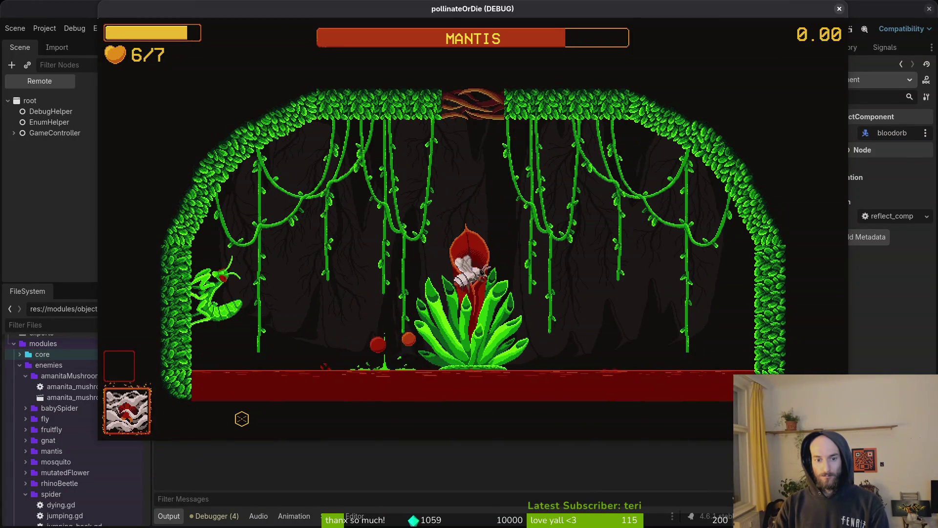
pyautogui.press('Left')
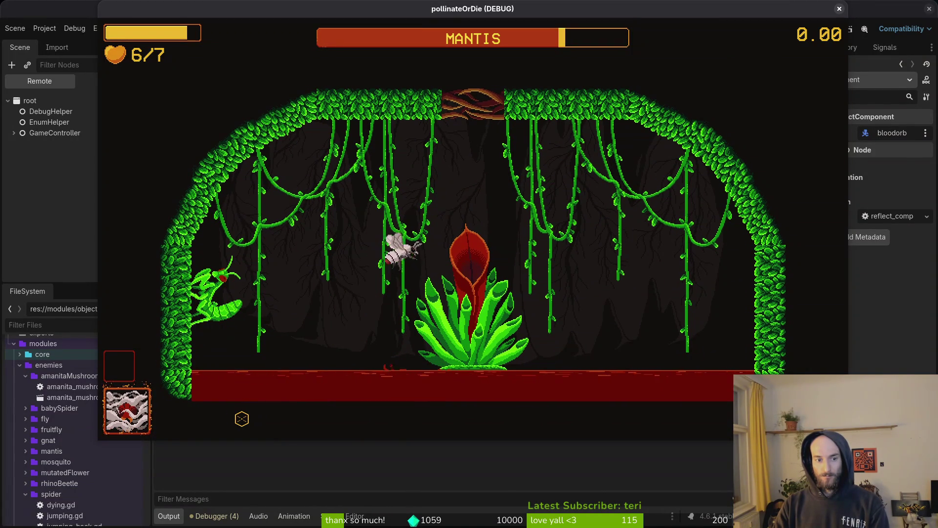
pyautogui.press('Right')
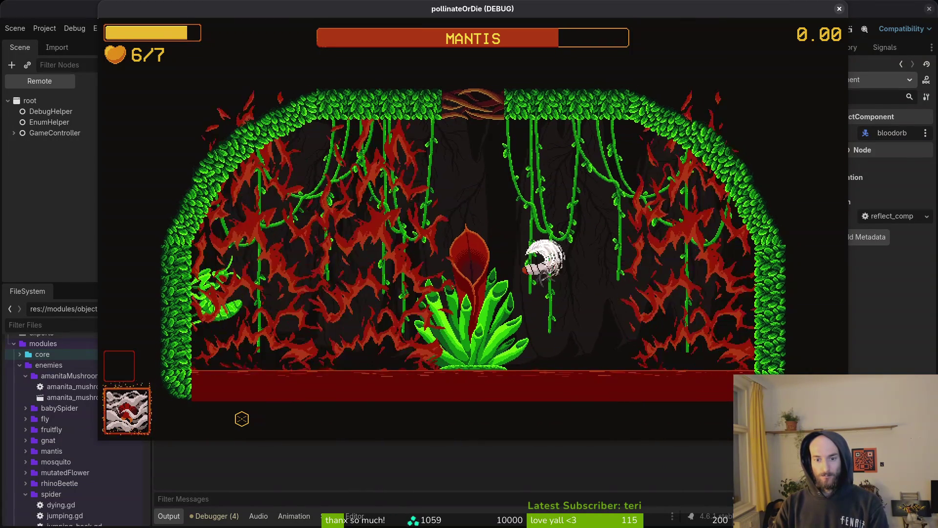
pyautogui.press('Right')
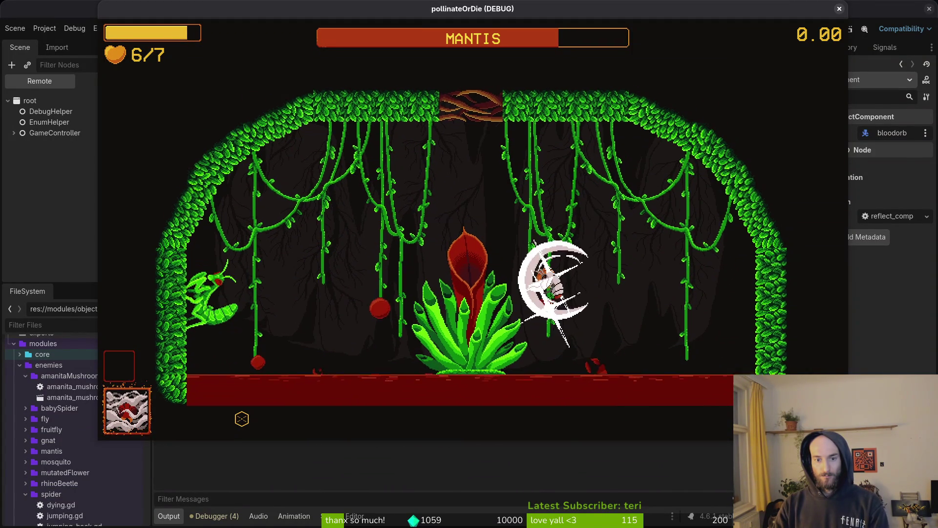
pyautogui.press('Left')
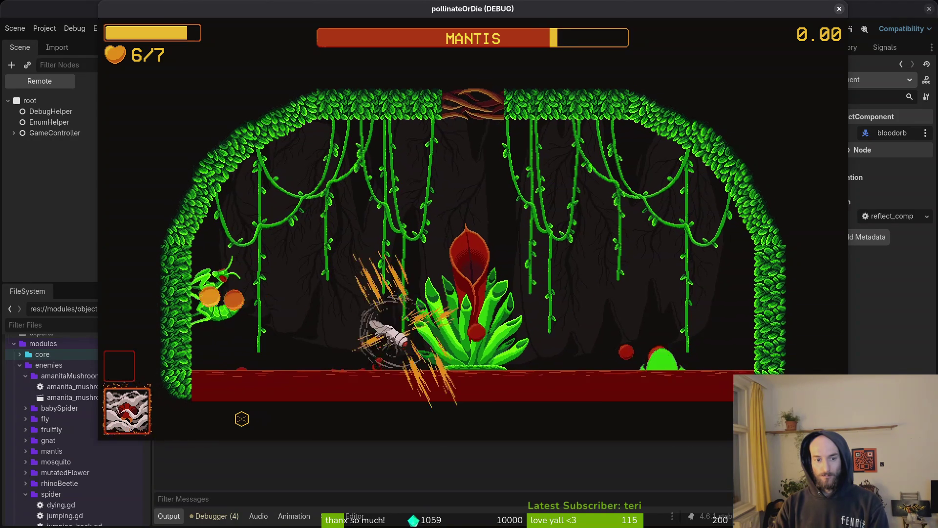
pyautogui.press('Up')
pyautogui.press('Right')
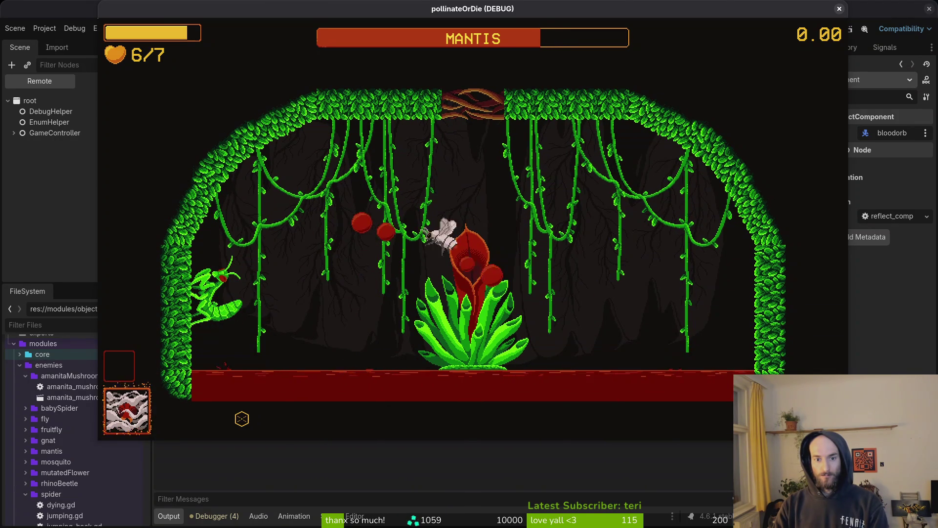
pyautogui.press('Right')
pyautogui.press('Up')
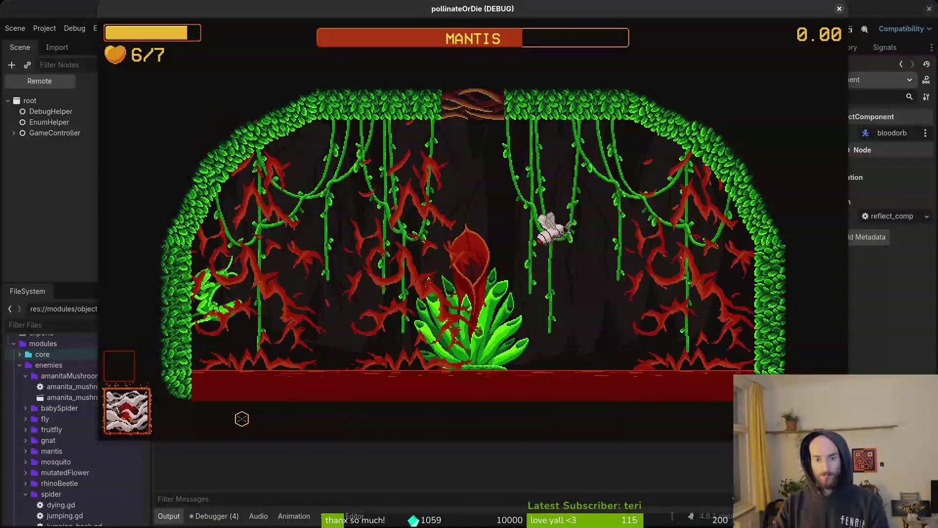
pyautogui.press('Down')
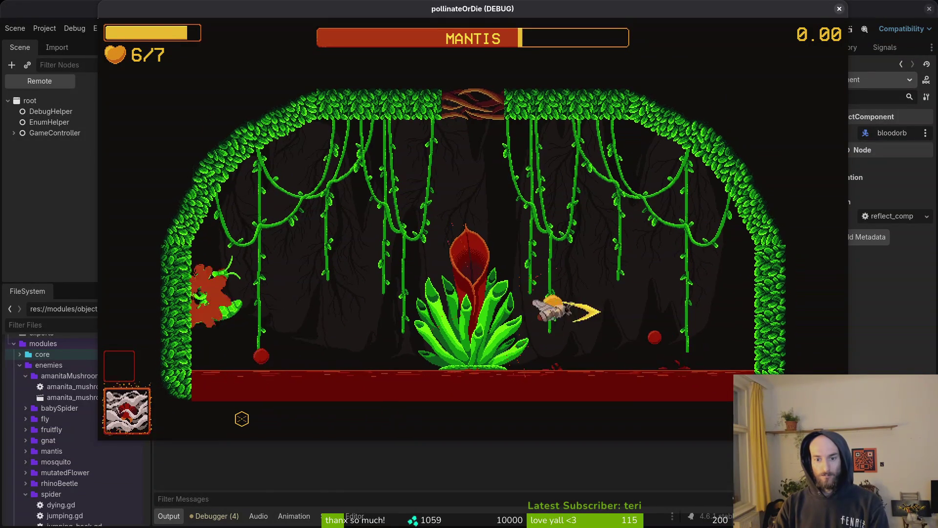
pyautogui.press('Up')
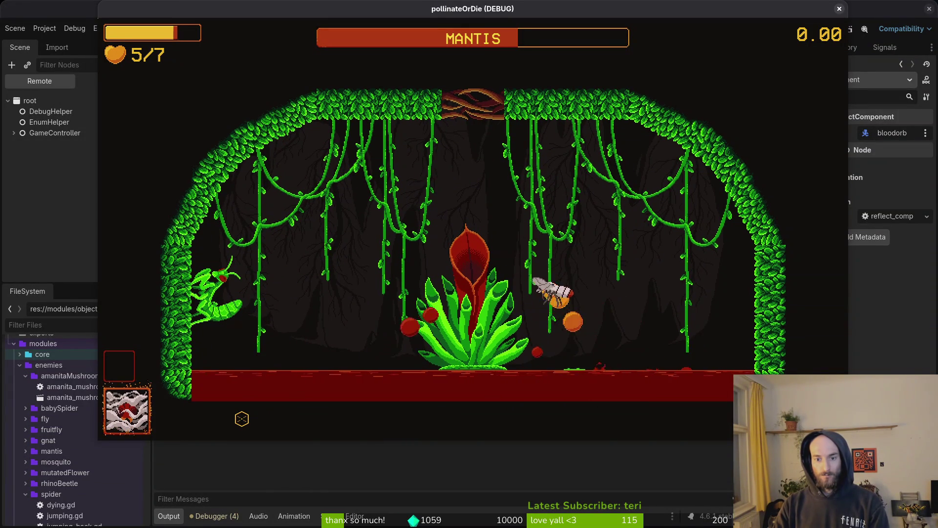
pyautogui.press('Left')
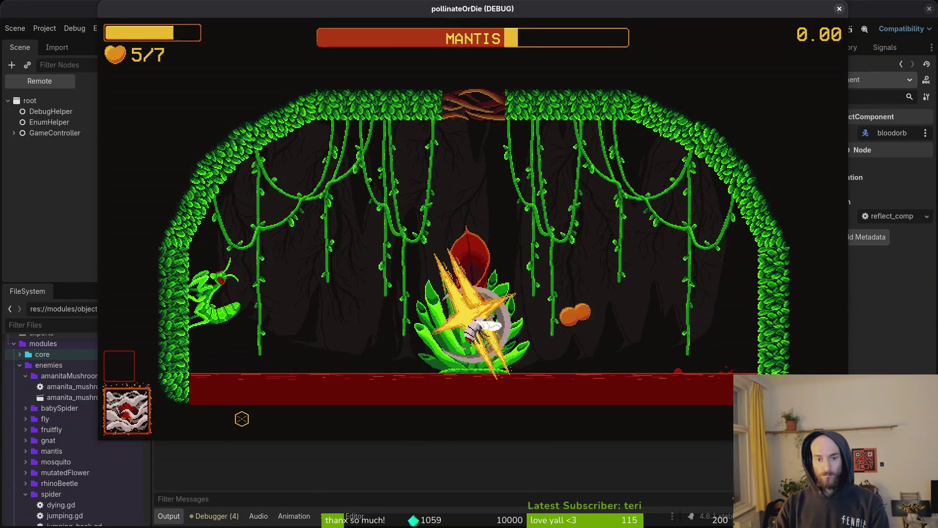
pyautogui.press('Escape')
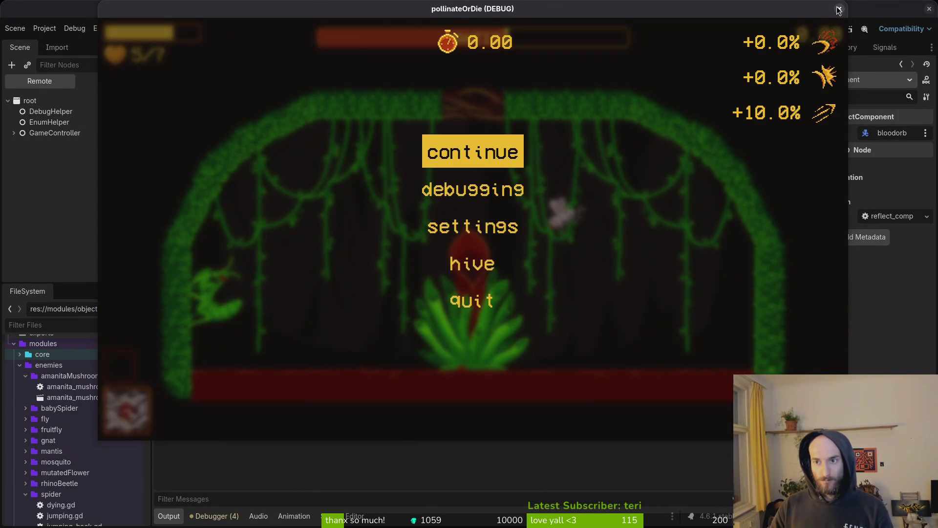
pyautogui.click(840, 8)
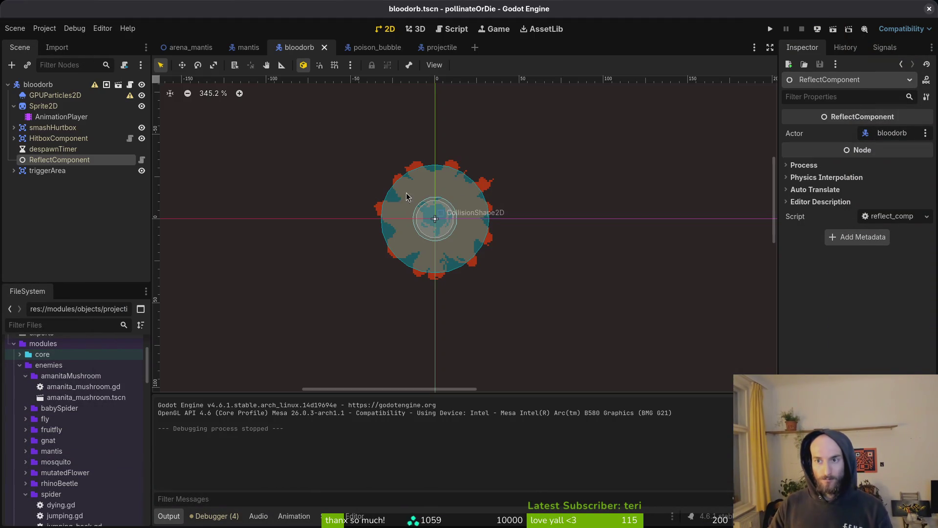
# In the mantis scene, inspect the animations held by the hitflashAnimationplayer under Sprite2D
pyautogui.click(263, 53)
pyautogui.click(14, 138)
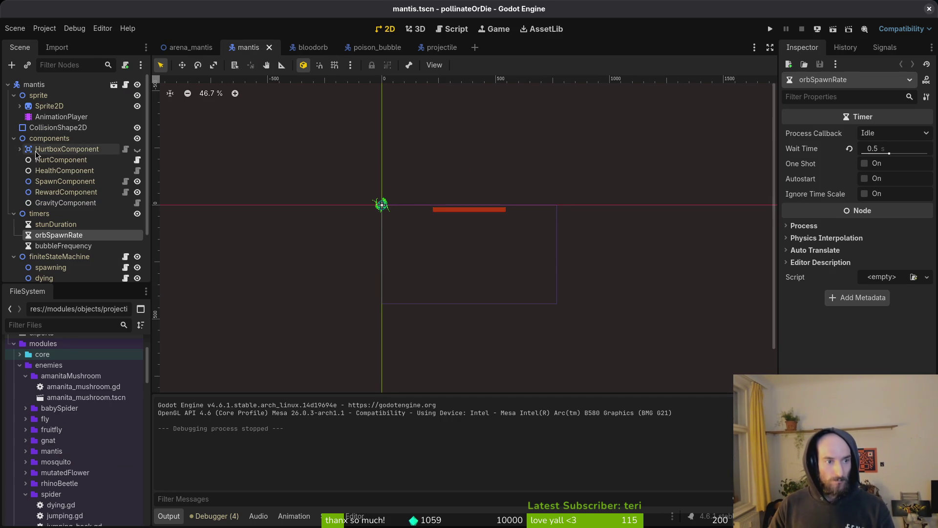
pyautogui.click(19, 106)
pyautogui.click(78, 117)
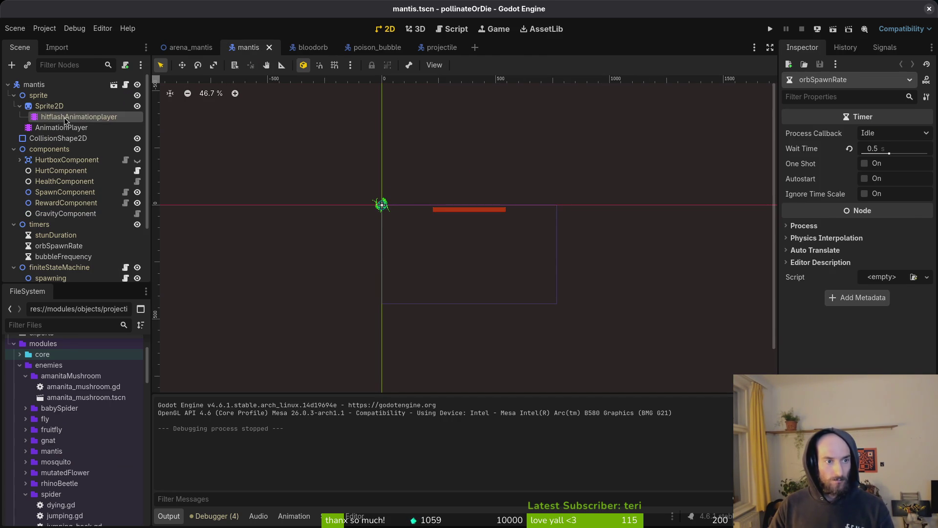
pyautogui.click(345, 335)
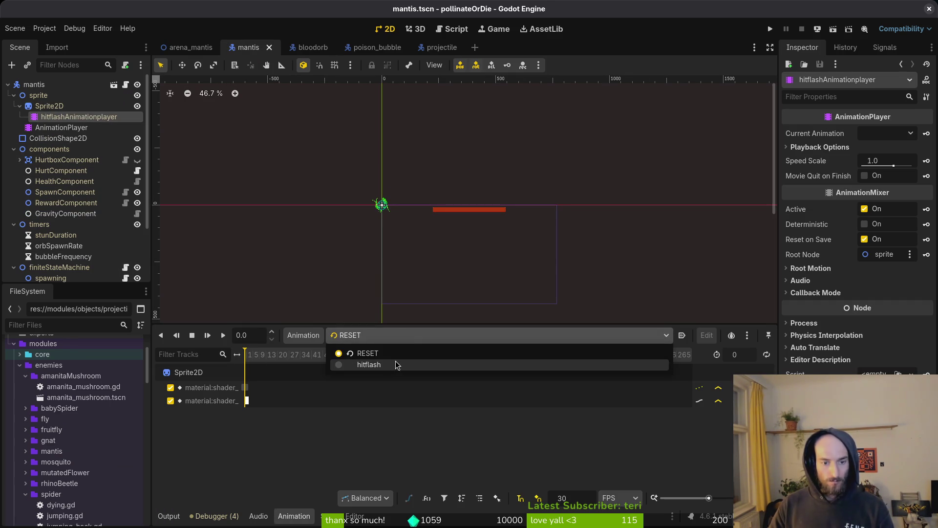
pyautogui.click(19, 107)
# Glance at the bloodorb.gd script in Neovim, then relaunch the project
pyautogui.hotkey('alt', 'Tab')
pyautogui.hotkey('alt', 'Tab')
pyautogui.hotkey('alt', 'Tab')
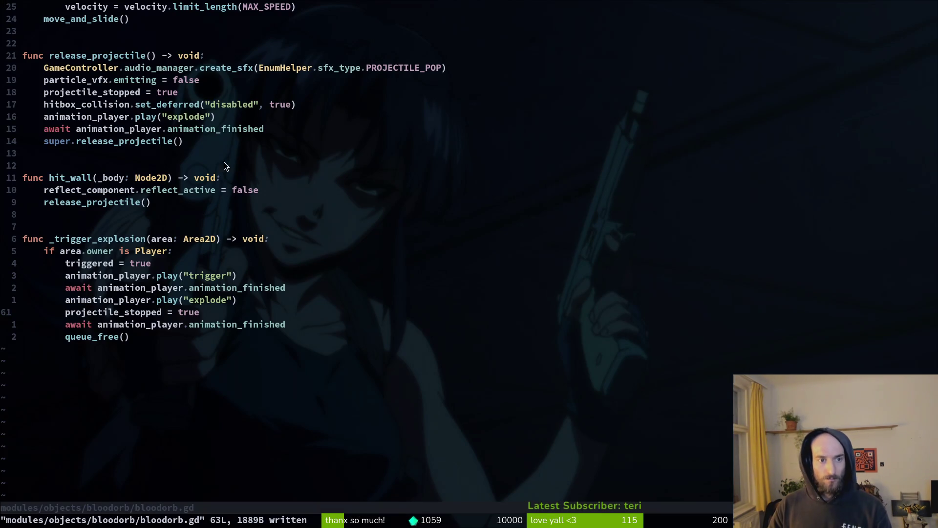
pyautogui.hotkey('alt', 'Tab')
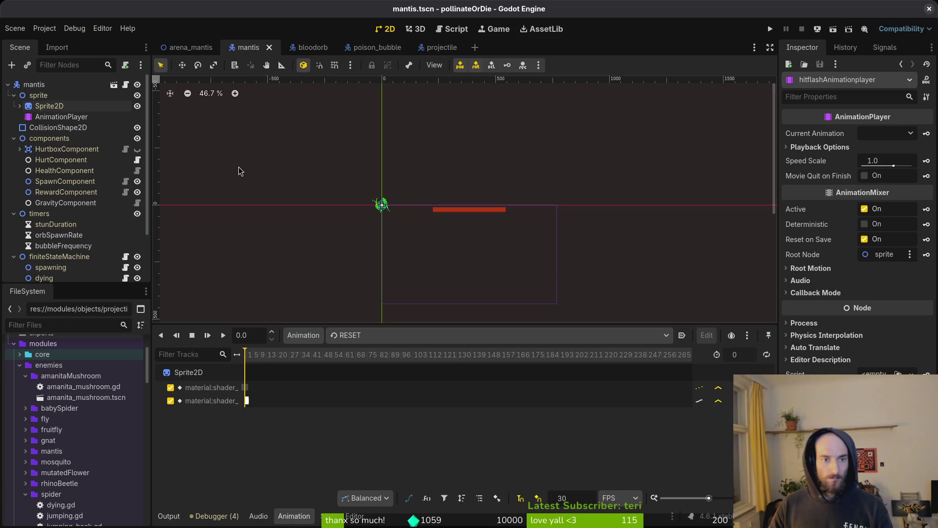
pyautogui.click(771, 30)
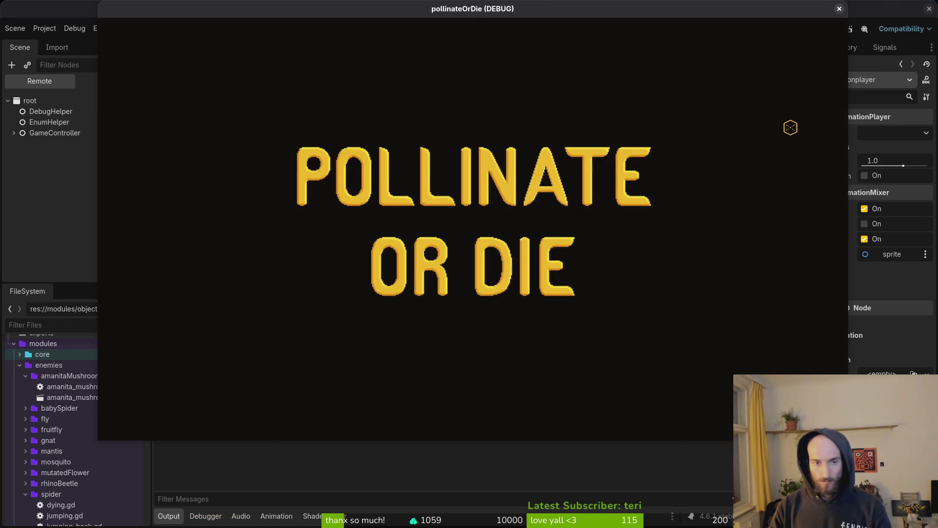
# Load the spider arena from the F1 debug level select and fight the enemies around the web
pyautogui.press('Return')
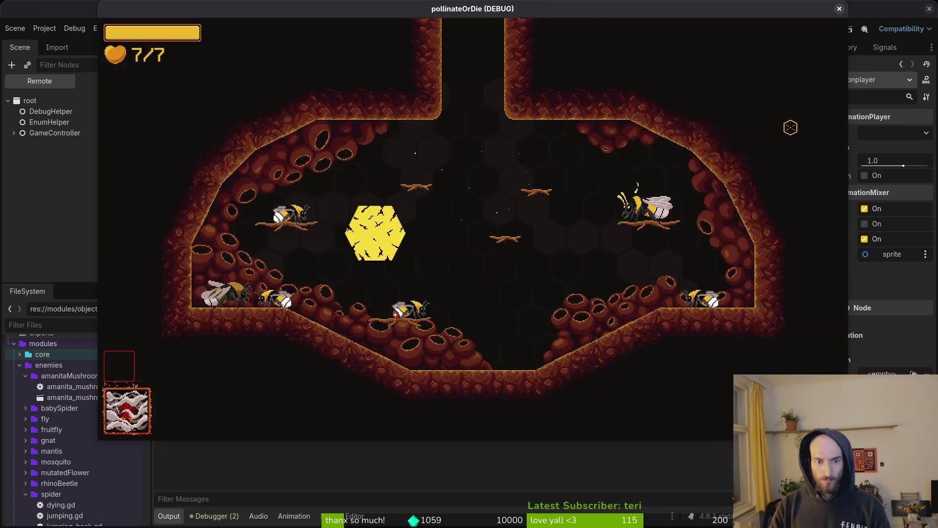
pyautogui.press('F1')
pyautogui.press('Return')
pyautogui.press('space')
pyautogui.press('space')
pyautogui.press('space')
pyautogui.press('space')
pyautogui.press('space')
pyautogui.press('space')
pyautogui.press('space')
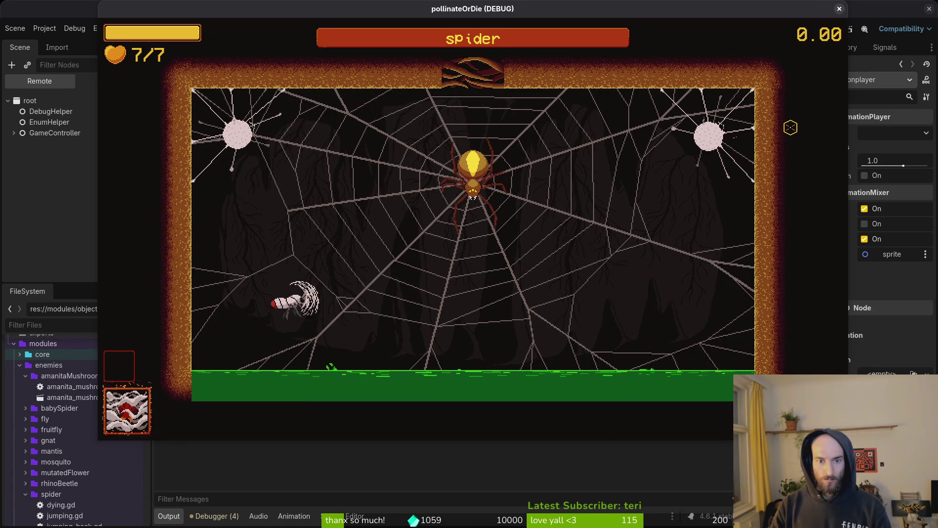
pyautogui.press('space')
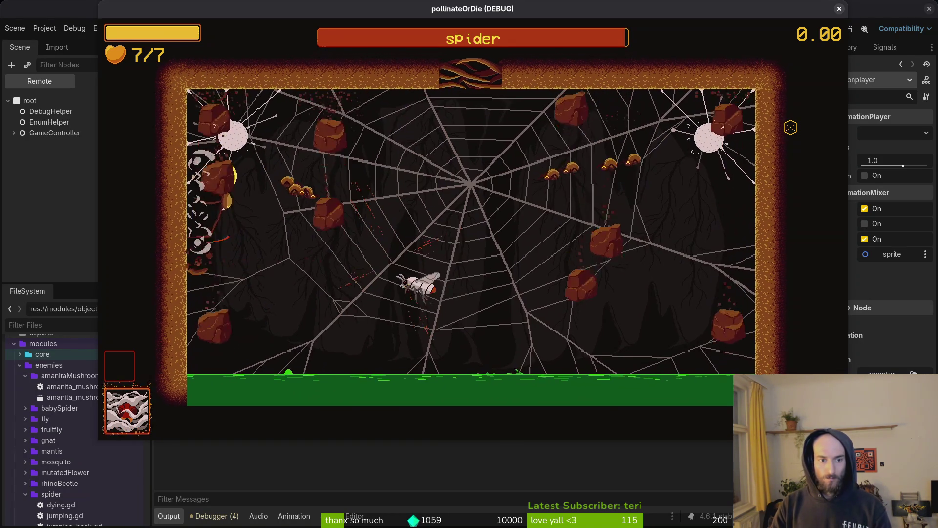
pyautogui.press('space')
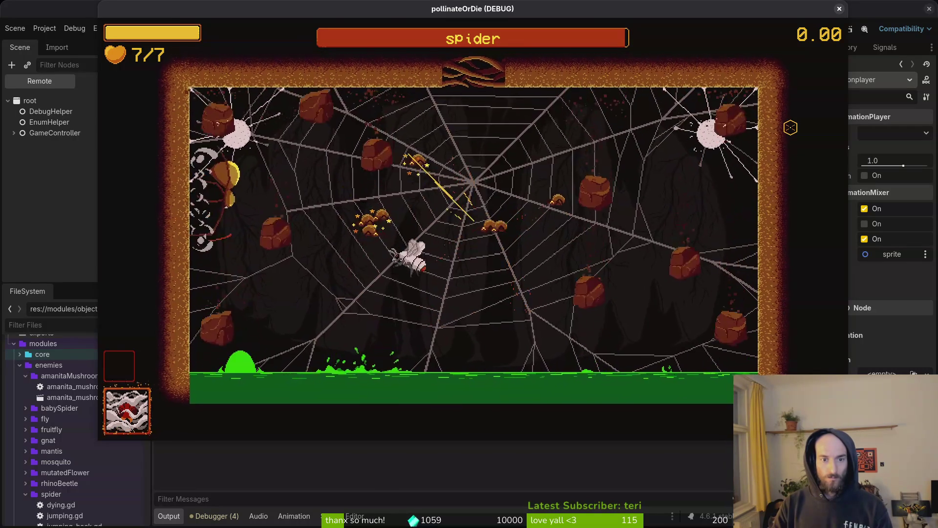
pyautogui.press('space')
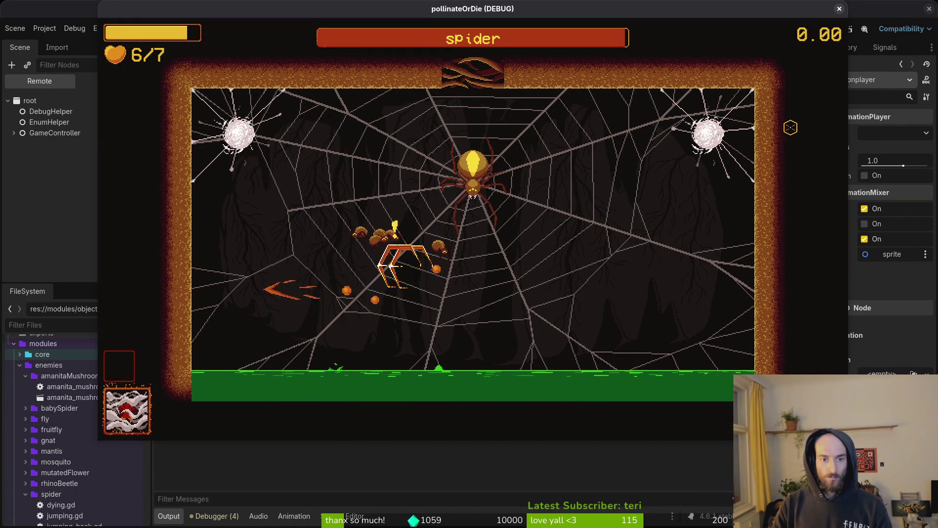
pyautogui.press('space')
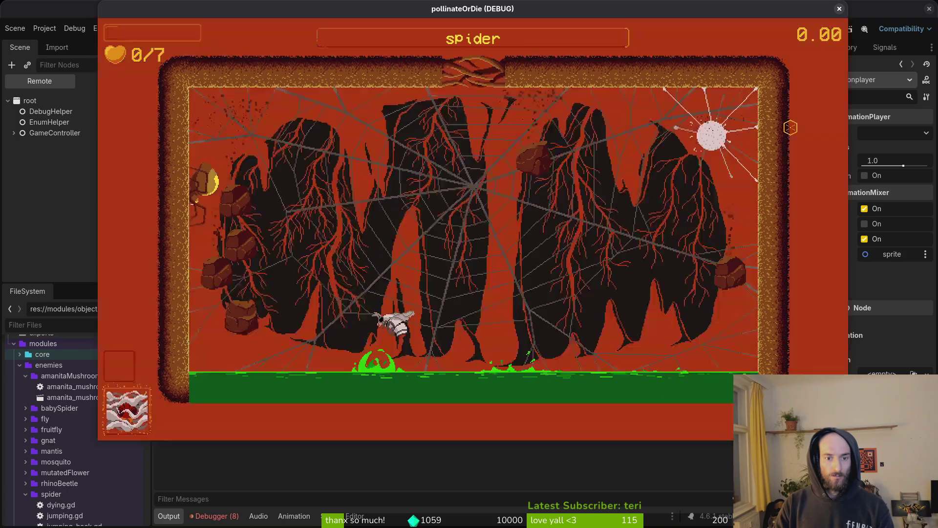
# Switch to the mantis arena, step through the pause and level-select menus, then open the Debugger's 13 errors
pyautogui.press('Escape')
pyautogui.press('Down')
pyautogui.press('Return')
pyautogui.press('Escape')
pyautogui.press('Escape')
pyautogui.press('Escape')
pyautogui.press('Down')
pyautogui.press('Down')
pyautogui.press('Down')
pyautogui.press('Return')
pyautogui.press('Escape')
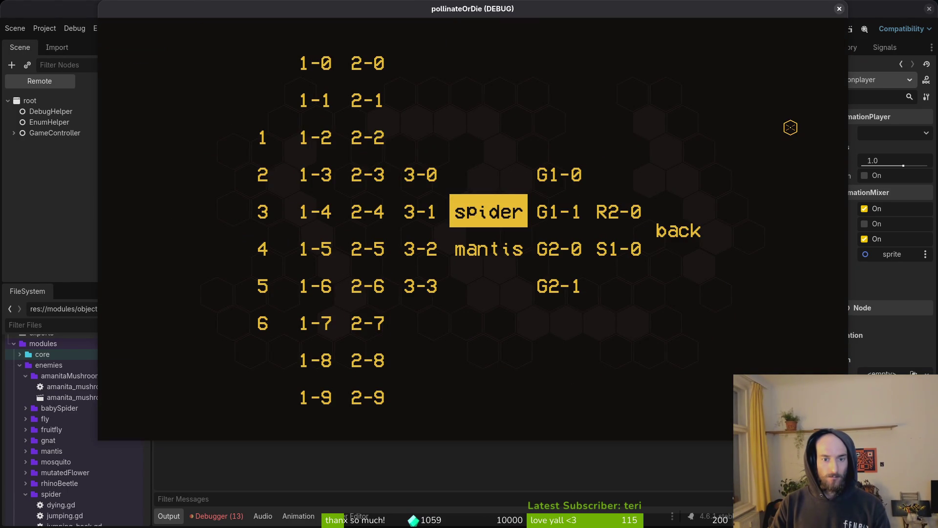
pyautogui.press('Right')
pyautogui.press('Down')
pyautogui.press('Right')
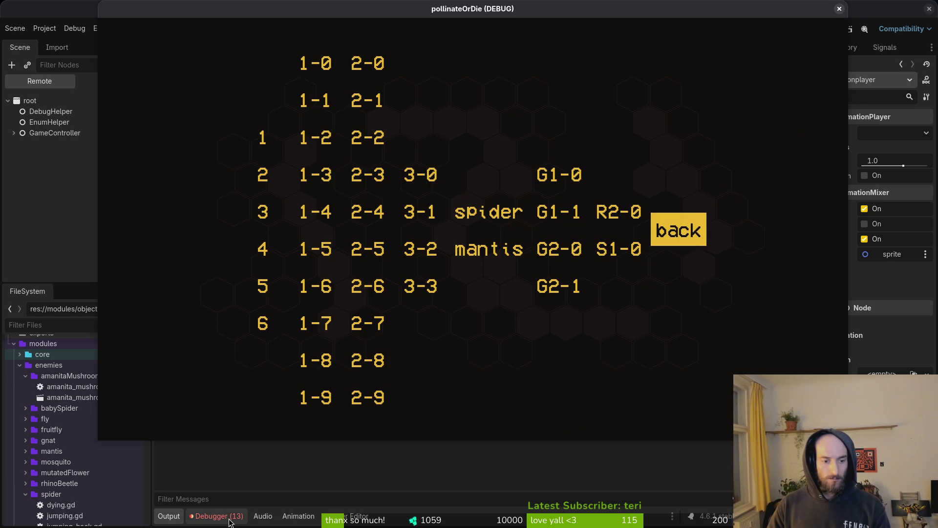
pyautogui.click(229, 517)
pyautogui.click(236, 394)
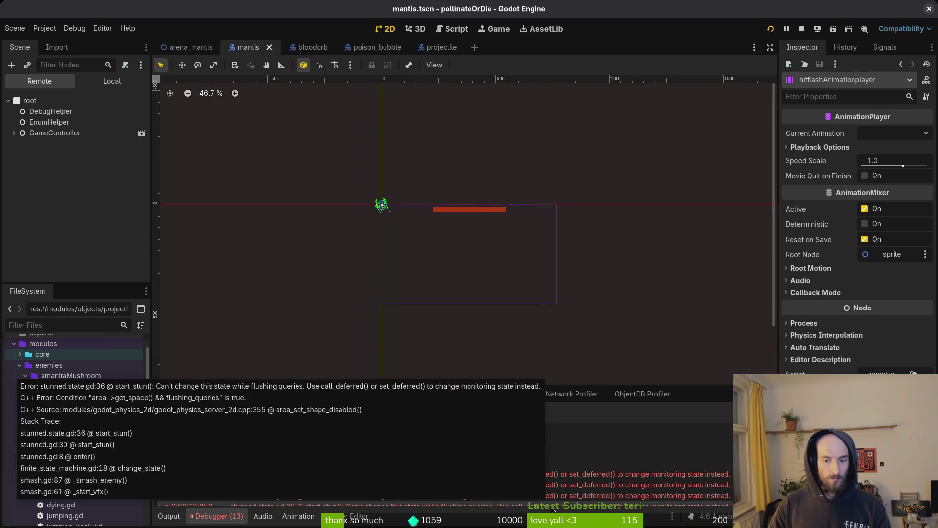
# Read the stunned.state.gd physics-flush errors, then restart the game and continue from its main menu
pyautogui.scroll(-3, 488, 455)
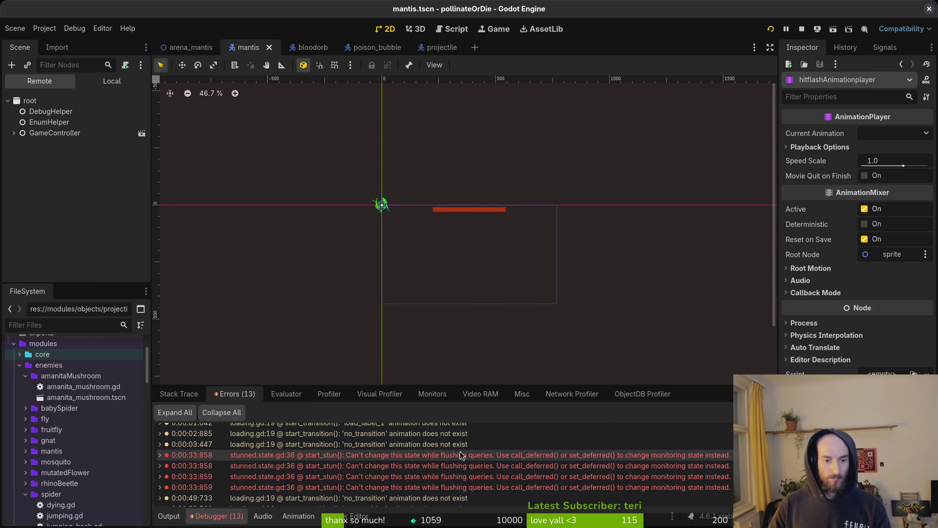
pyautogui.moveTo(451, 459)
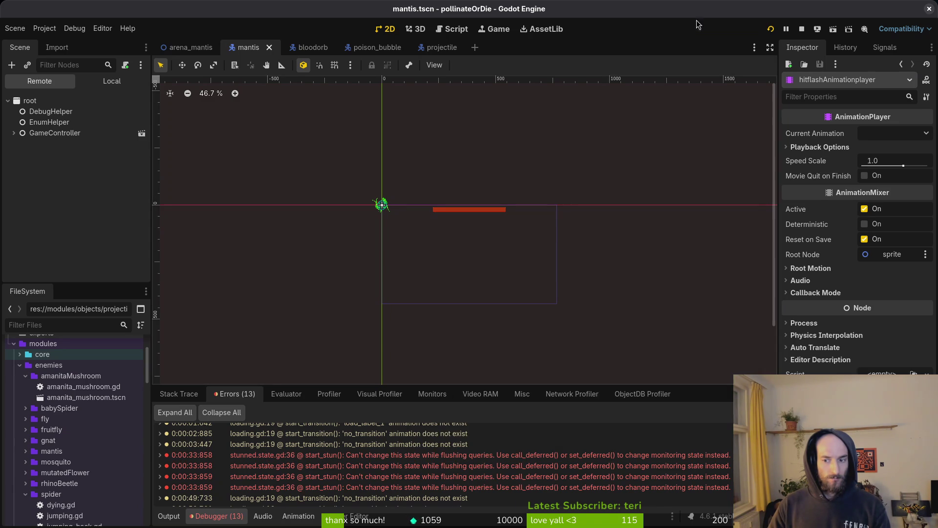
pyautogui.click(770, 29)
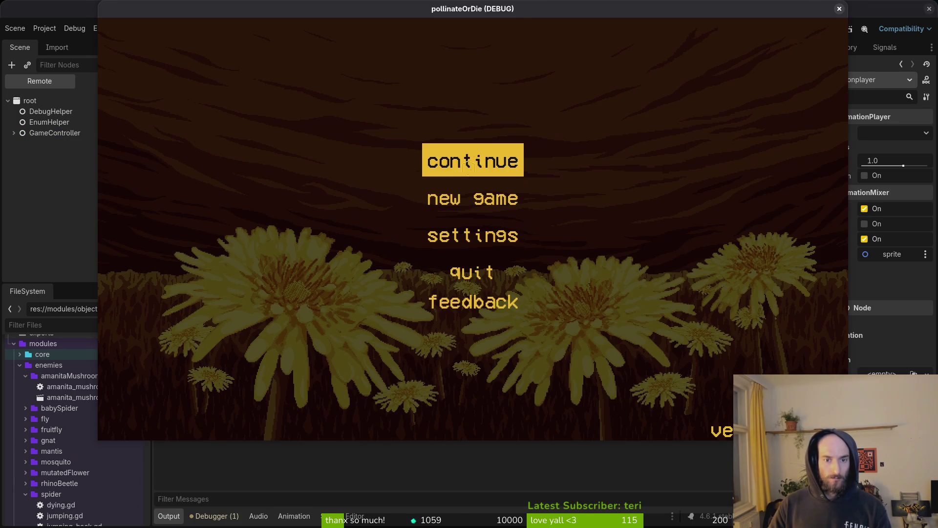
pyautogui.click(499, 158)
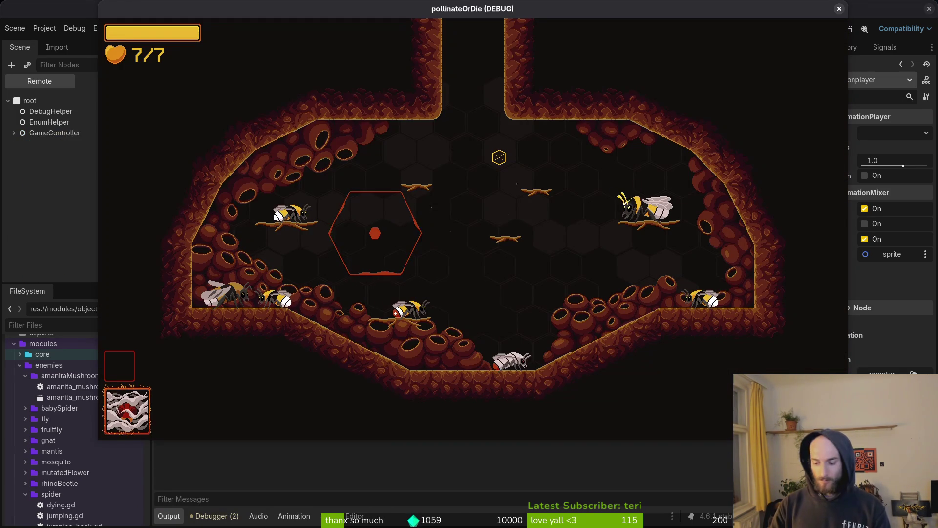
# Load the spider arena through the F1 debug level select
pyautogui.press('F1')
pyautogui.press('Down')
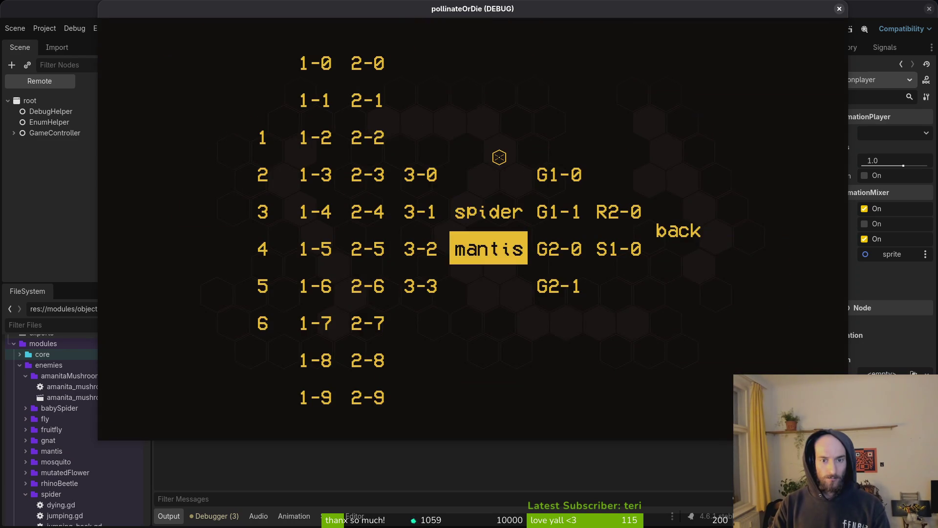
pyautogui.press('Return')
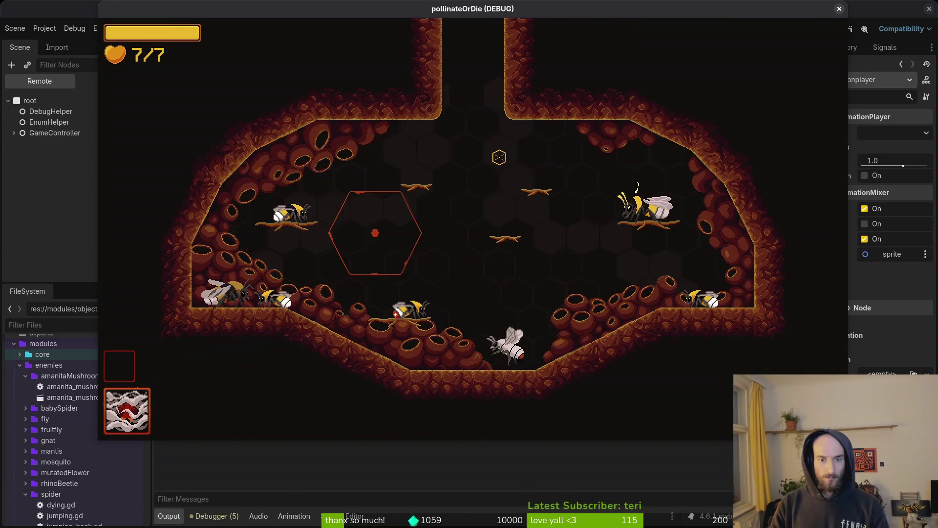
pyautogui.press('F1')
pyautogui.press('Return')
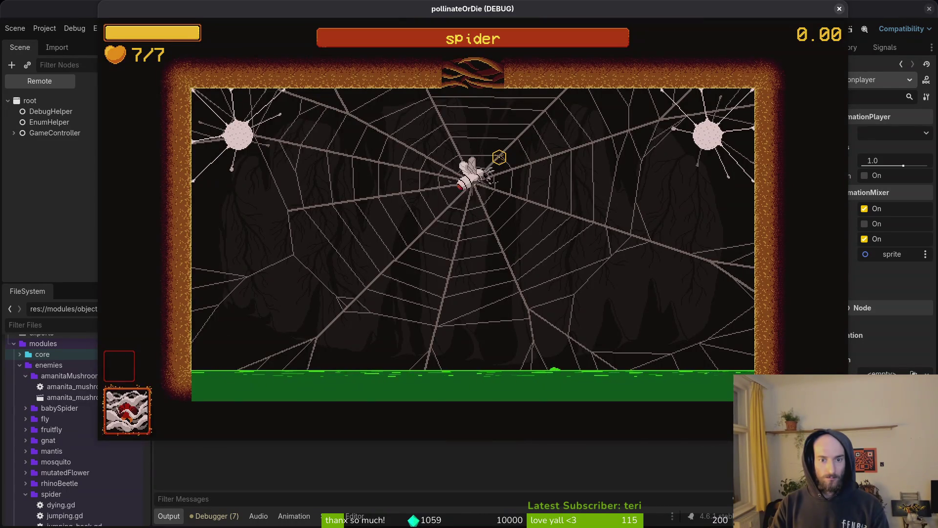
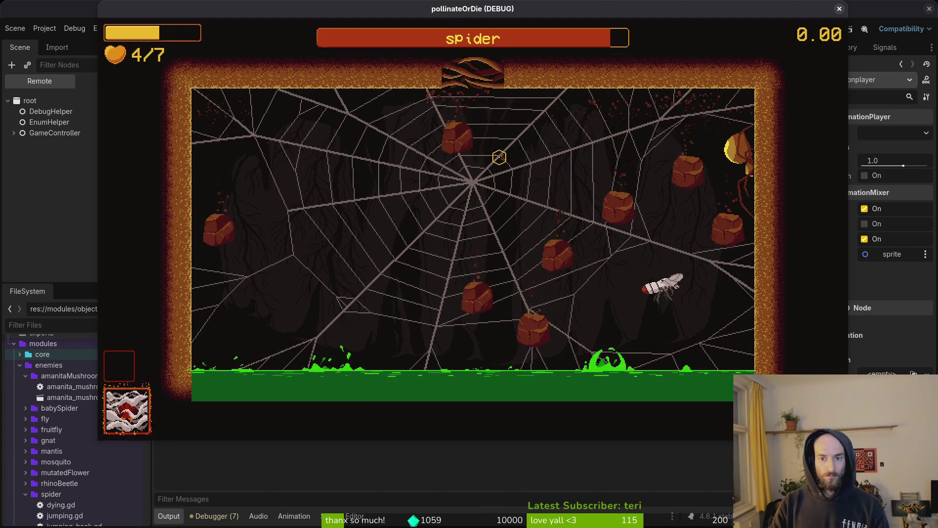
# Pause the running spider-fight game and return to Neovim showing bloodorb.gd
pyautogui.press('Escape')
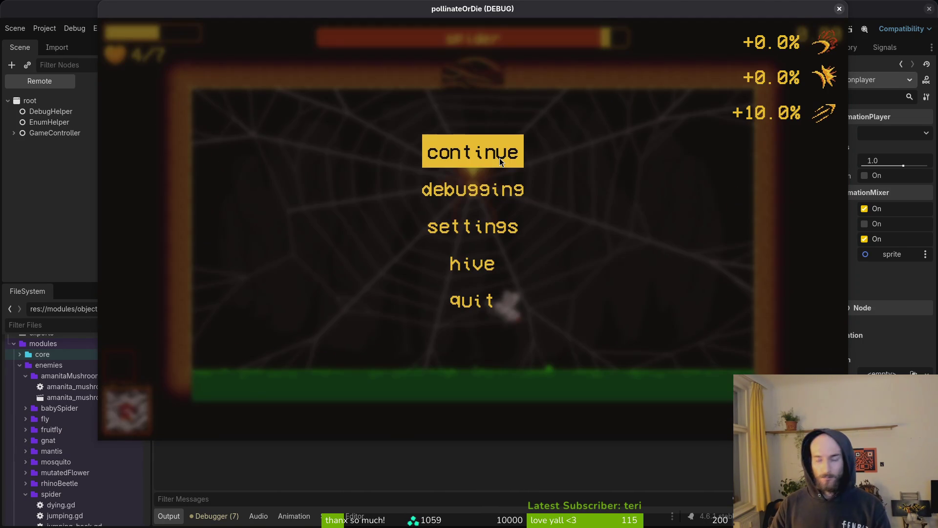
pyautogui.hotkey('alt', 'Tab')
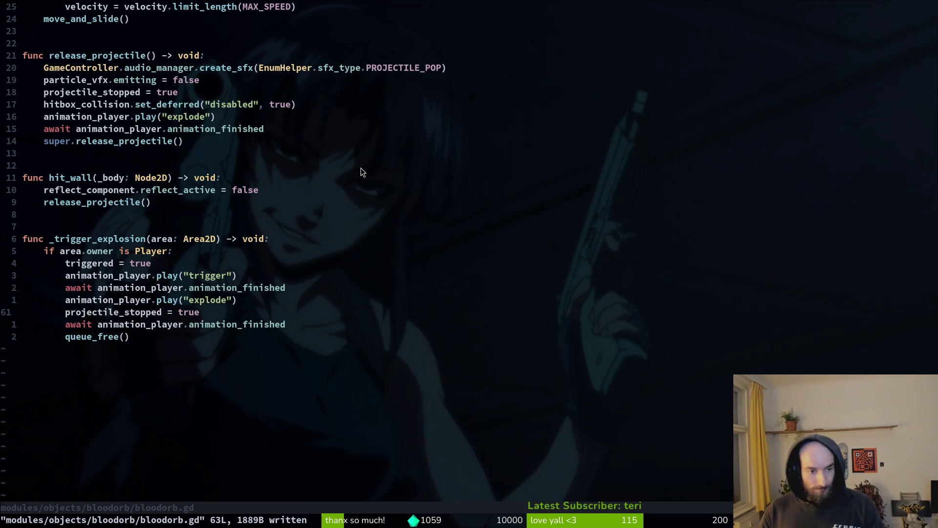
# Open enemy.gd and yank its play_hitflash function
pyautogui.press('space')
pyautogui.press('f')
pyautogui.press('f')
pyautogui.press('Escape')
pyautogui.press('space')
pyautogui.press('f')
pyautogui.press('f')
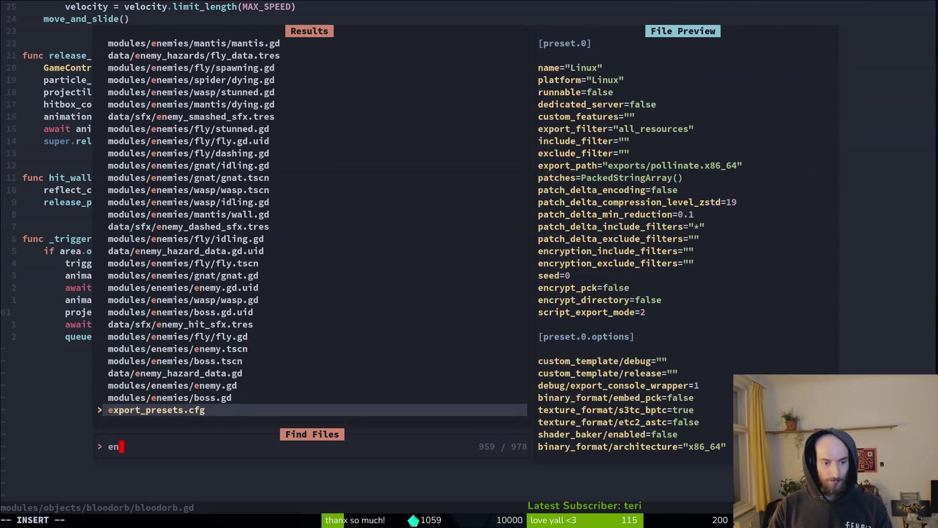
pyautogui.write('enemy')
pyautogui.press('Return')
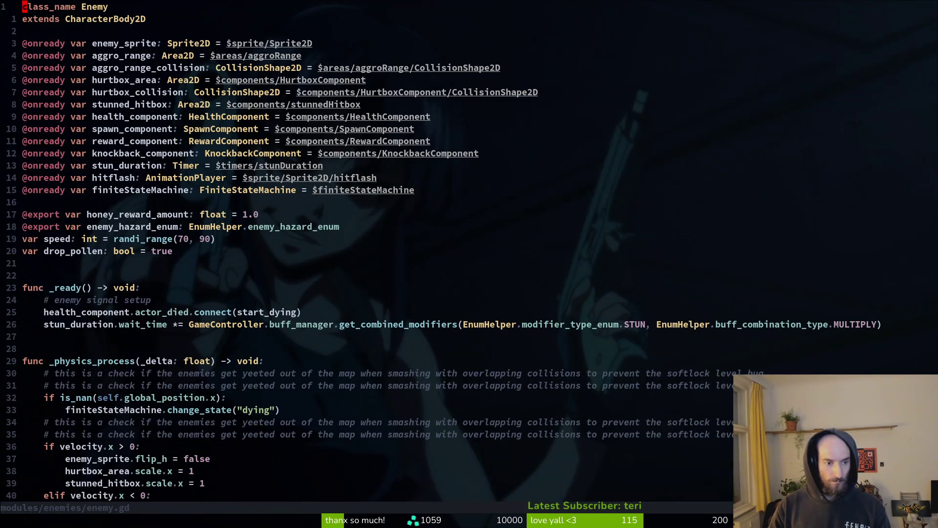
pyautogui.hotkey('ctrl', 'd')
pyautogui.press('k')
pyautogui.press('k')
pyautogui.press('k')
pyautogui.press('V')
pyautogui.press('j')
pyautogui.press('y')
# Open boss.gd and compare its play_hitflash with the one in enemy.gd
pyautogui.press('space')
pyautogui.press('f')
pyautogui.press('f')
pyautogui.write('boss')
pyautogui.press('Return')
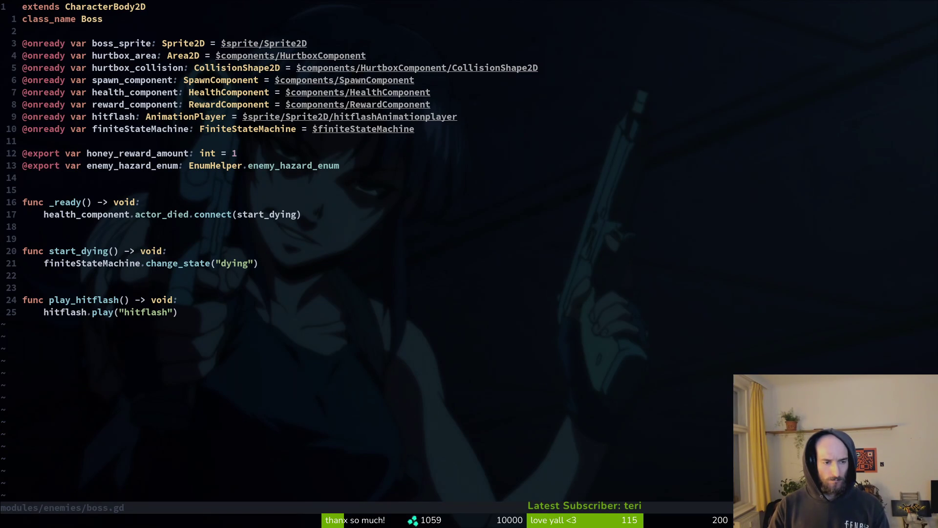
pyautogui.press('j')
pyautogui.press('j')
pyautogui.press('j')
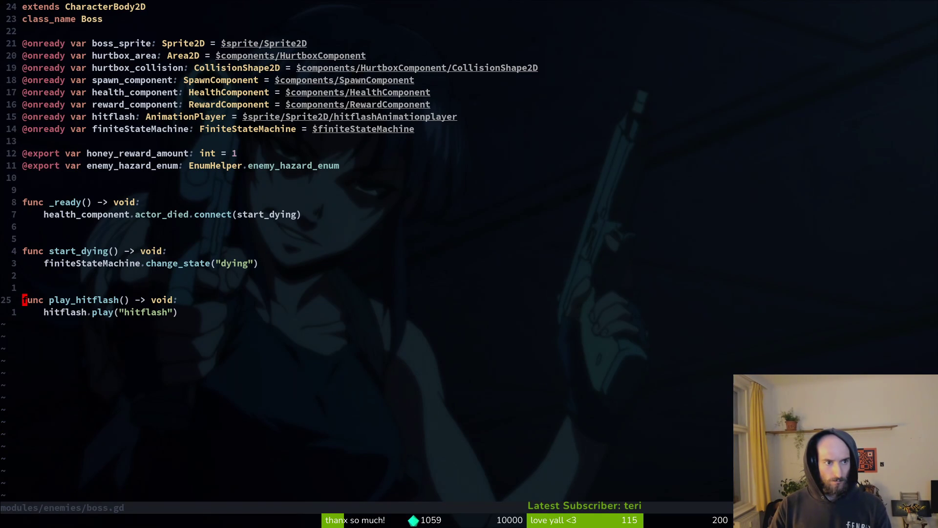
pyautogui.hotkey('ctrl', '6')
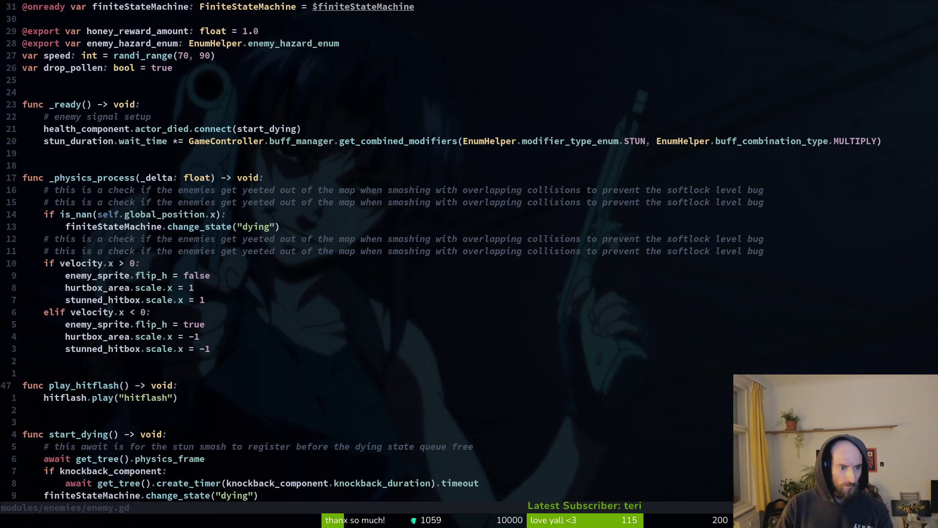
pyautogui.hotkey('ctrl', '6')
# Search for 'projectile' and open projectile.gd
pyautogui.press('space')
pyautogui.press('f')
pyautogui.press('f')
pyautogui.write('projectil')
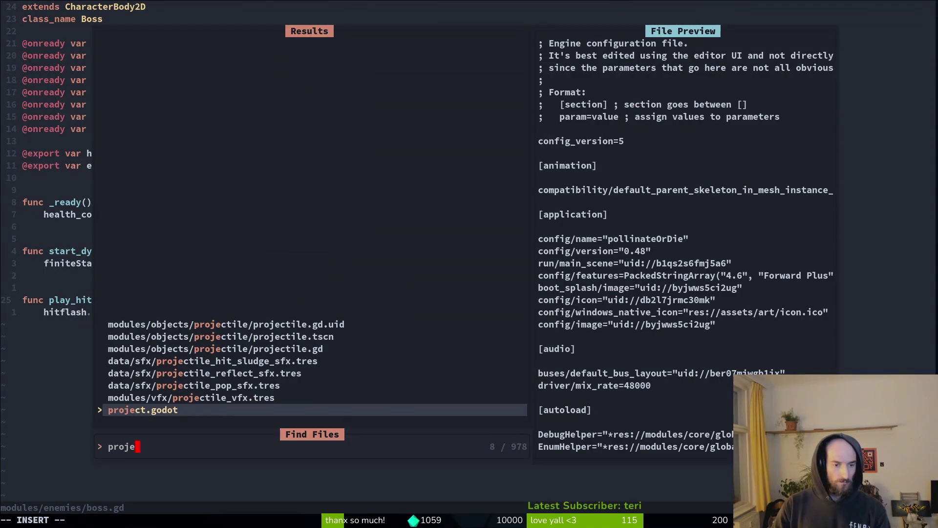
pyautogui.press('BackSpace')
pyautogui.press('BackSpace')
pyautogui.press('BackSpace')
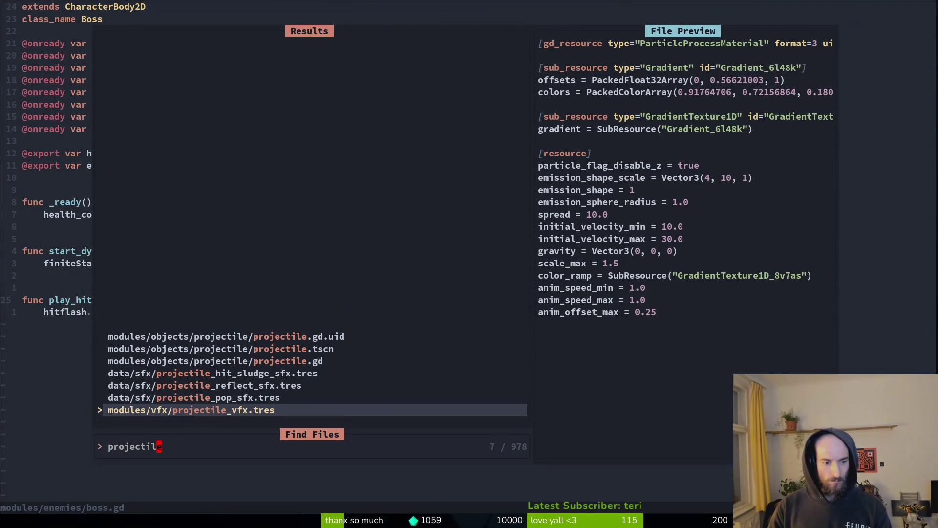
pyautogui.write('proj')
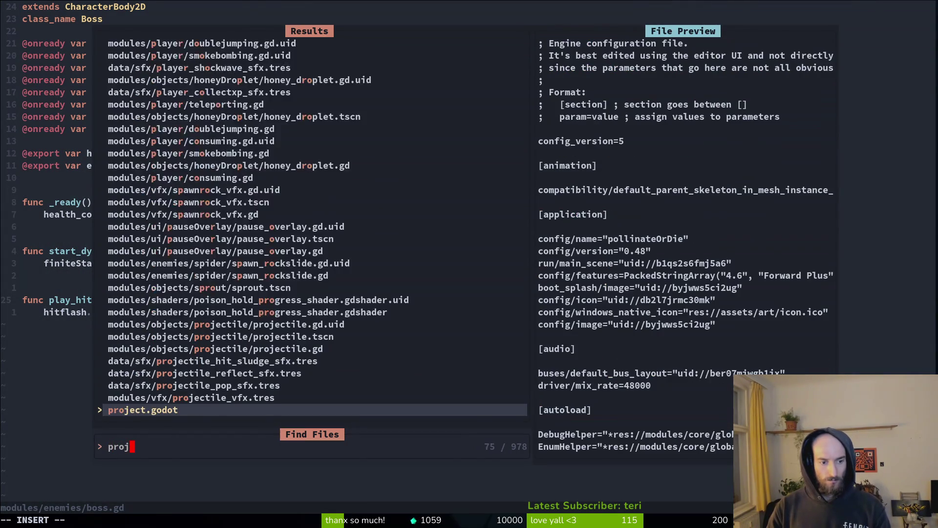
pyautogui.write('ectile')
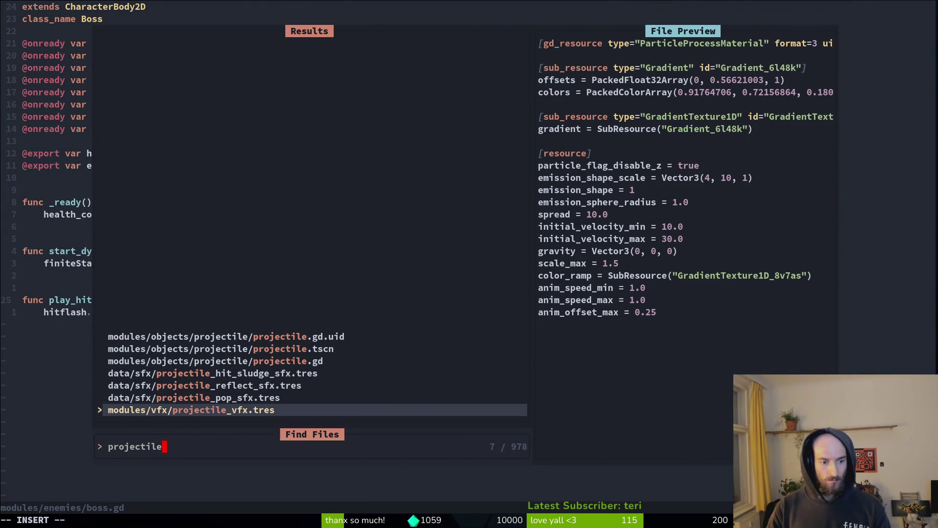
pyautogui.press('Up')
pyautogui.press('Up')
pyautogui.press('Up')
pyautogui.press('Return')
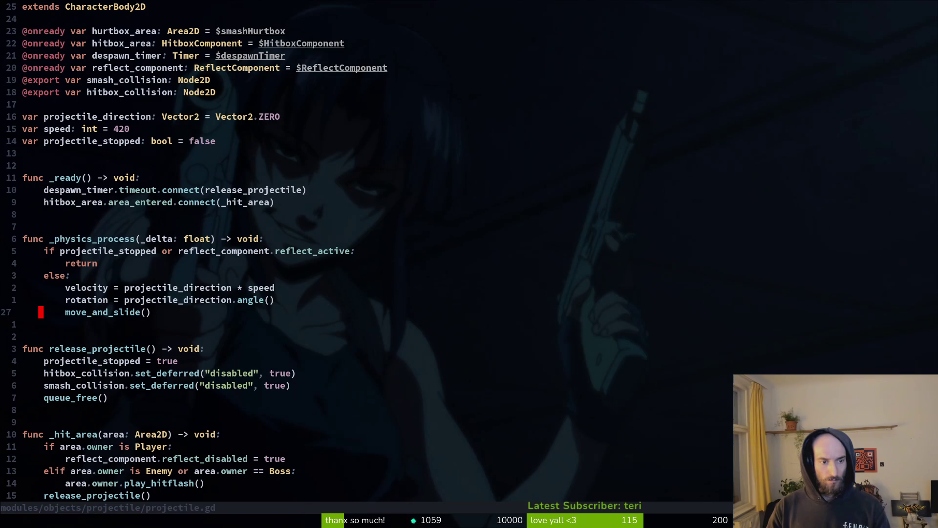
# Change the _hit_area check to 'area.owner is Boss', save projectile.gd, and return to the game
pyautogui.hotkey('ctrl', 'd')
pyautogui.press('k')
pyautogui.press('k')
pyautogui.press('j')
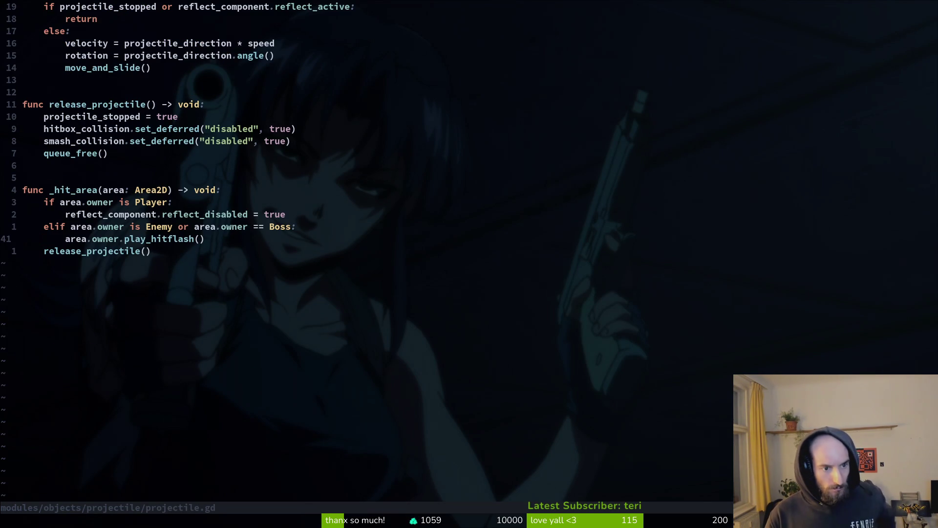
pyautogui.press('k')
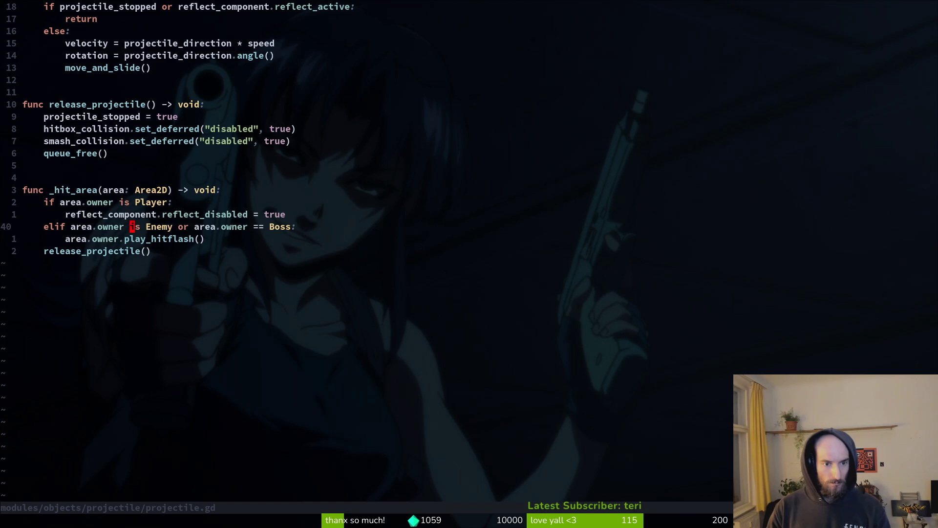
pyautogui.press('x')
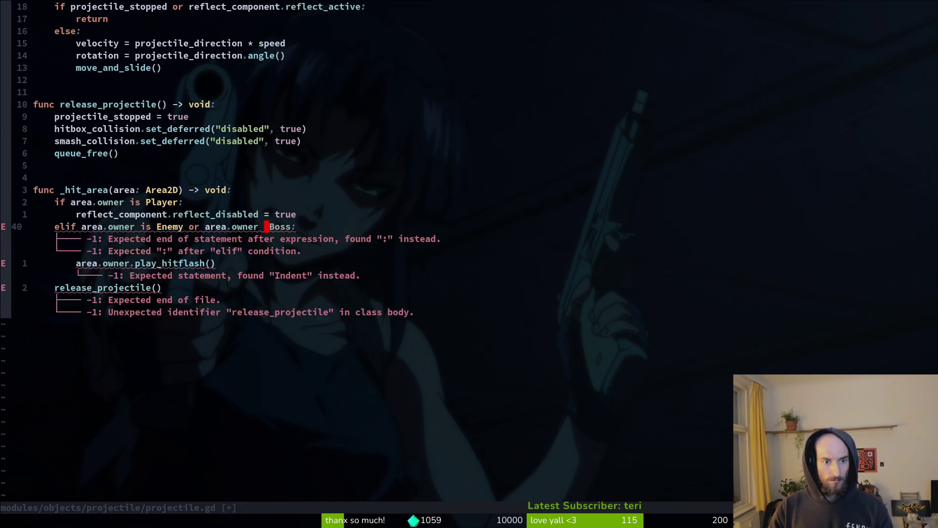
pyautogui.write('ii')
pyautogui.press('Escape')
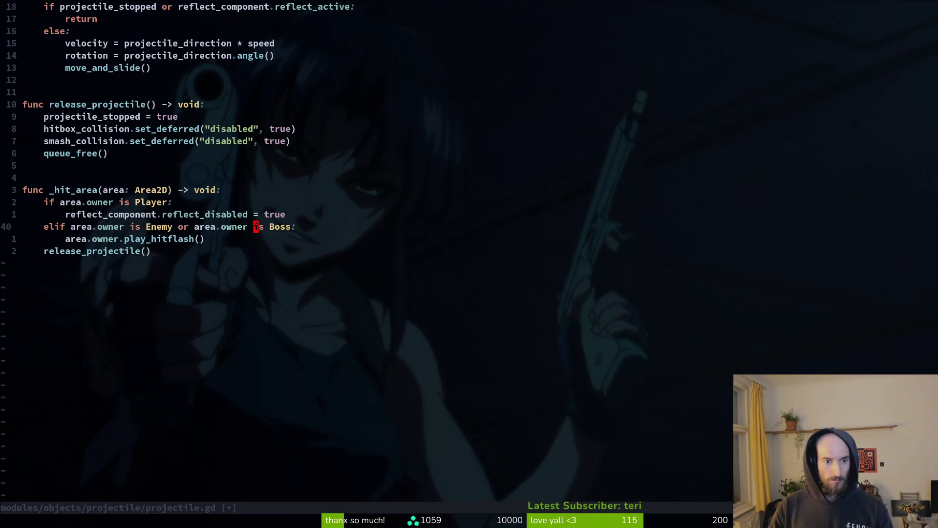
pyautogui.hotkey('alt', 'Tab')
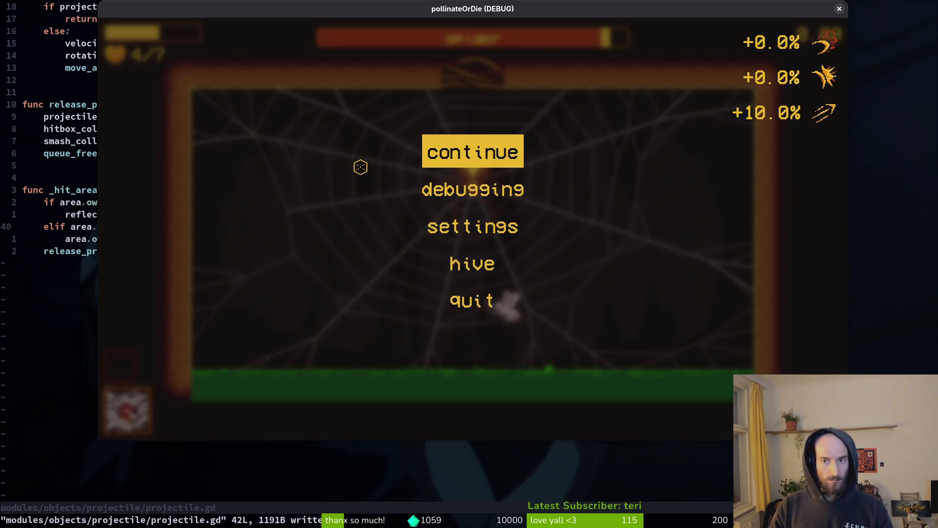
# Restart the game, play the mantis boss level, then pause and return to Neovim
pyautogui.press('F5')
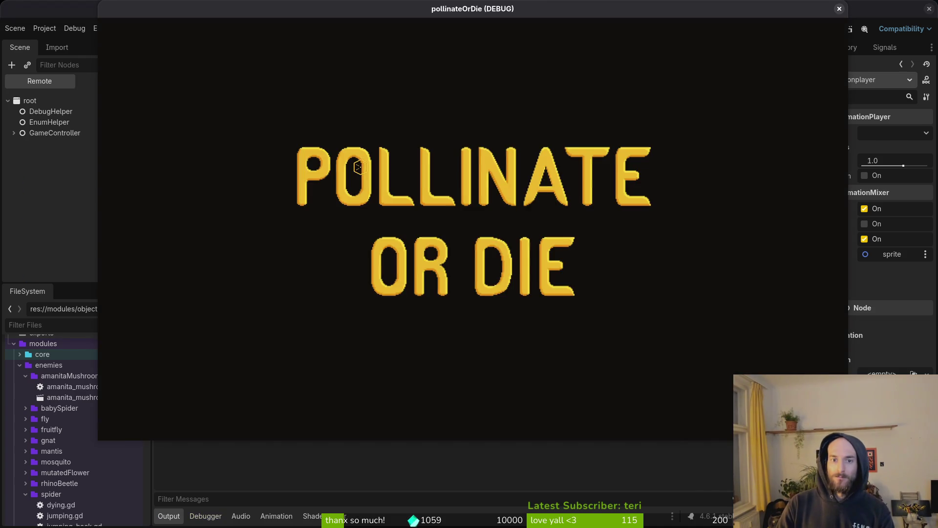
pyautogui.press('Return')
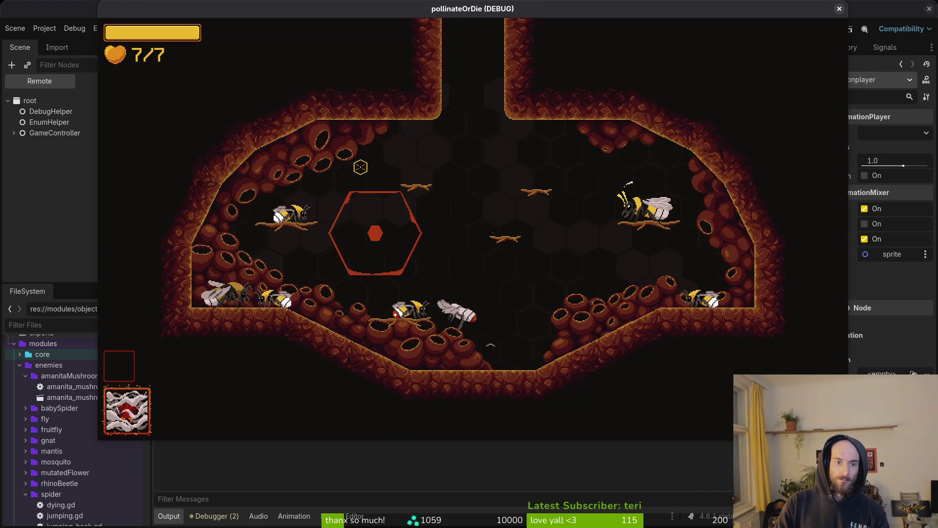
pyautogui.press('Escape')
pyautogui.press('Return')
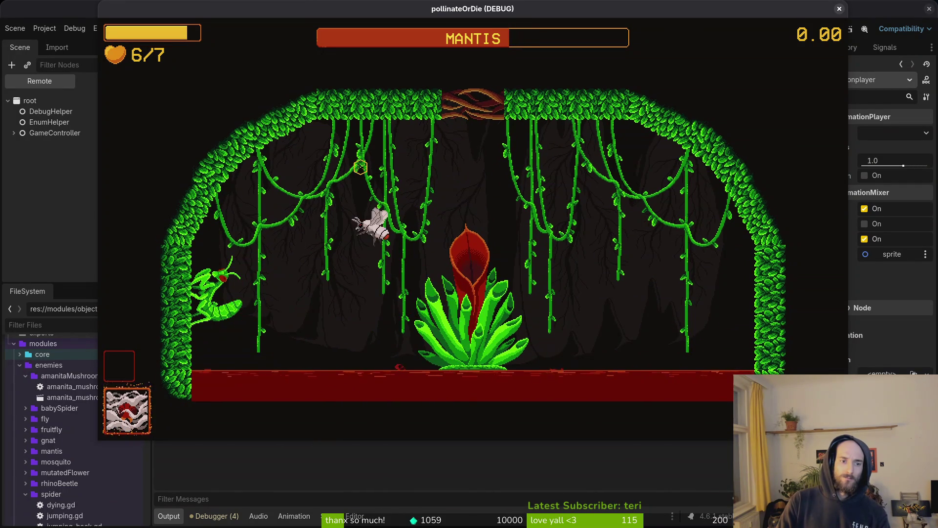
pyautogui.press('Escape')
pyautogui.hotkey('alt', 'Tab')
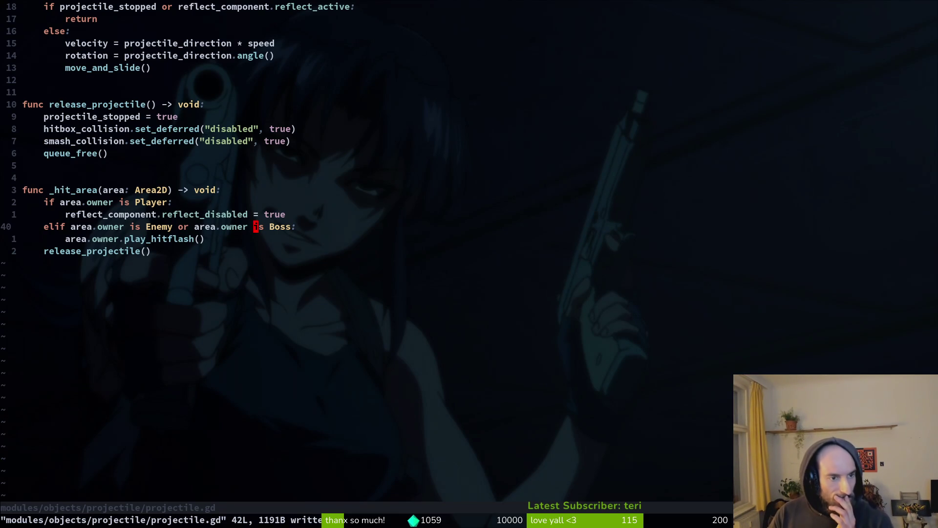
# Add a debug print "tflash" at the play_hitflash call and save projectile.gd
pyautogui.press('j')
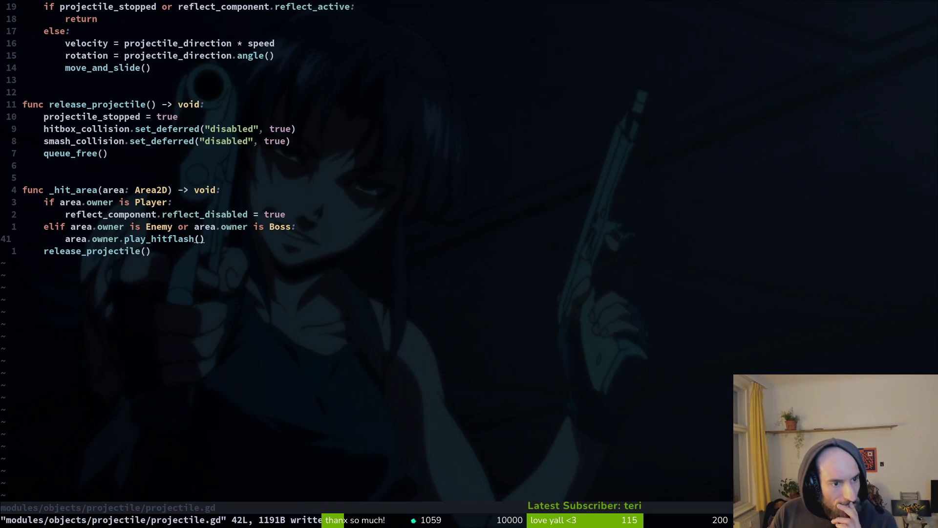
pyautogui.write('o')
pyautogui.write('rint_debug("')
pyautogui.write('tflash")')
pyautogui.press('Escape')
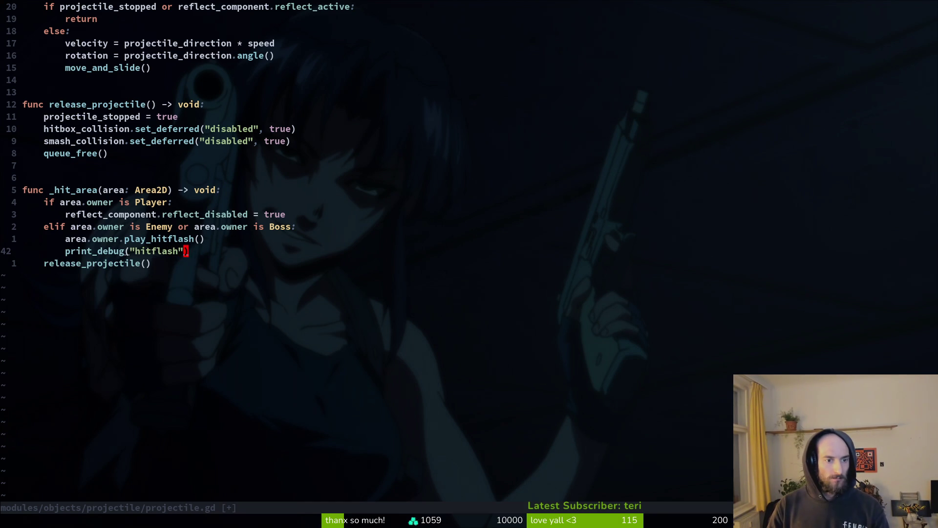
pyautogui.write(':w')
pyautogui.press('Return')
# Yank the hitbox_area connect line near the top of projectile.gd
pyautogui.press('k')
pyautogui.press('k')
pyautogui.press('k')
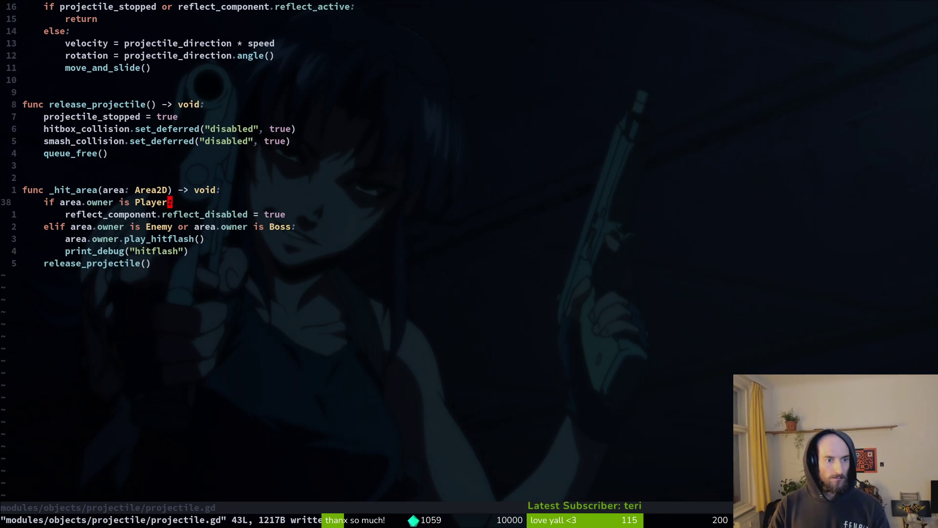
pyautogui.press('1')
pyautogui.press('9')
pyautogui.press('k')
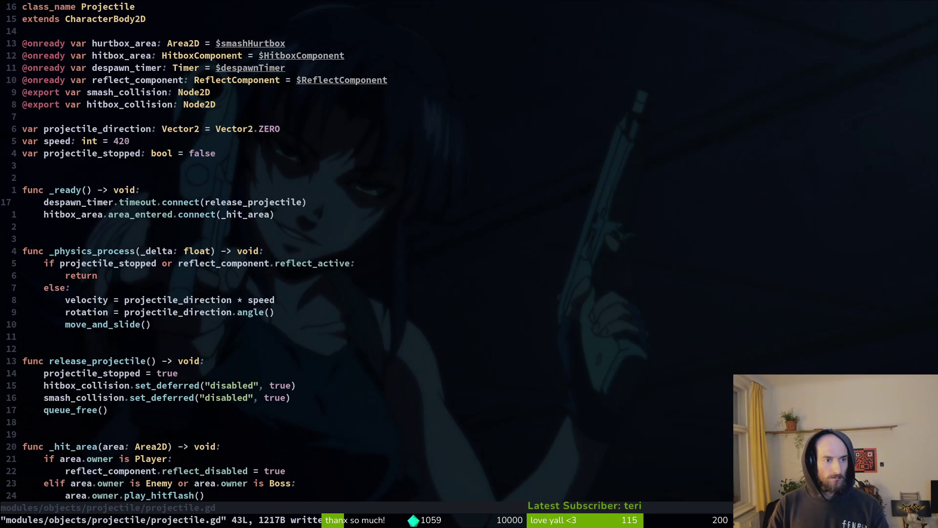
pyautogui.press('j')
pyautogui.hotkey('shift', 'v')
pyautogui.write('y:')
pyautogui.press('Return')
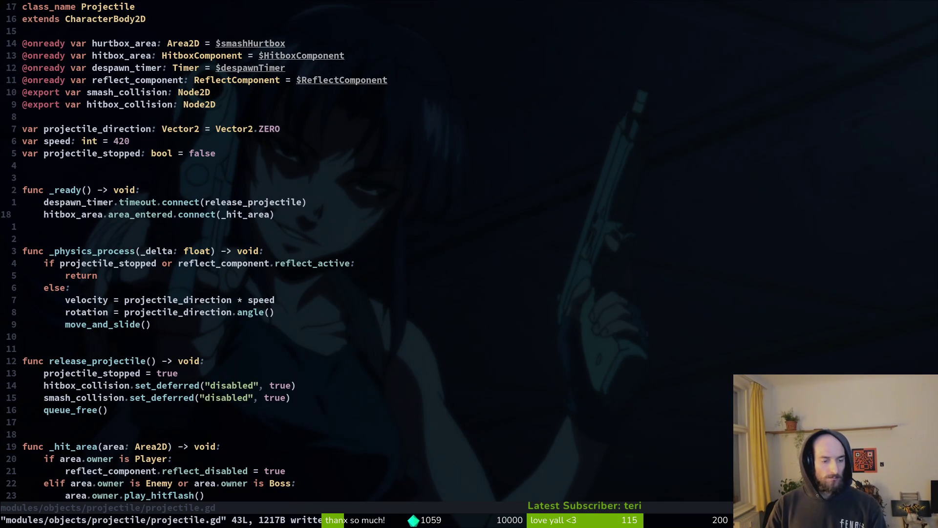
# Open bloodorb.gd, glancing back at projectile.gd, and return to its _ready function
pyautogui.press('space')
pyautogui.press('f')
pyautogui.press('f')
pyautogui.write('loodorb')
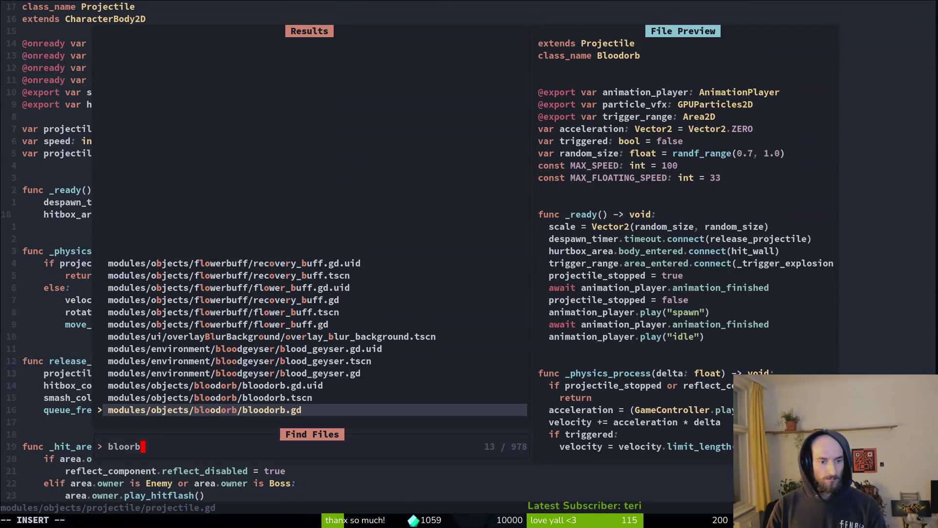
pyautogui.press('Return')
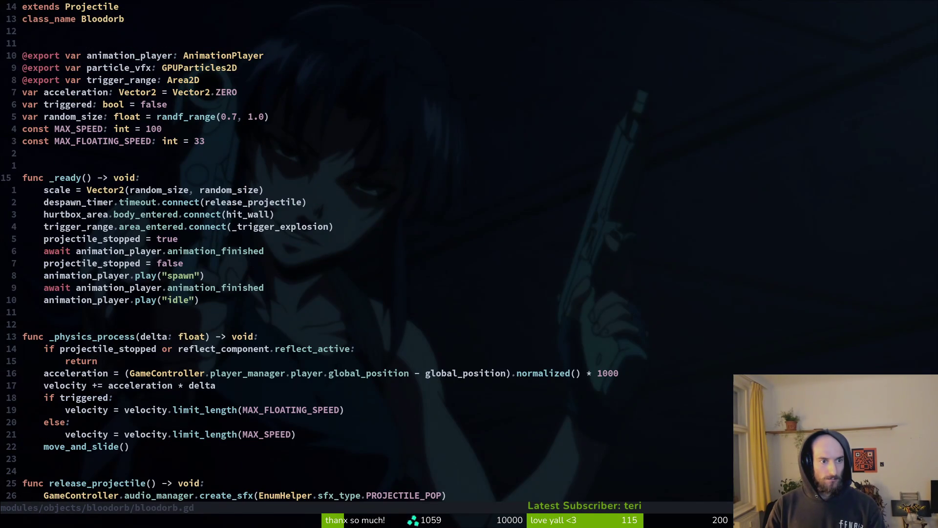
pyautogui.hotkey('ctrl', '6')
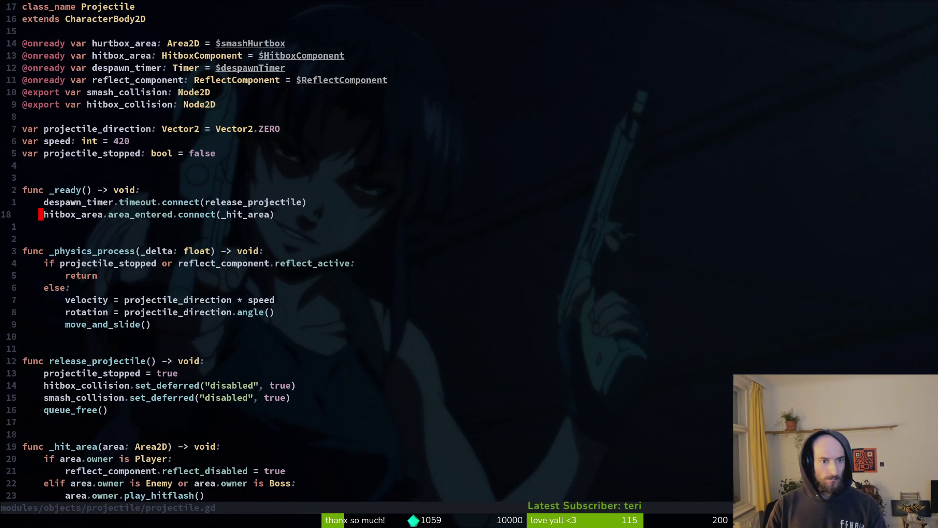
pyautogui.hotkey('ctrl', '6')
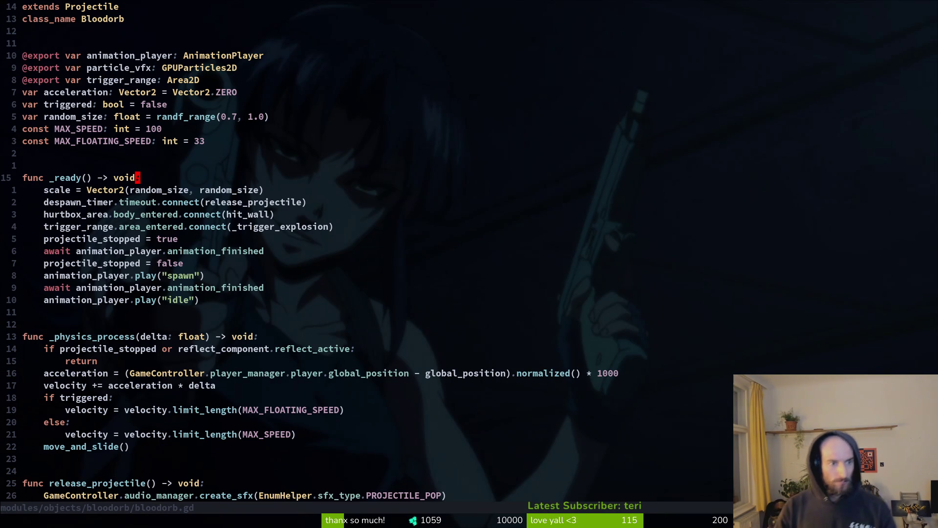
pyautogui.hotkey('ctrl', '6')
pyautogui.hotkey('ctrl', '6')
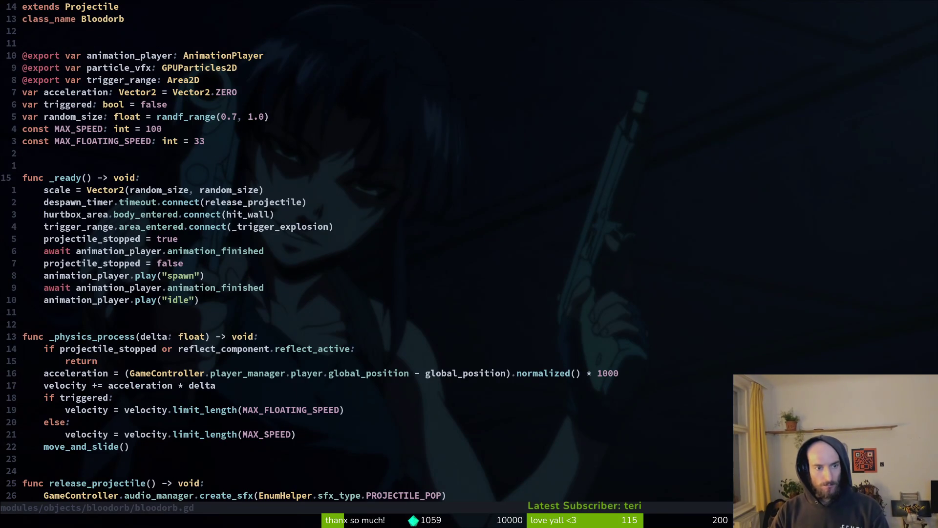
# Add super._ready() to bloodorb's _ready, remove the despawn_timer connect line, and save
pyautogui.write('osuper._rea')
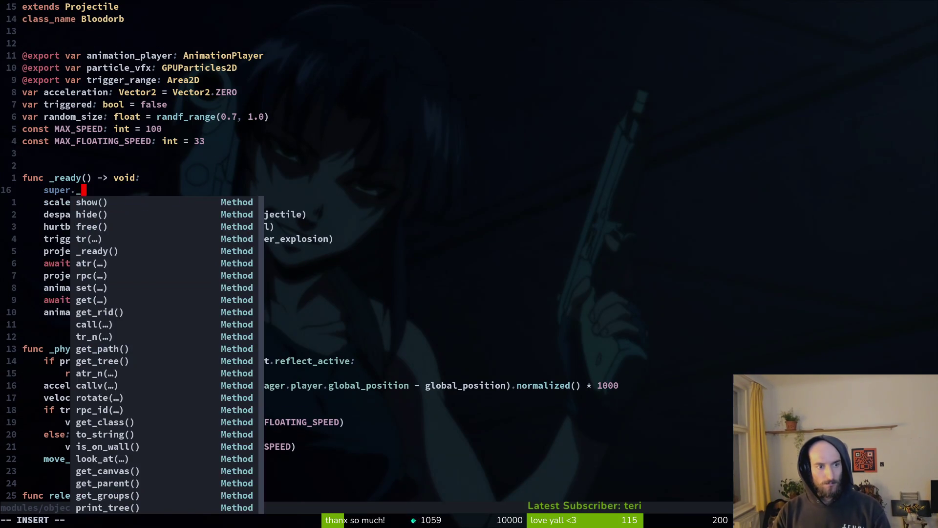
pyautogui.press('Return')
pyautogui.press('Escape')
pyautogui.press('j')
pyautogui.press('j')
pyautogui.press('d')
pyautogui.press('d')
pyautogui.write(':w')
pyautogui.press('Return')
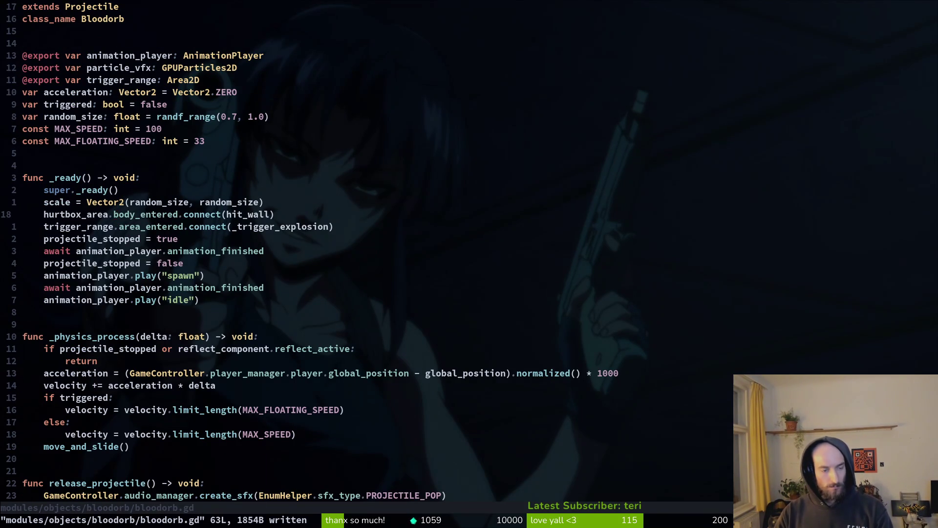
pyautogui.hotkey('alt', 'F4')
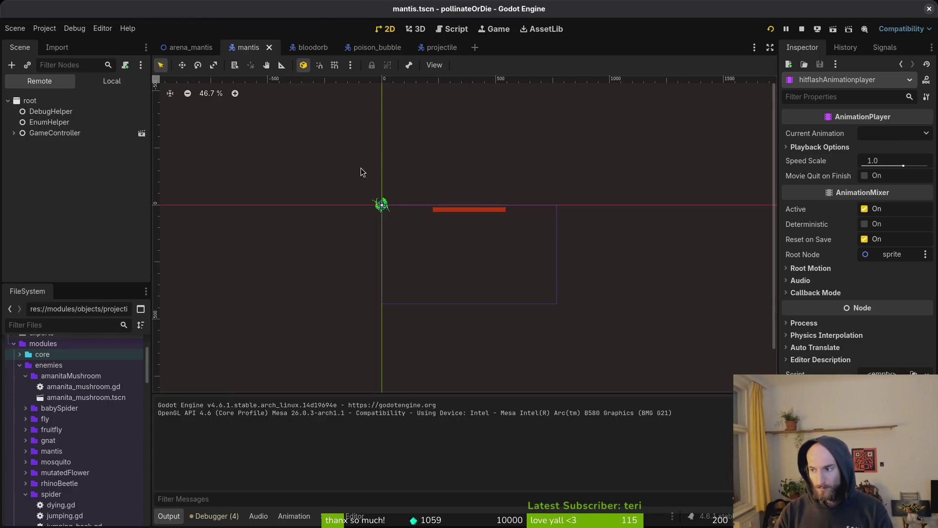
# Relaunch the game, load the Mantis level via the F1 debug select, fight briefly, then pause and return to Neovim
pyautogui.press('F5')
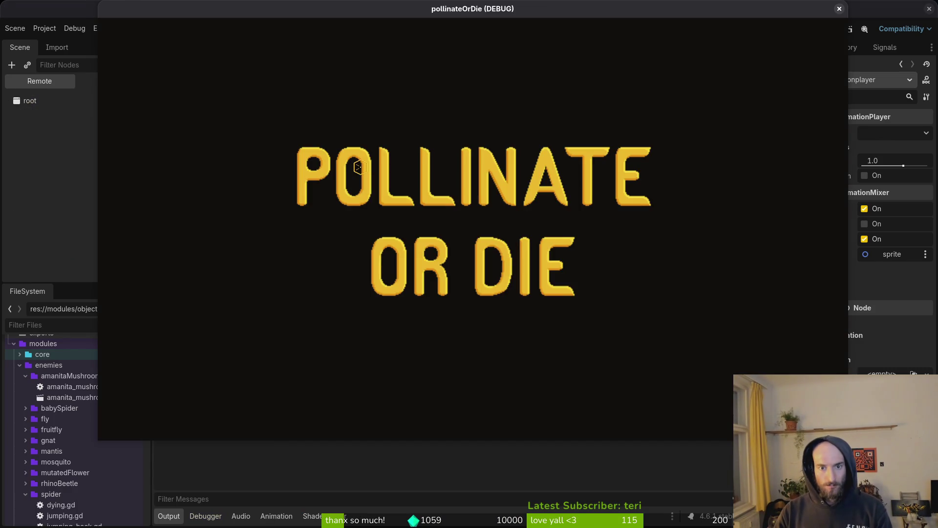
pyautogui.press('Return')
pyautogui.press('F1')
pyautogui.press('Return')
pyautogui.press('Left')
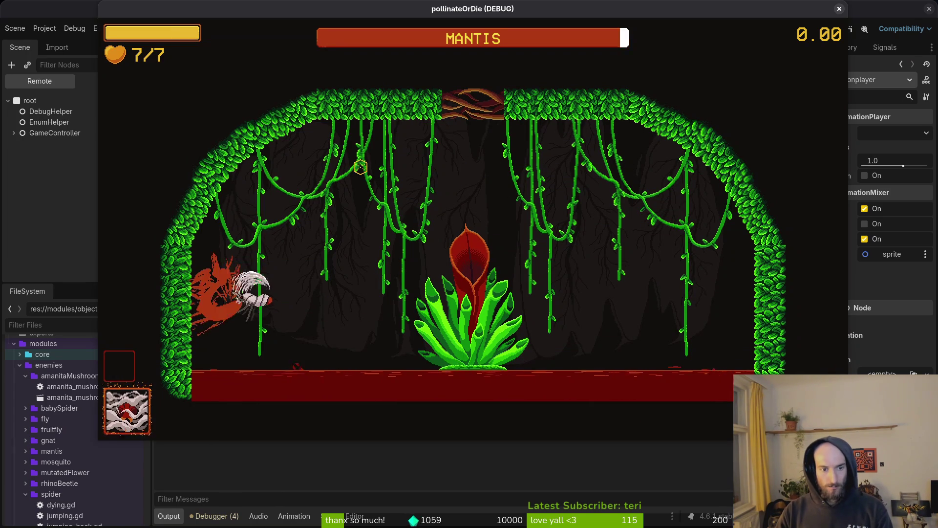
pyautogui.press('Right')
pyautogui.press('Up')
pyautogui.press('Left')
pyautogui.press('Up')
pyautogui.press('Right')
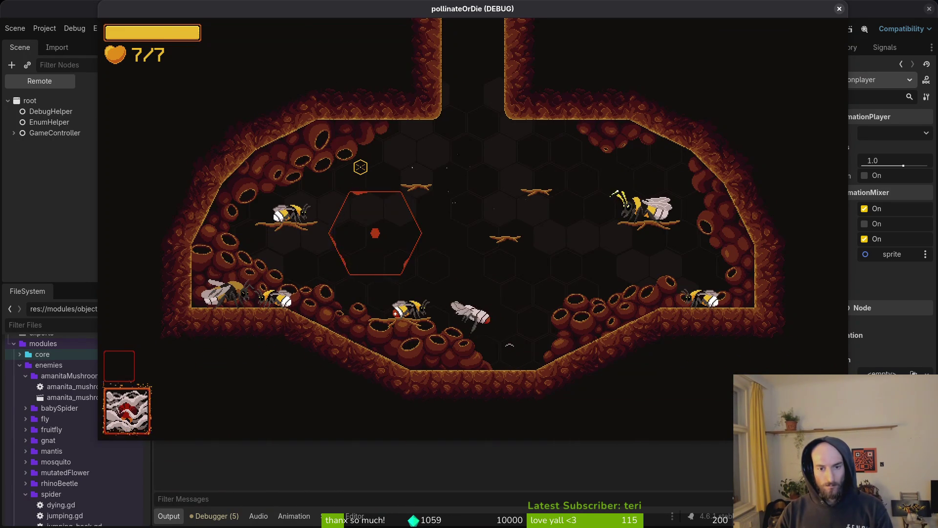
pyautogui.press('Escape')
pyautogui.press('super+1')
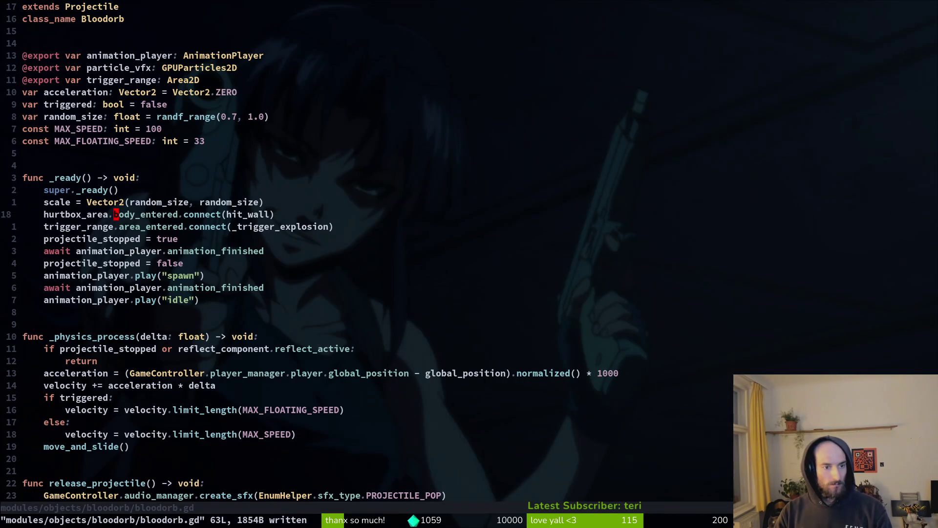
# Open spider.gd with the file finder
pyautogui.press('space')
pyautogui.press('f')
pyautogui.press('f')
pyautogui.write('spider')
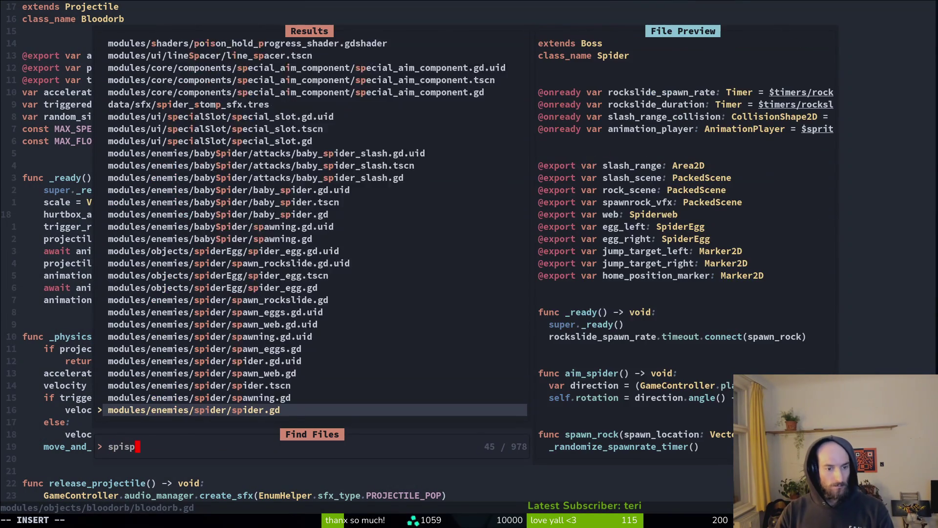
pyautogui.press('Return')
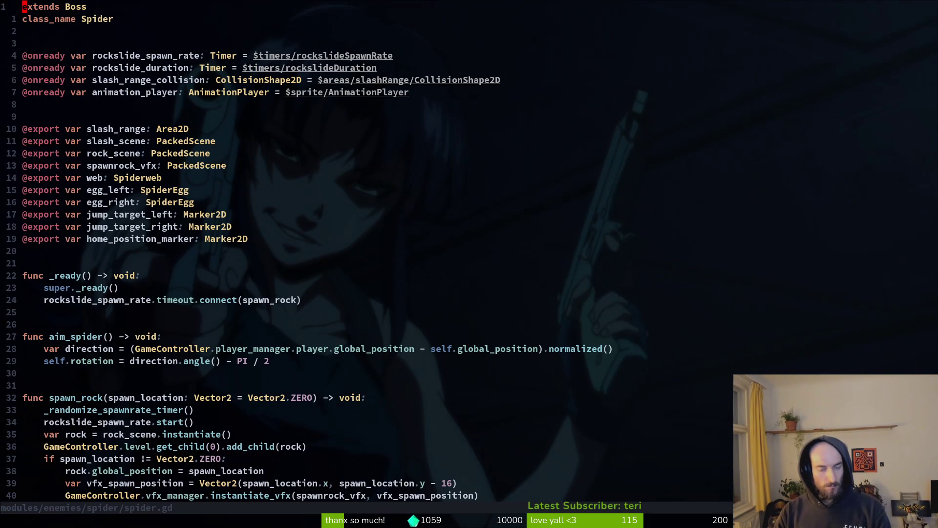
# Open rock.gd and read through the projectile_stopped check in _physics_process
pyautogui.press('space')
pyautogui.press('f')
pyautogui.press('f')
pyautogui.write('rock')
pyautogui.press('Return')
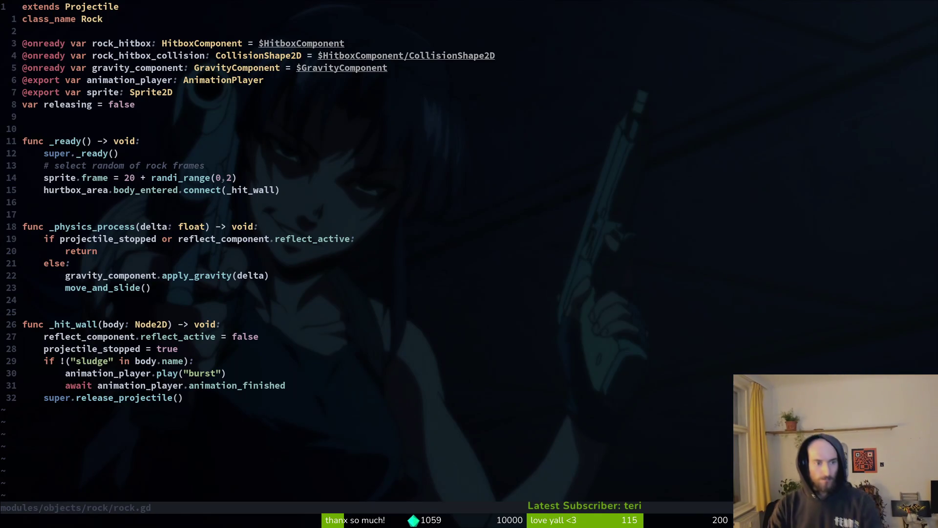
pyautogui.press('j')
pyautogui.press('j')
pyautogui.press('j')
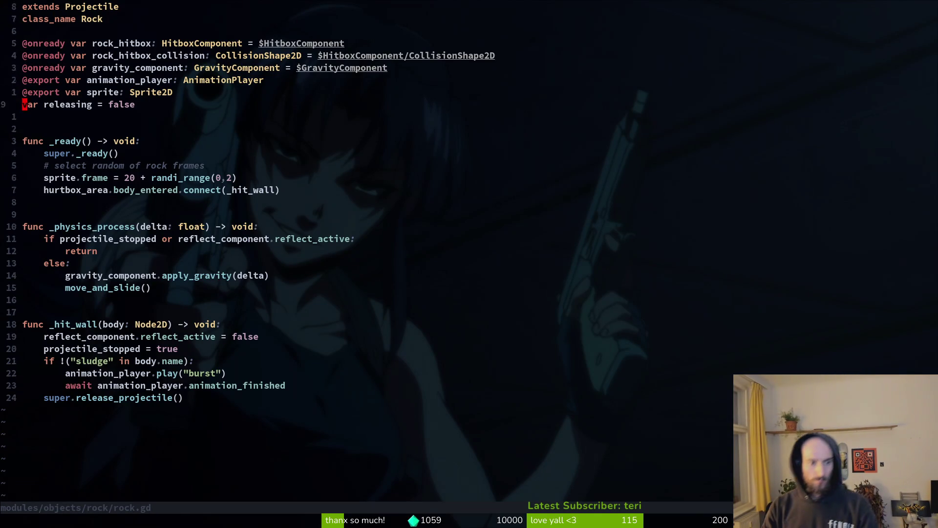
pyautogui.press('j')
pyautogui.press('j')
pyautogui.press('j')
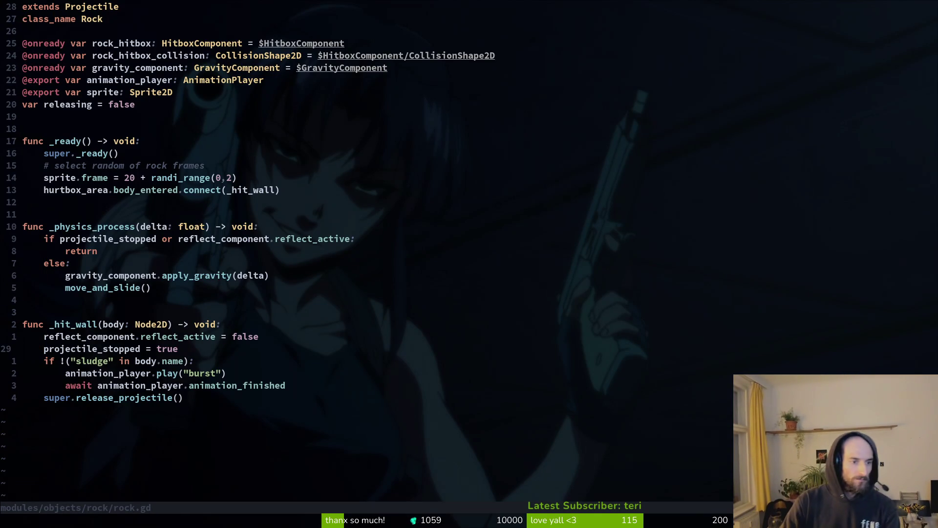
pyautogui.press('k')
pyautogui.press('k')
pyautogui.press('k')
pyautogui.press('k')
pyautogui.press('j')
pyautogui.press('j')
pyautogui.press('j')
pyautogui.press('j')
pyautogui.press('j')
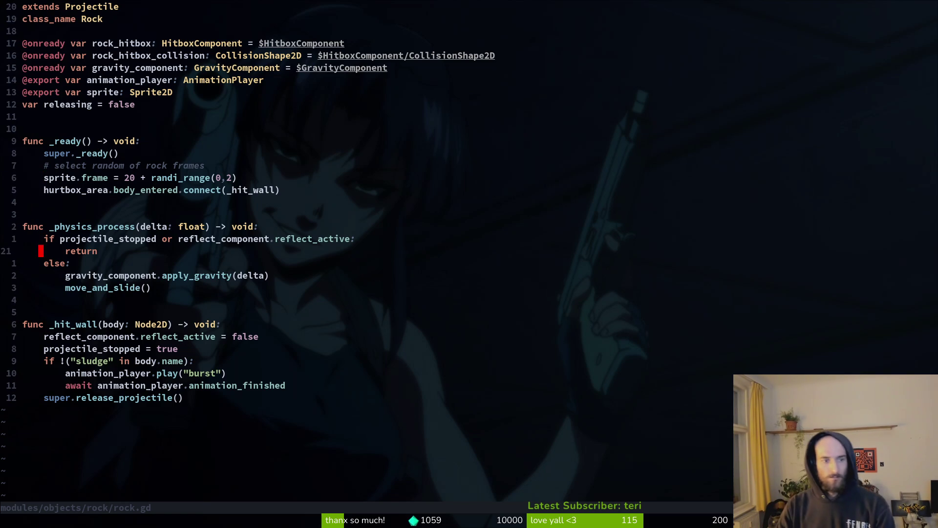
# Settle on the return line in rock.gd's _physics_process and write the file with :w
pyautogui.press('j')
pyautogui.press('k')
pyautogui.press('j')
pyautogui.press('k')
pyautogui.press('j')
pyautogui.press('k')
pyautogui.press('j')
pyautogui.press('k')
pyautogui.press('j')
pyautogui.press('k')
pyautogui.press('j')
pyautogui.press('k')
pyautogui.press('j')
pyautogui.press('k')
pyautogui.press('j')
pyautogui.press('k')
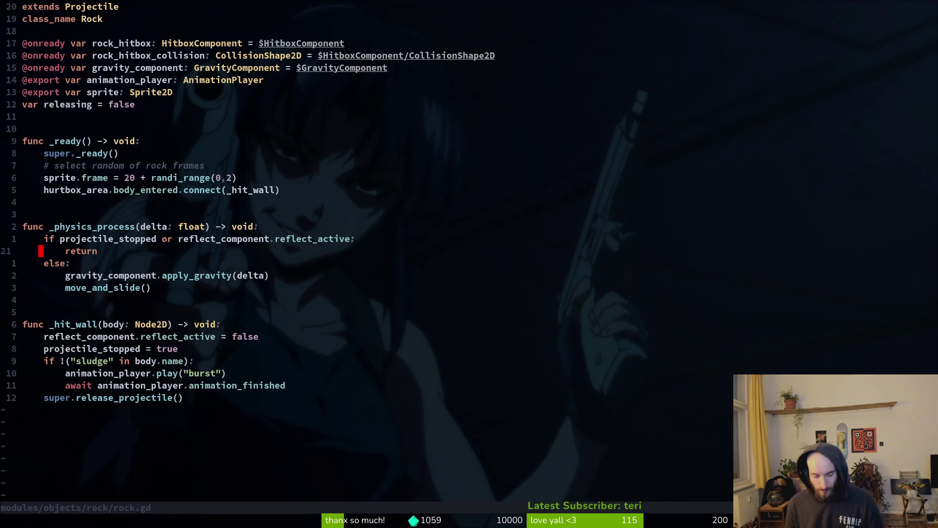
pyautogui.write(':w')
pyautogui.press('Return')
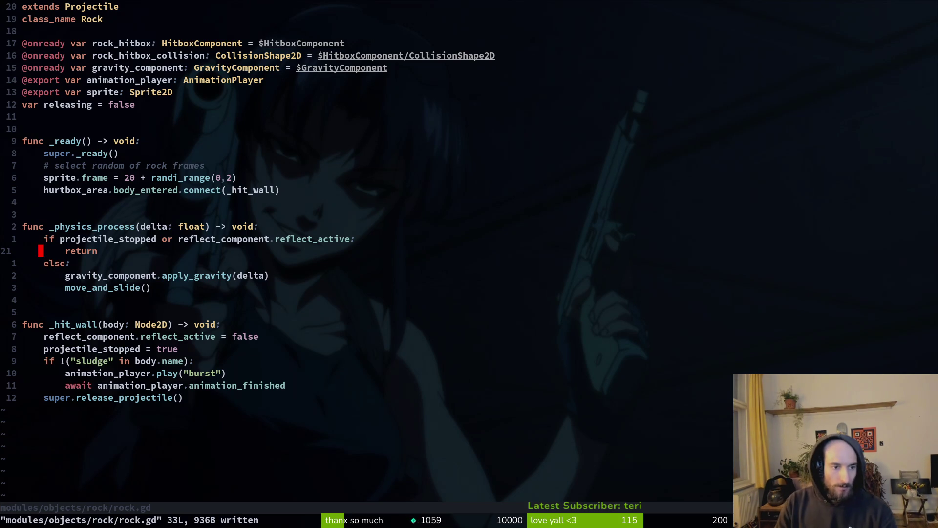
# Delete the 'var releasing = false' line, then restore it to check its usages
pyautogui.press('space')
pyautogui.press('f')
pyautogui.press('f')
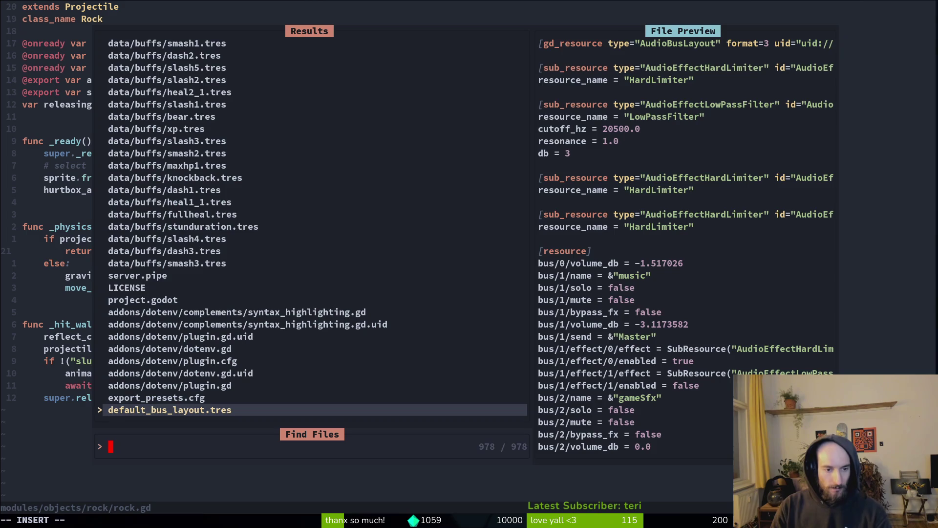
pyautogui.press('Escape')
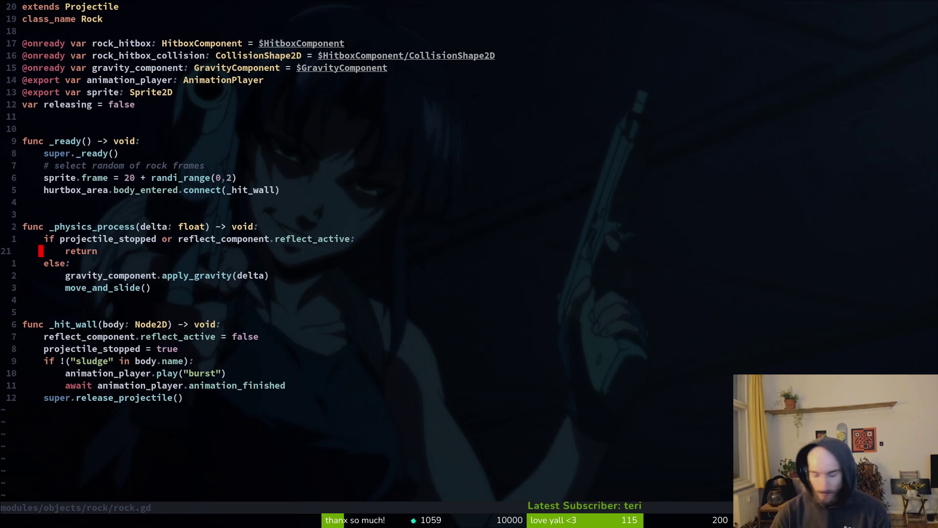
pyautogui.press('1')
pyautogui.press('2')
pyautogui.press('k')
pyautogui.press('d')
pyautogui.press('d')
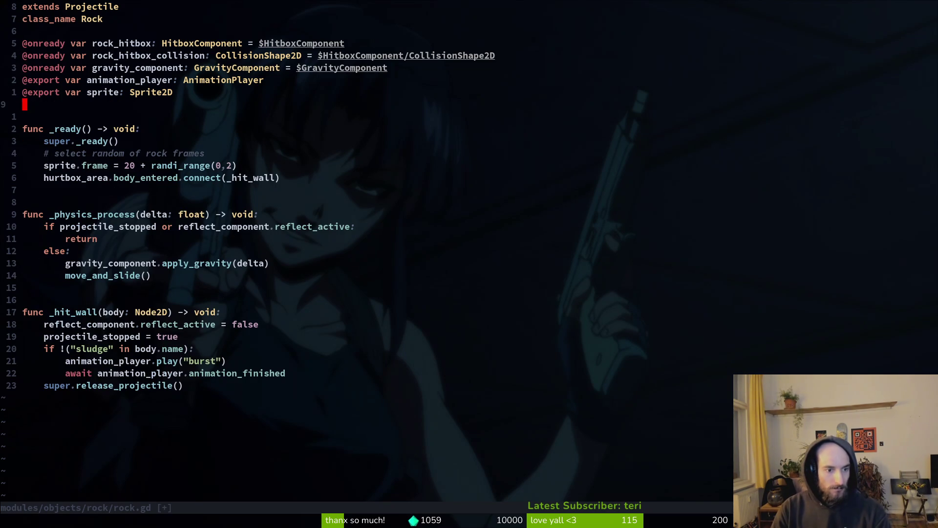
pyautogui.press('u')
pyautogui.press('w')
# Grep the project for 'releasing', then delete the unused line and save rock.gd
pyautogui.press('space')
pyautogui.press('f')
pyautogui.press('w')
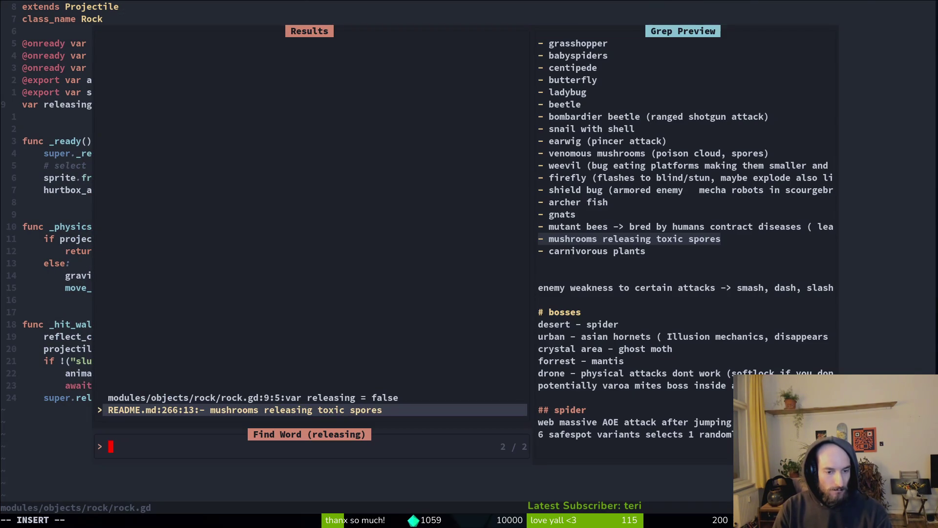
pyautogui.press('Escape')
pyautogui.press('Escape')
pyautogui.press('d')
pyautogui.press('d')
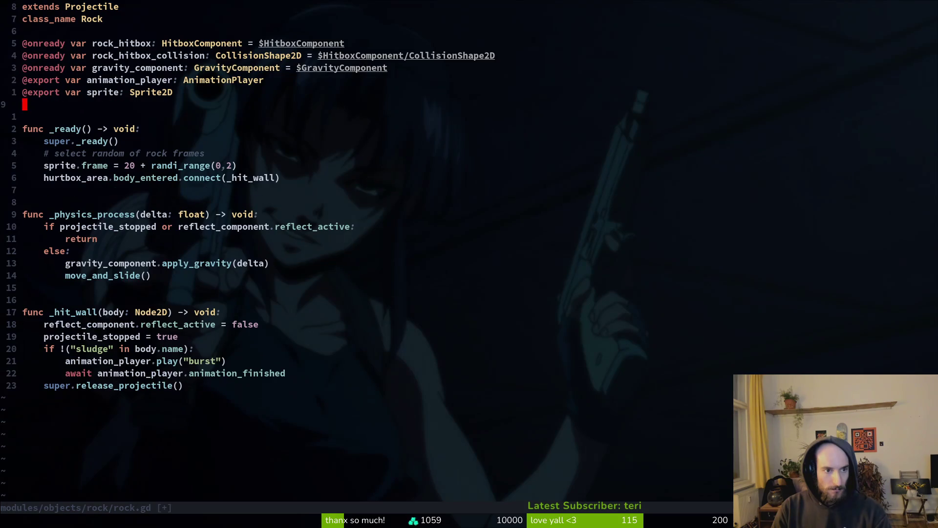
pyautogui.write(':w')
pyautogui.press('Return')
# Try deleting the sprite export line, undo it, and save rock.gd again
pyautogui.press('k')
pyautogui.press('d')
pyautogui.press('d')
pyautogui.write('u:w')
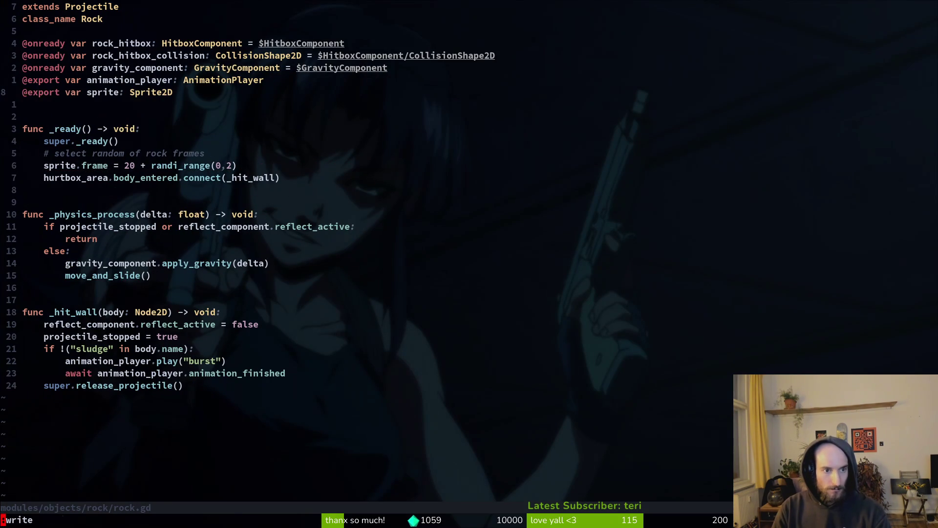
pyautogui.press('Return')
pyautogui.press('j')
pyautogui.press('j')
pyautogui.press('j')
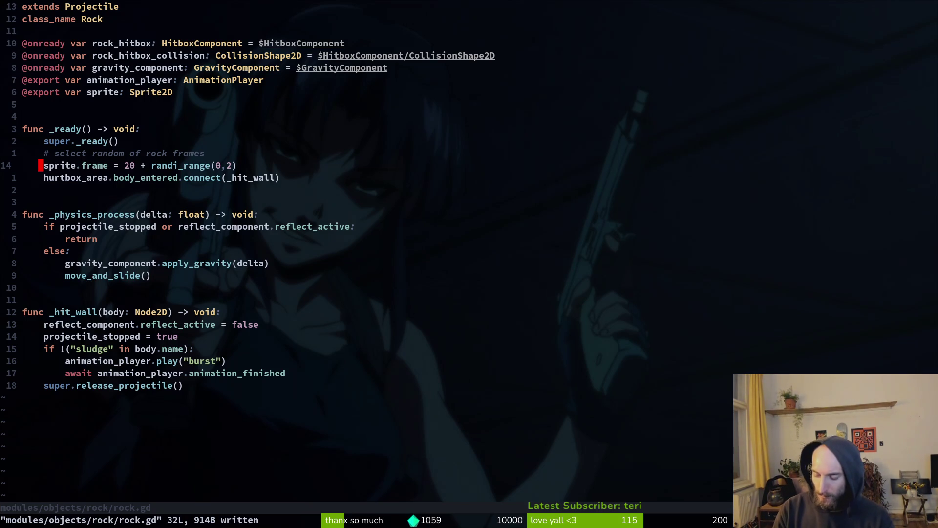
pyautogui.hotkey('alt', 'Tab')
# Open rock.tscn and check its Sprite2D's 5×5 Hframes/Vframes grid and frame 20
pyautogui.hotkey('shift', 'alt', 'o')
pyautogui.write('rockts')
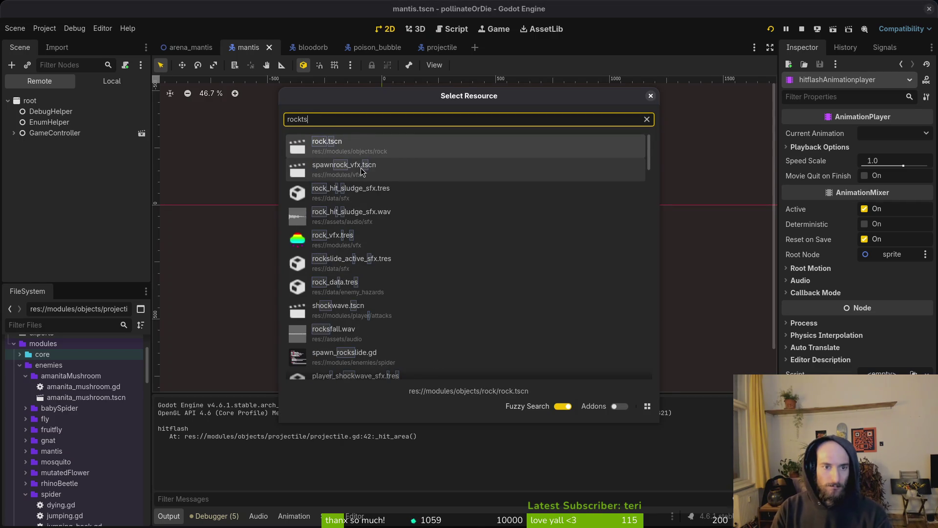
pyautogui.press('Return')
pyautogui.click(112, 81)
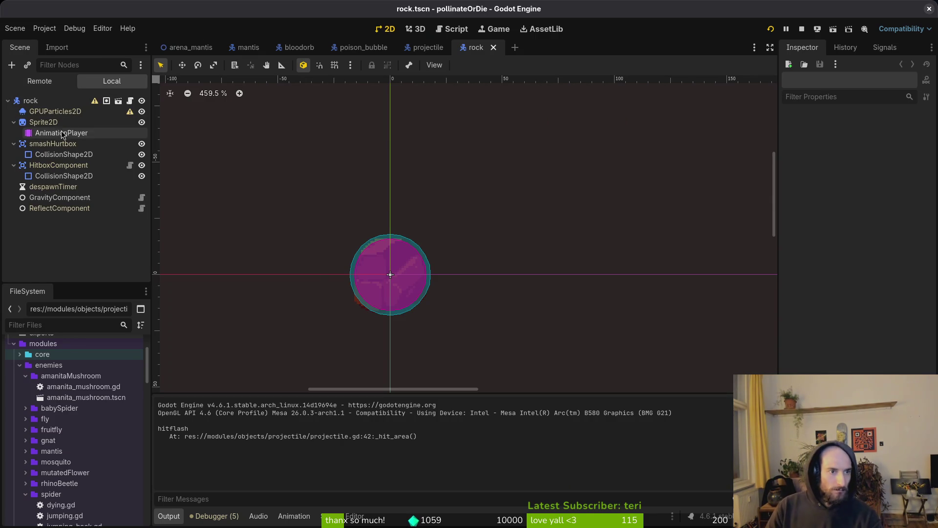
pyautogui.click(53, 122)
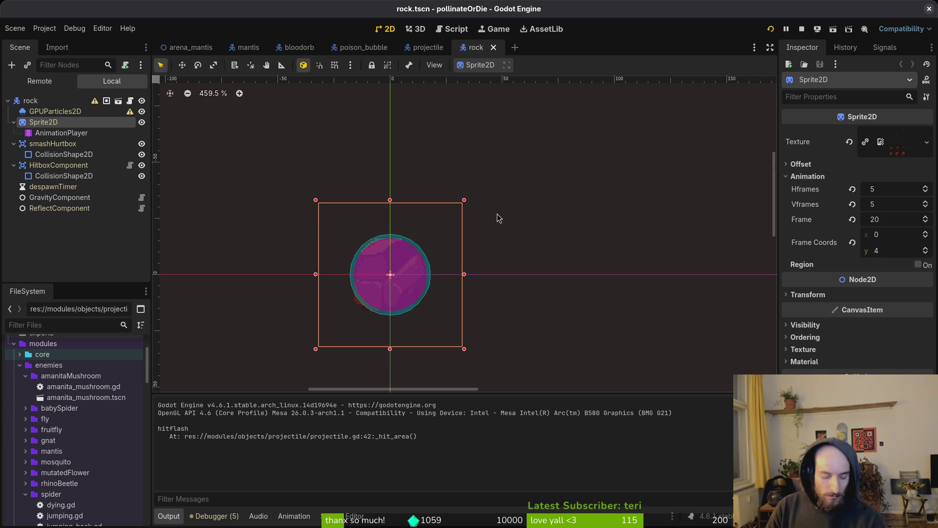
pyautogui.hotkey('alt', 'Tab')
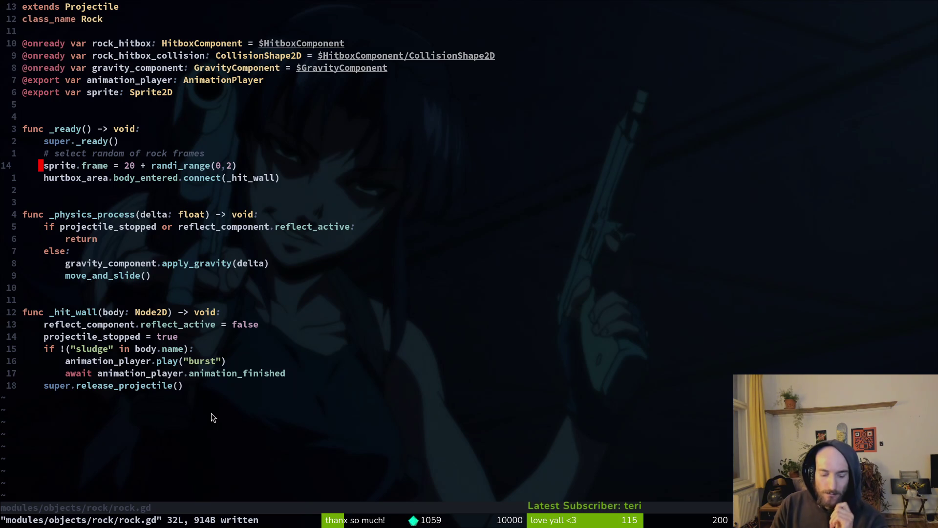
pyautogui.hotkey('alt', 'Tab')
# Run the game, load the spider level from debug select, and playtest the spider fight until pausing
pyautogui.press('F5')
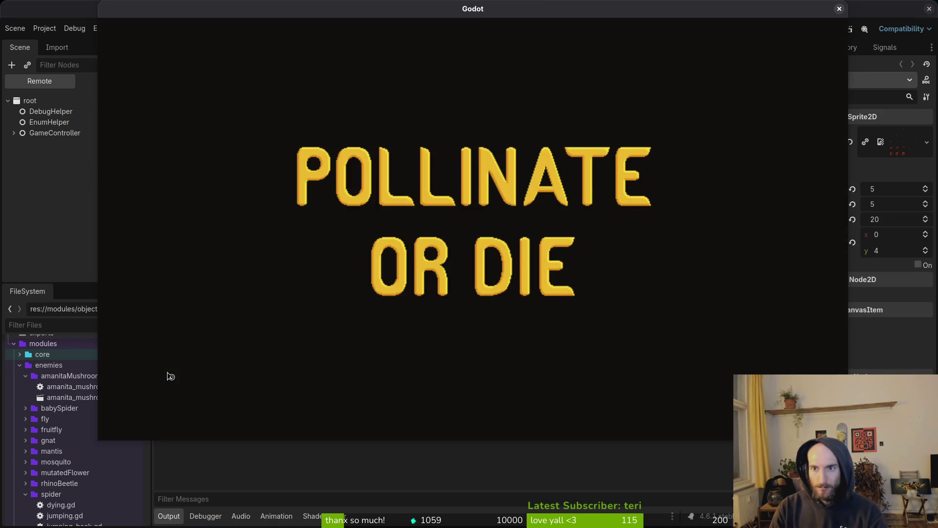
pyautogui.press('Return')
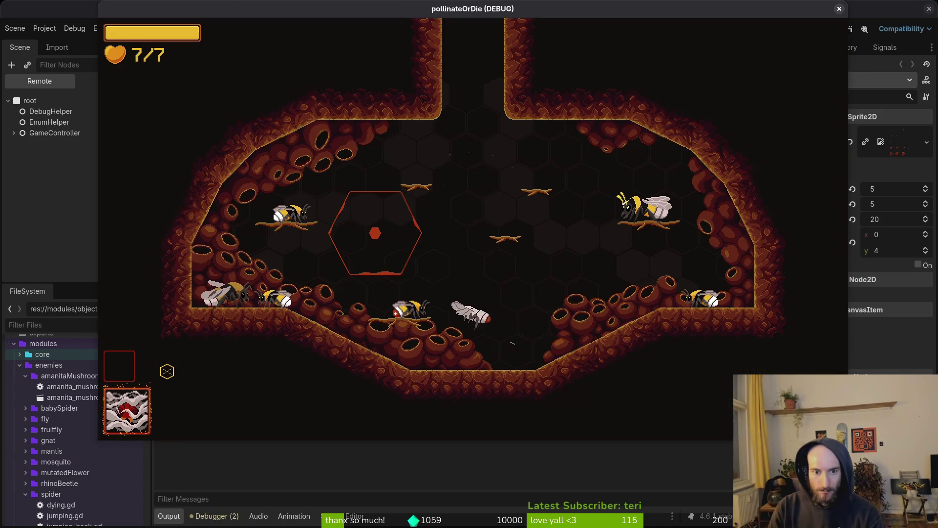
pyautogui.press('Escape')
pyautogui.press('Up')
pyautogui.press('Return')
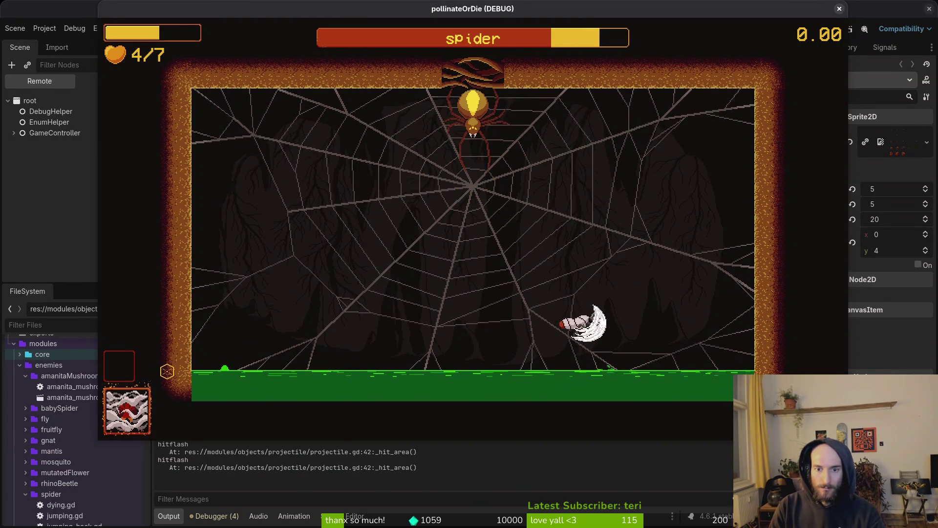
pyautogui.press('Escape')
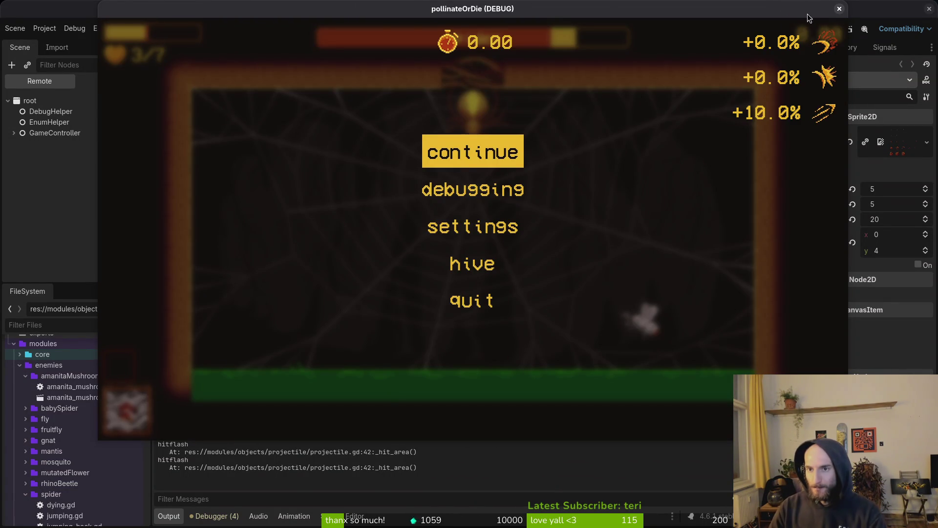
pyautogui.click(840, 9)
# Collapse the Sprite2D, smashHurtbox and HitboxComponent branches in the rock scene tree
pyautogui.click(20, 223)
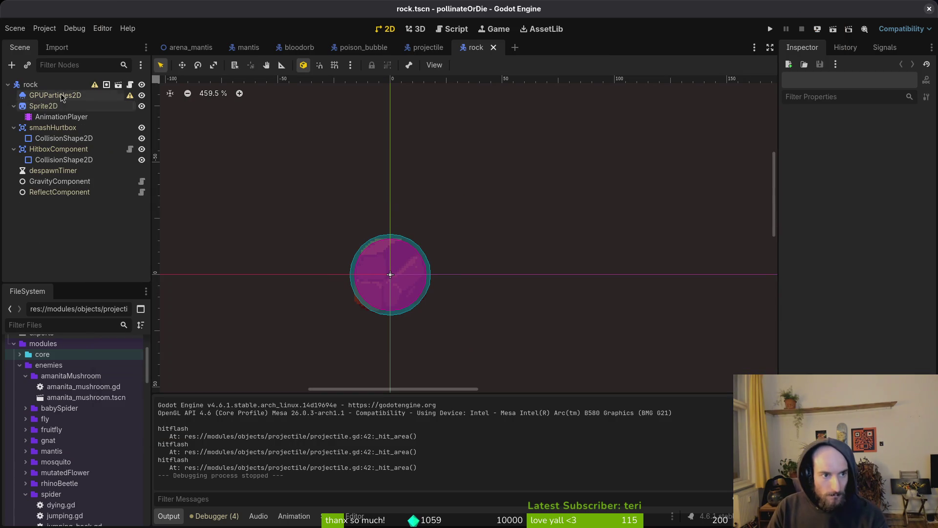
pyautogui.click(14, 106)
pyautogui.click(14, 116)
pyautogui.click(13, 128)
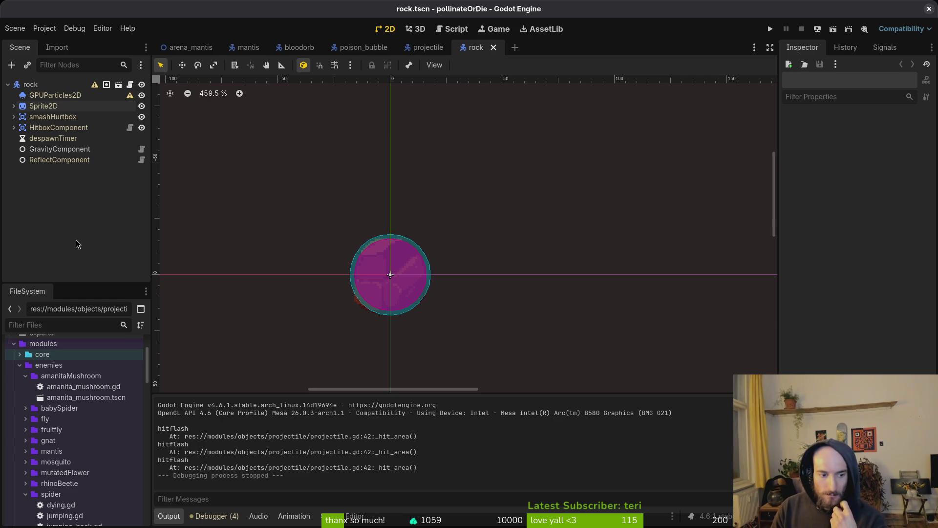
# Collapse the spider, amanitaMushroom, altar, bloodgeyser, enemies and environment folders in FileSystem
pyautogui.click(25, 494)
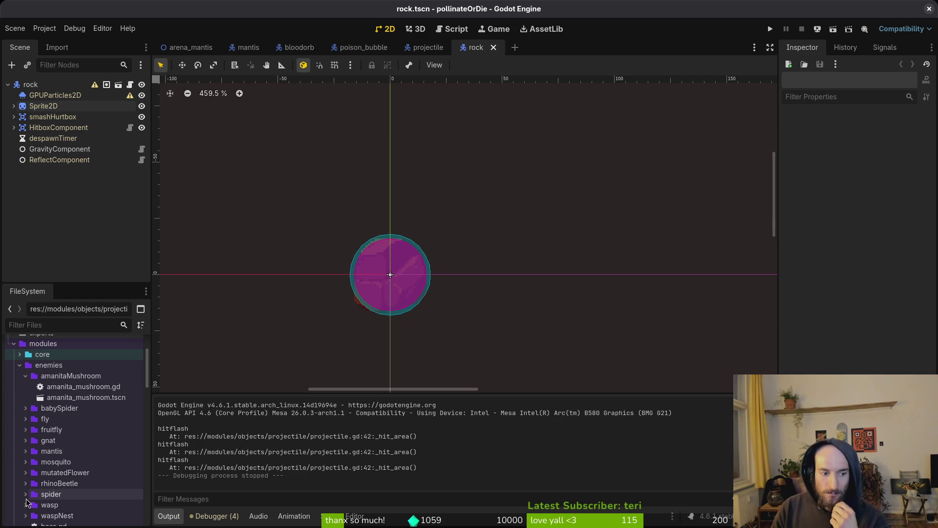
pyautogui.click(25, 375)
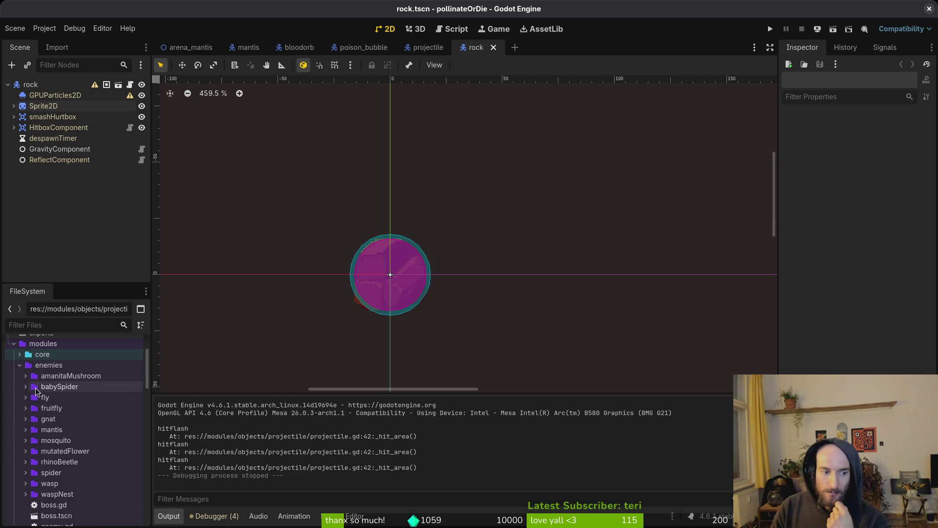
pyautogui.scroll(-2, 31, 467)
pyautogui.scroll(-3, 28, 469)
pyautogui.click(26, 446)
pyautogui.click(26, 456)
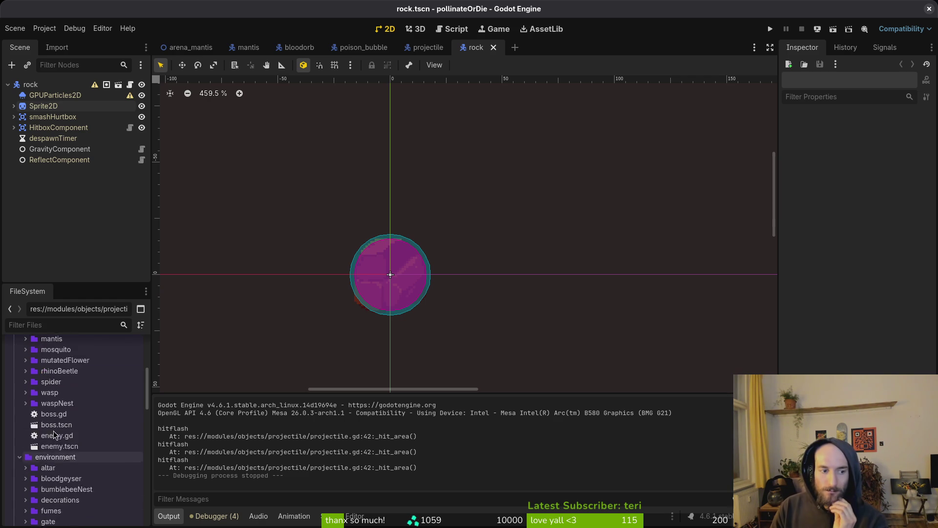
pyautogui.scroll(5, 54, 434)
pyautogui.click(20, 410)
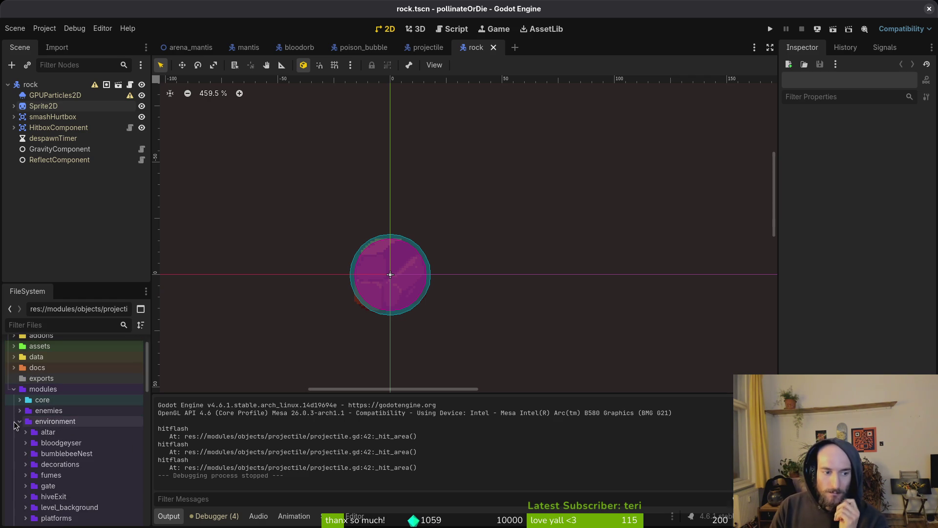
pyautogui.click(20, 421)
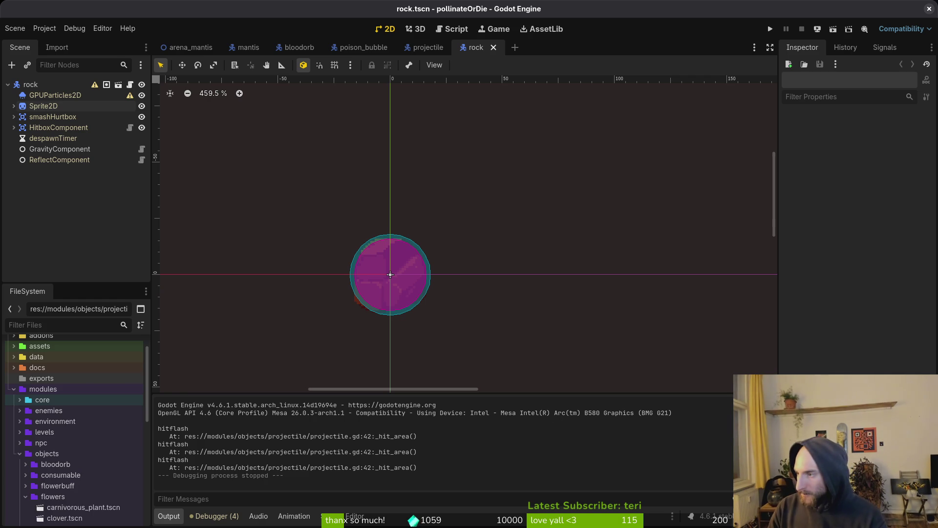
# Show the git status in the terminal editor with :Git
pyautogui.hotkey('alt', 'Tab')
pyautogui.write(':Git')
pyautogui.press('Return')
# Stage reflect_component.gd, bloodorb.gd and poison_bubble.tscn after reviewing their diffs
pyautogui.press('j')
pyautogui.press('j')
pyautogui.press('j')
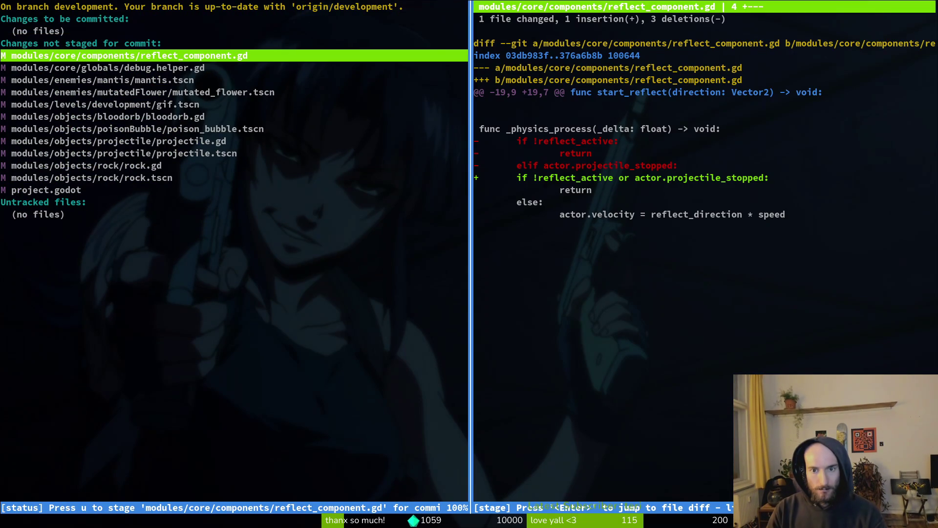
pyautogui.press('u')
pyautogui.press('j')
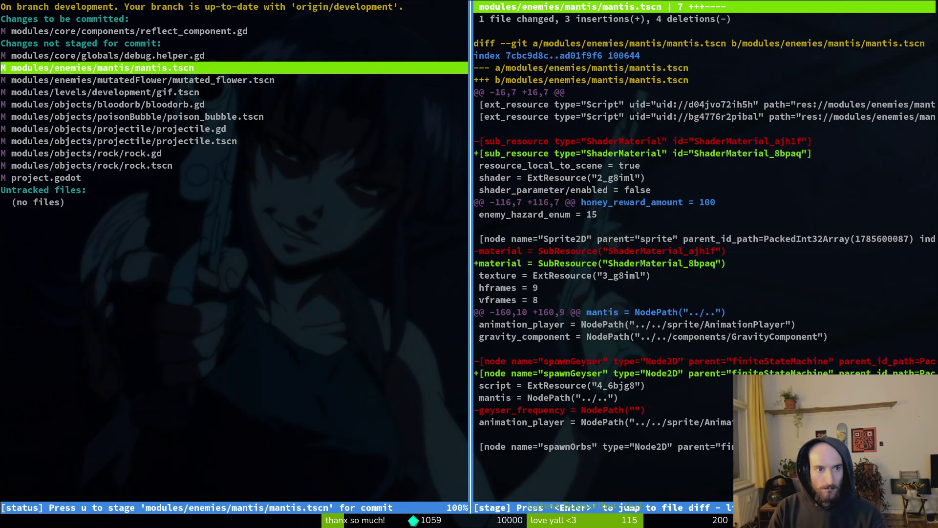
pyautogui.press('j')
pyautogui.press('j')
pyautogui.press('j')
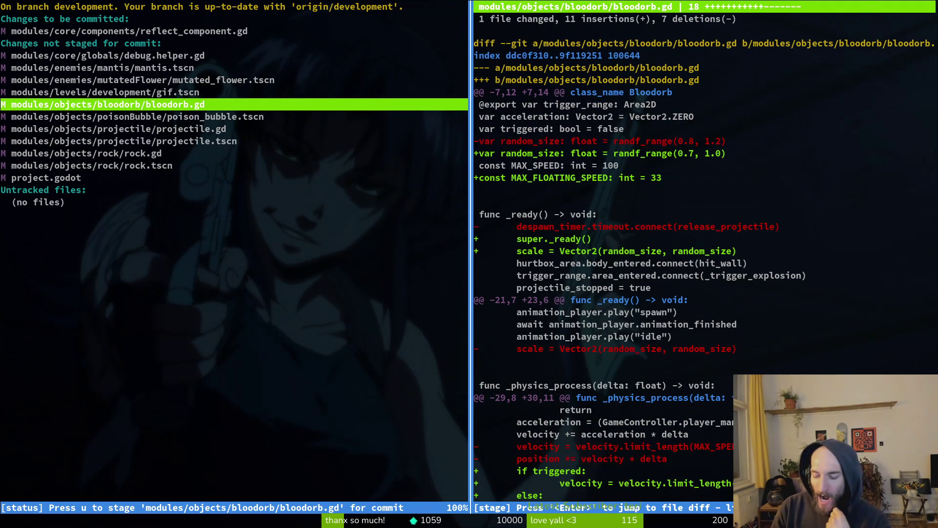
pyautogui.press('u')
pyautogui.press('j')
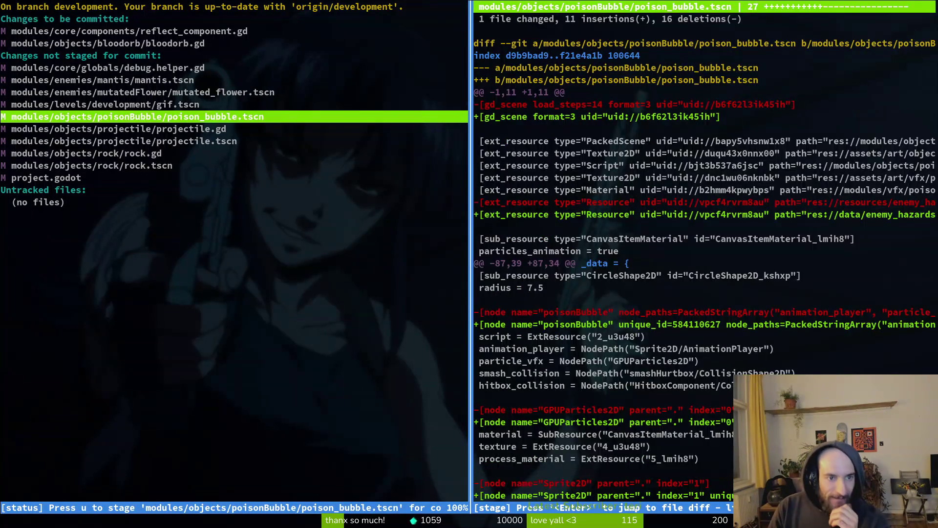
pyautogui.press('u')
# View the projectile.gd diff, then quit tig and reopen vi
pyautogui.press('j')
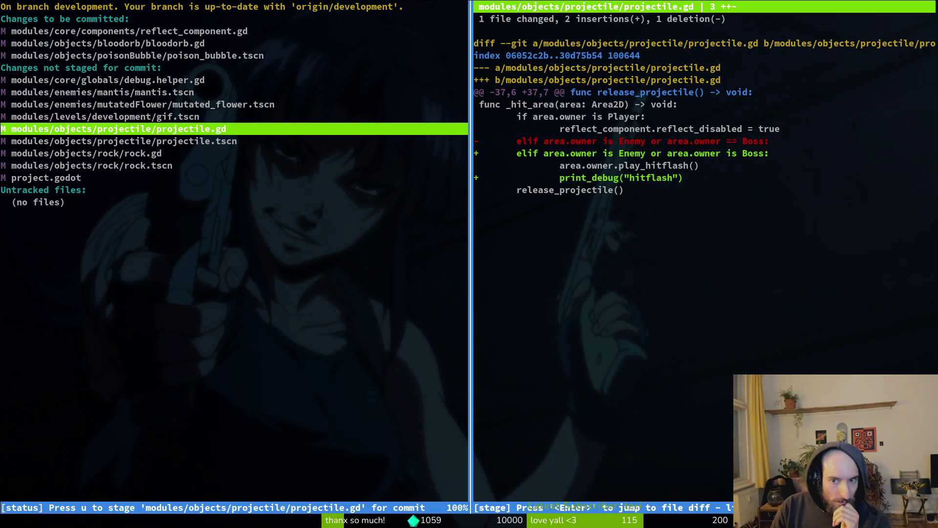
pyautogui.write('q')
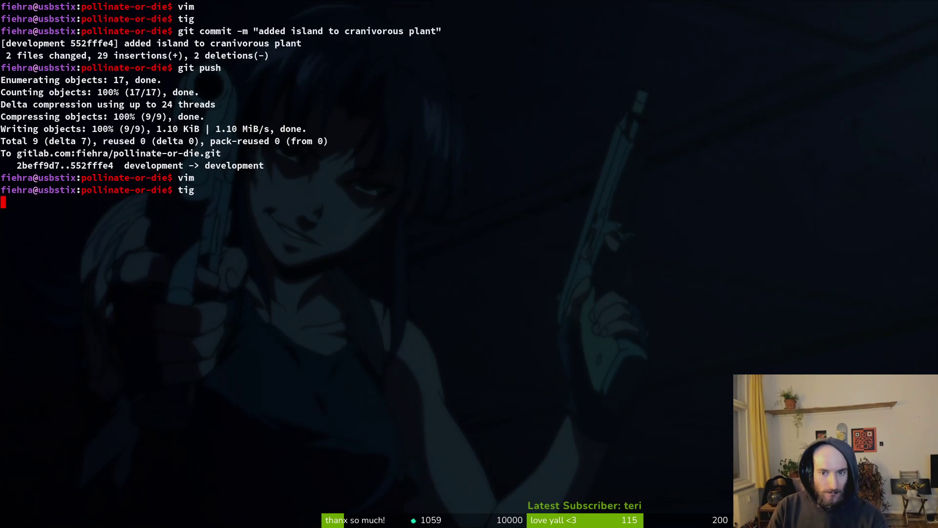
pyautogui.write('vi')
pyautogui.press('Return')
# Launch Neovim in the project folder and open projectile.gd via the file finder
pyautogui.write('nvim .')
pyautogui.press('Return')
pyautogui.press('space')
pyautogui.press('f')
pyautogui.press('f')
pyautogui.write('projecti')
pyautogui.hotkey('ctrl', 'p')
pyautogui.hotkey('ctrl', 'p')
pyautogui.hotkey('ctrl', 'p')
pyautogui.press('Return')
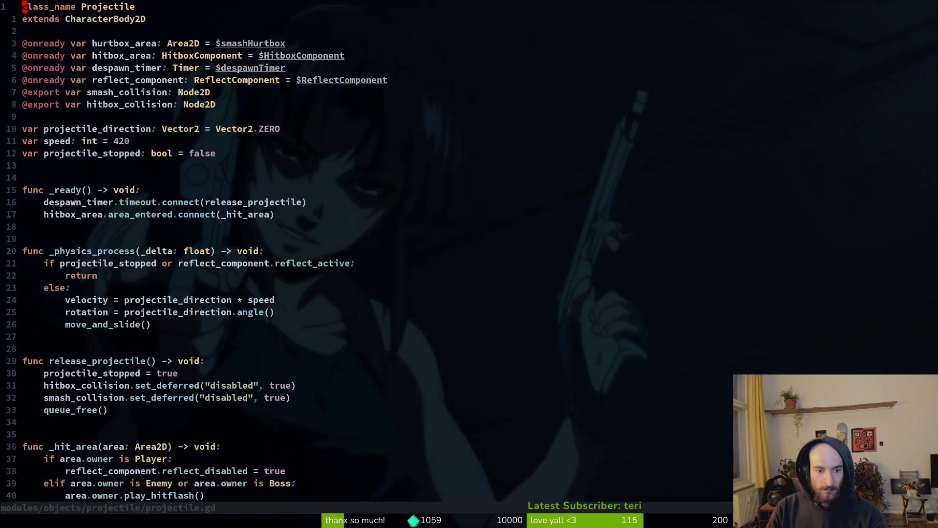
# Delete the print_debug("hitflash") line from projectile.gd and save the file
pyautogui.press('j')
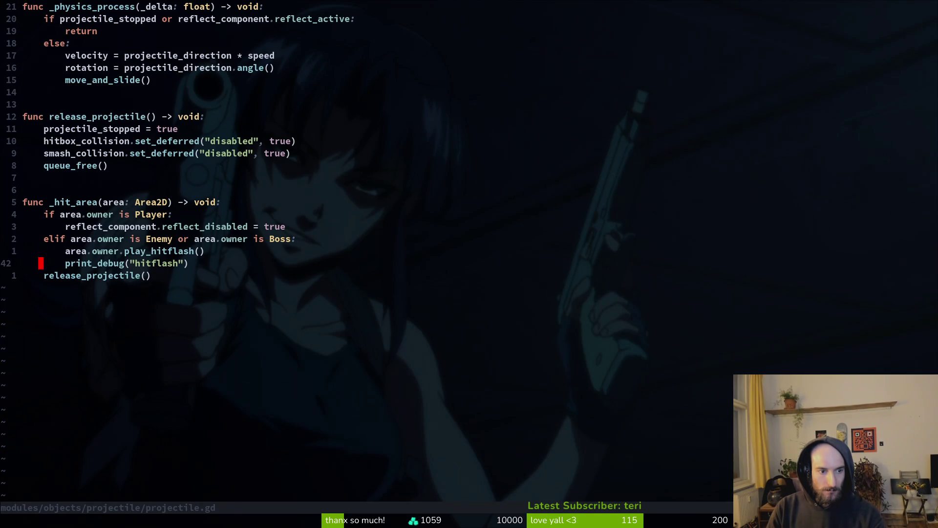
pyautogui.press('V')
pyautogui.press('c')
pyautogui.press('Escape')
pyautogui.press('Escape')
pyautogui.write(':w')
pyautogui.press('Return')
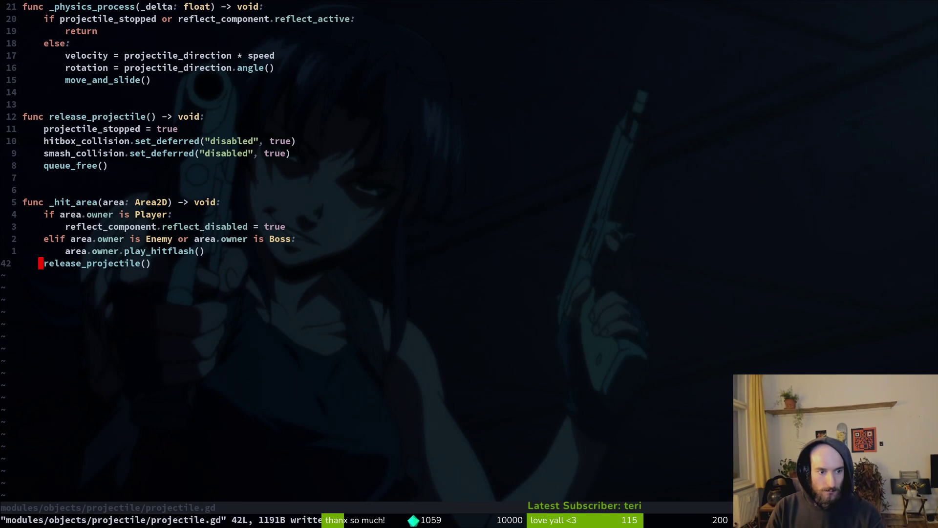
# Stage projectile.gd in the git status view and show the projectile.tscn diff
pyautogui.hotkey('ctrl', 'g')
pyautogui.press('Down')
pyautogui.press('Down')
pyautogui.press('Down')
pyautogui.press('Up')
pyautogui.press('u')
pyautogui.press('Return')
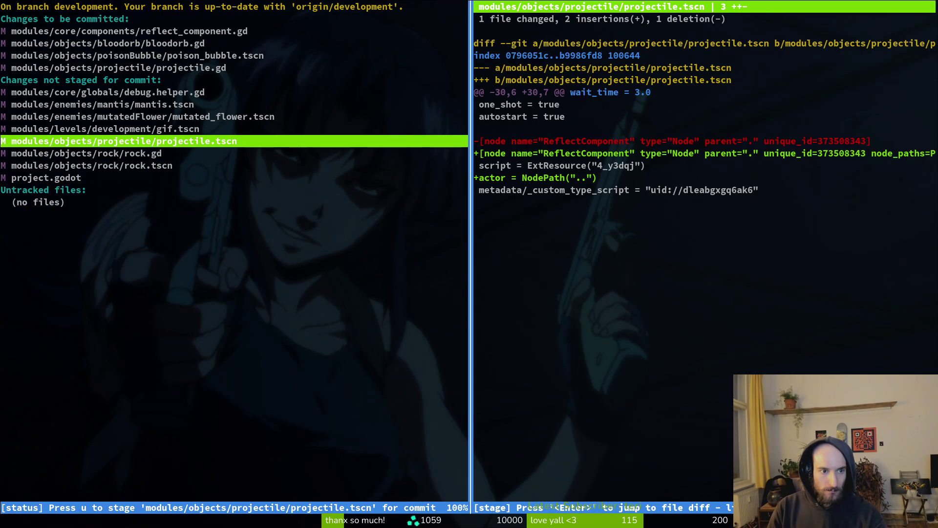
# Stage projectile.tscn, rock.gd and rock.tscn, then start the 'fixed hurtflash on reflected projectiles' commit
pyautogui.press('u')
pyautogui.press('Down')
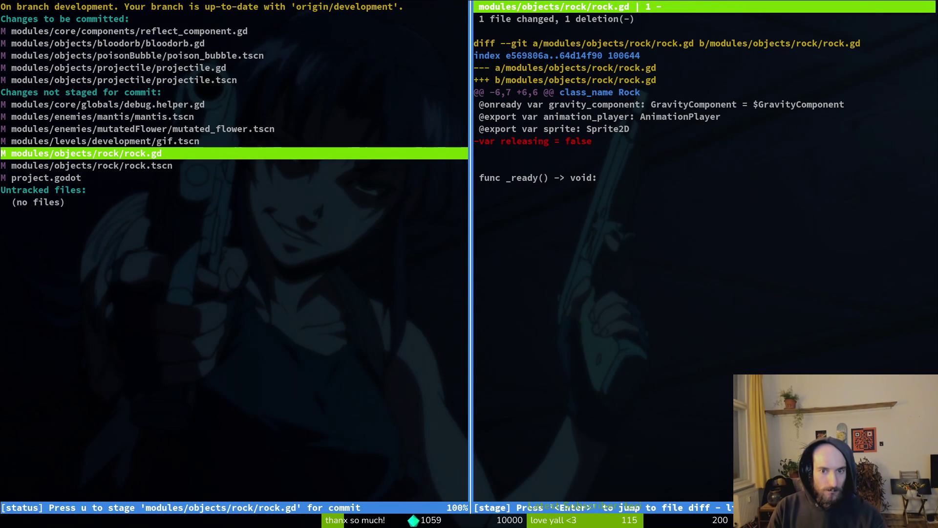
pyautogui.press('u')
pyautogui.press('u')
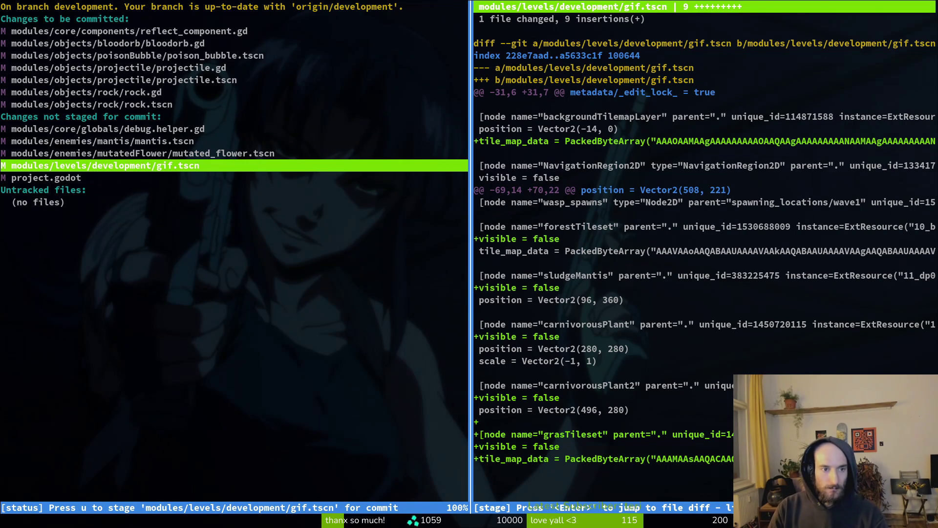
pyautogui.press('Up')
pyautogui.press('Up')
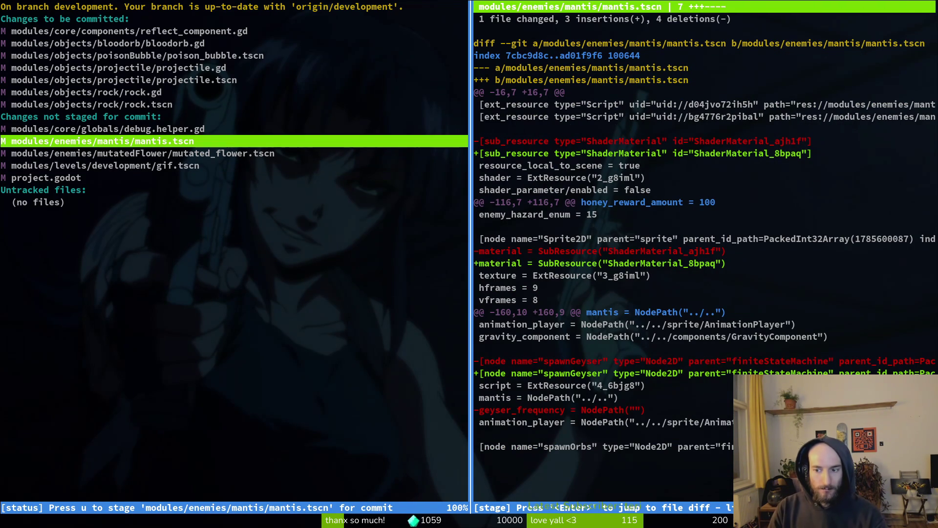
pyautogui.press('q')
pyautogui.press('q')
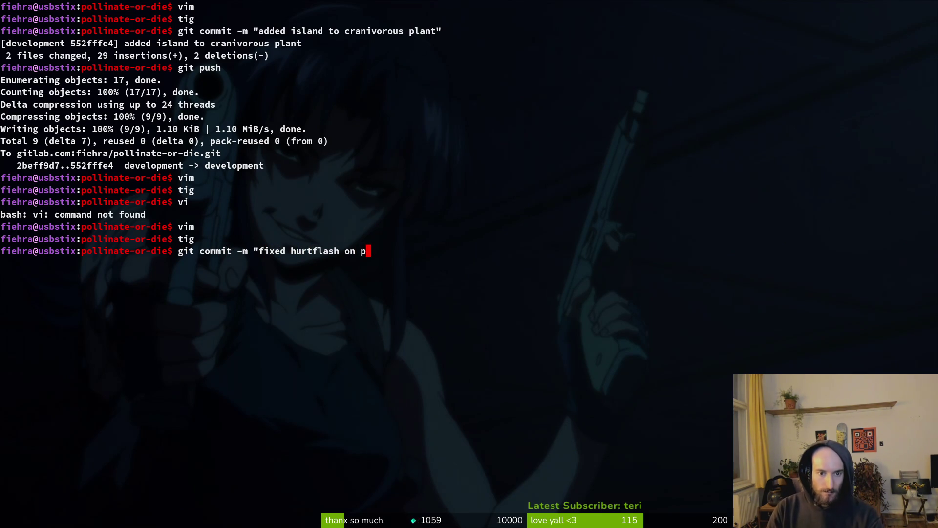
pyautogui.write('reflected project')
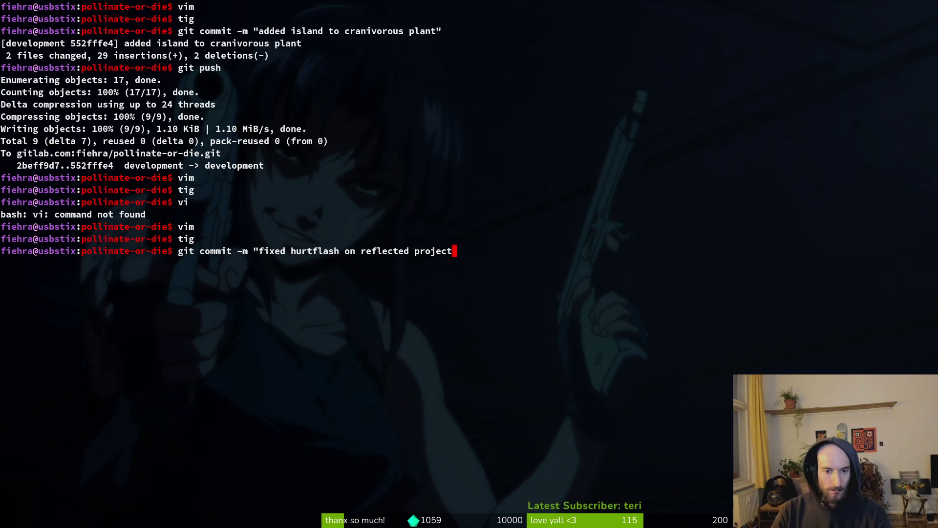
# Commit 'fixed hurtflash on reflected projectiles' and review the remaining changes in tig
pyautogui.press('Return')
pyautogui.write('tig')
pyautogui.press('Return')
pyautogui.press('s')
pyautogui.press('Down')
pyautogui.press('Down')
pyautogui.press('Down')
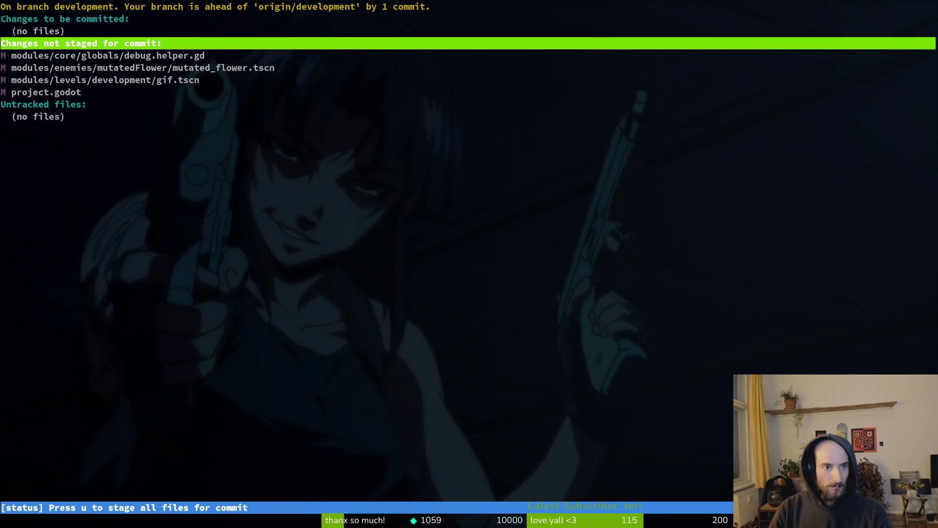
pyautogui.press('Up')
pyautogui.press('q')
pyautogui.press('q')
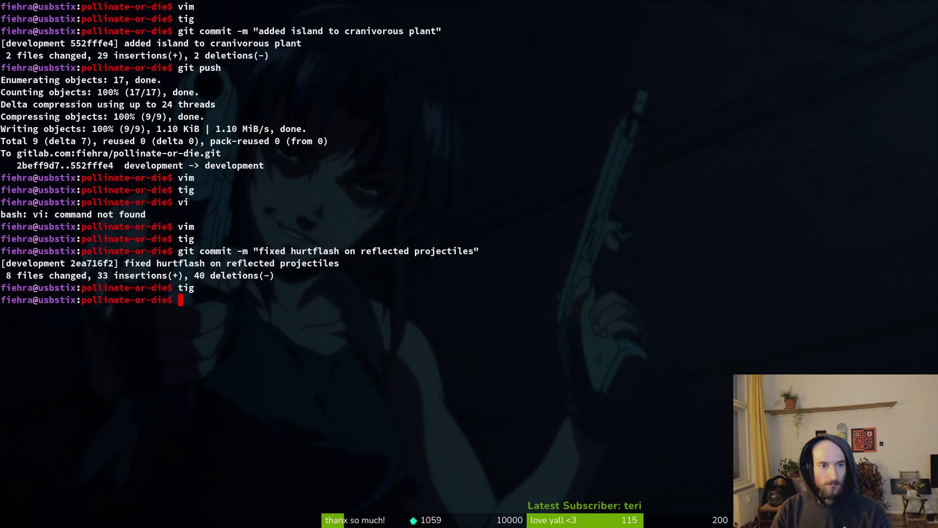
# Open poison_bubble.gd in Neovim by finding 'poib'
pyautogui.hotkey('alt', 'Tab')
pyautogui.hotkey('alt', 'Tab')
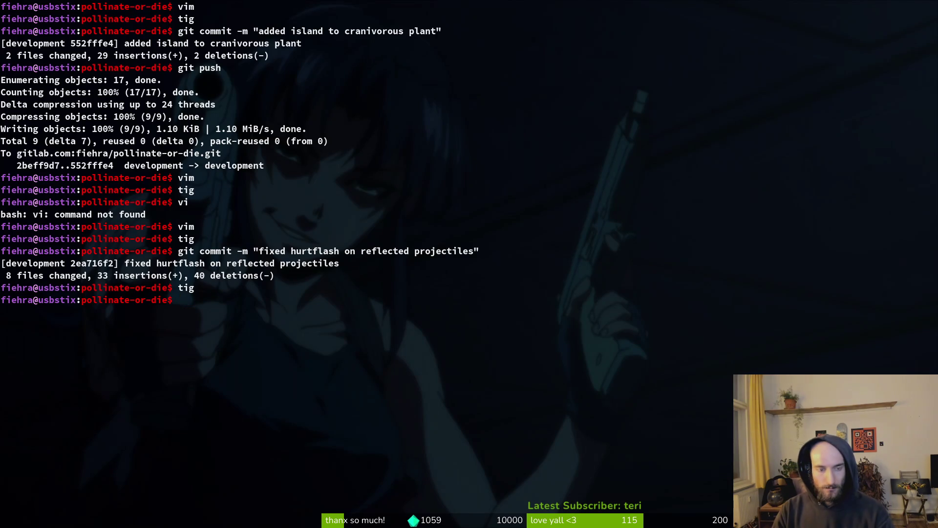
pyautogui.press('Return')
pyautogui.write('poib')
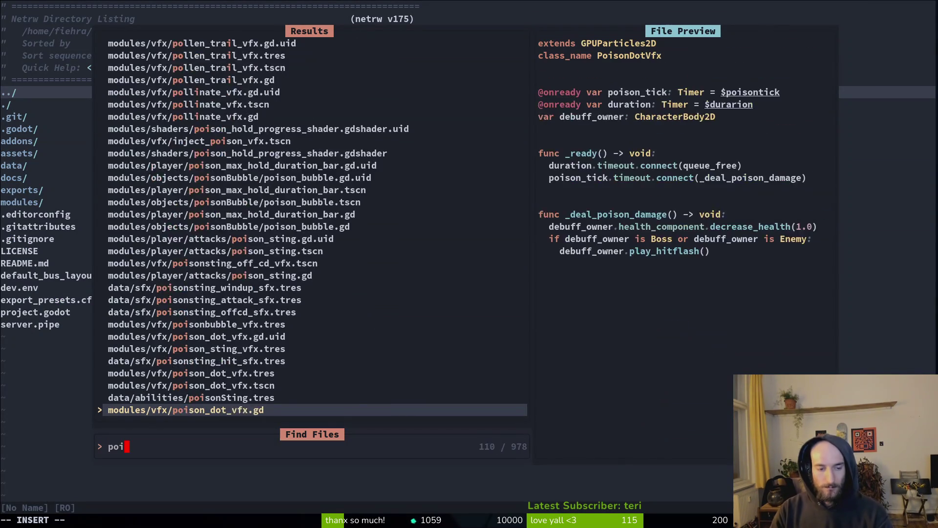
pyautogui.press('Return')
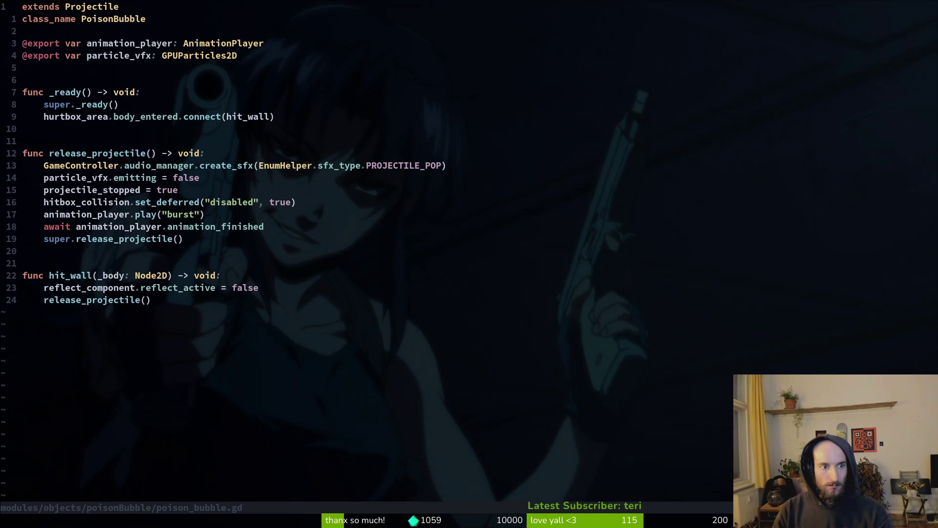
pyautogui.hotkey('alt', 'Tab')
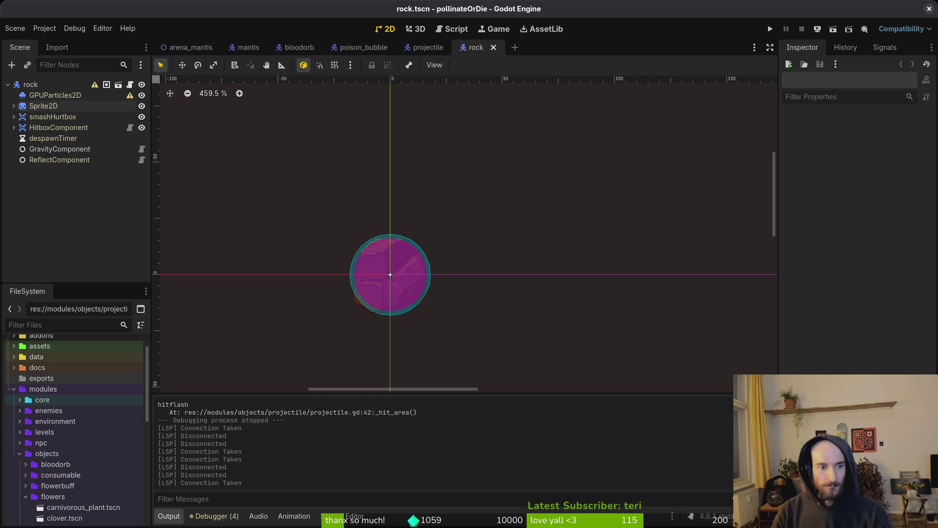
# Switch to the poison_bubble scene and select its poisonBubble root node
pyautogui.hotkey('alt', 'shift', 'o')
pyautogui.write('poi')
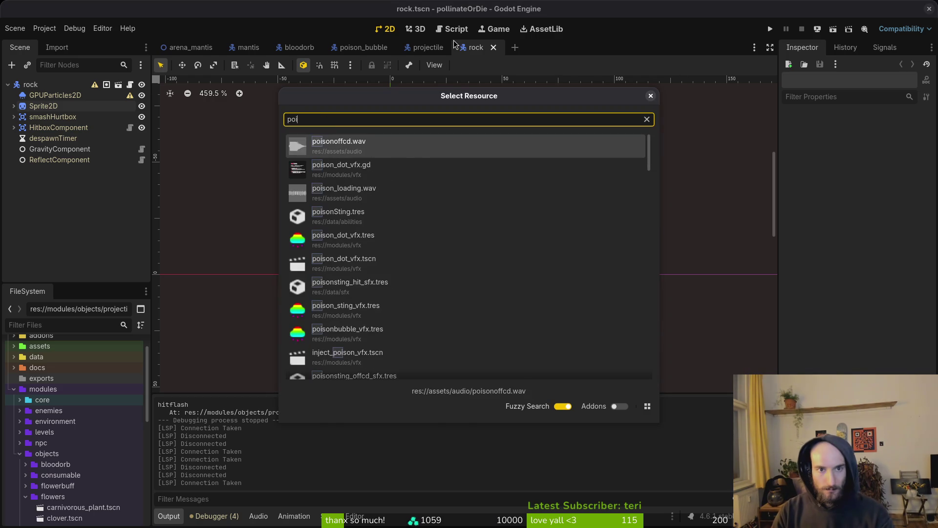
pyautogui.press('Escape')
pyautogui.click(359, 47)
pyautogui.click(46, 84)
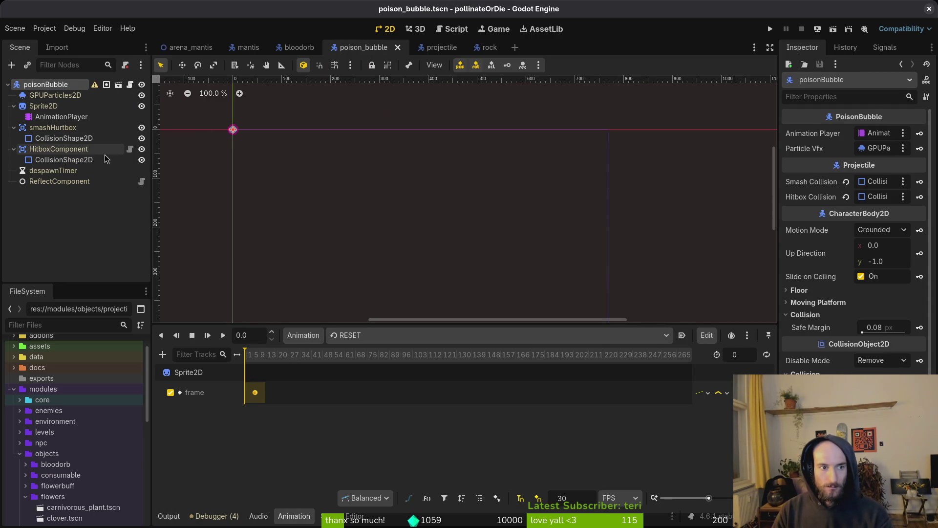
# Inspect the ReflectComponent, HitboxComponent and smashHurtbox nodes of the poison bubble
pyautogui.click(54, 183)
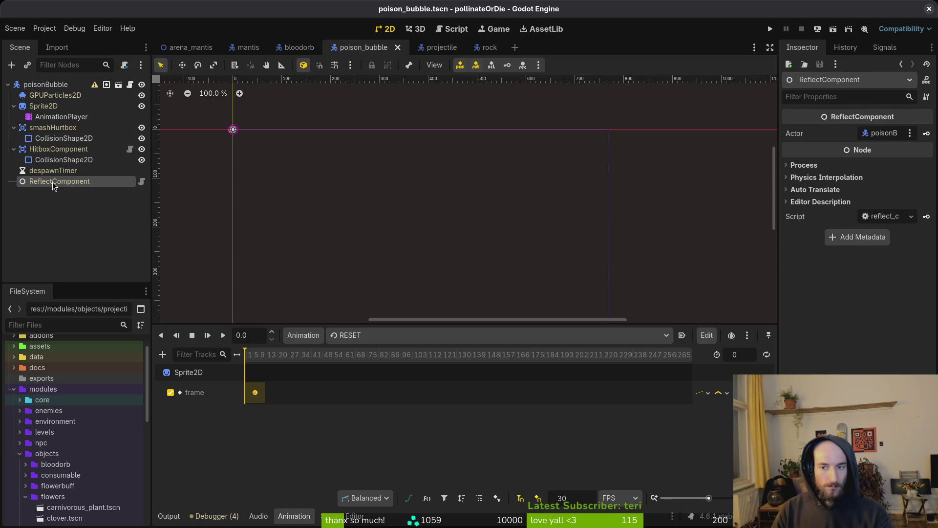
pyautogui.click(48, 153)
pyautogui.click(48, 129)
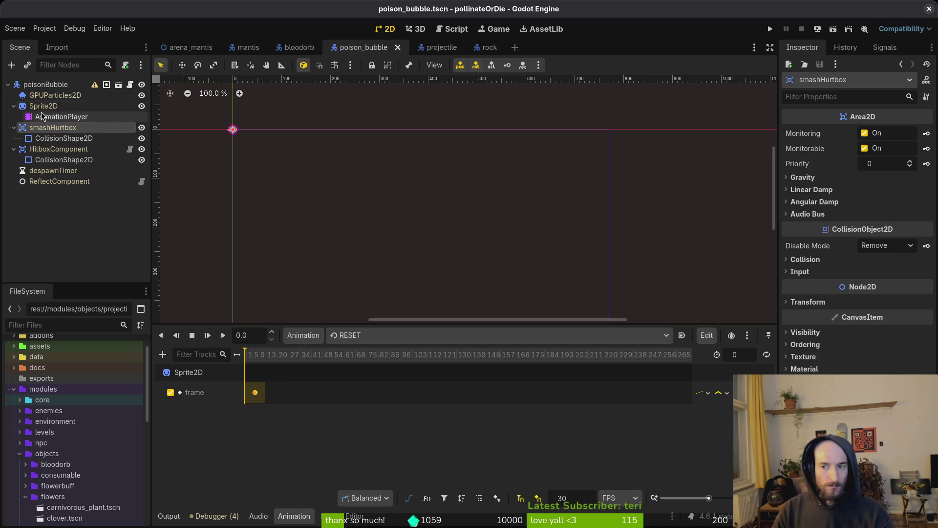
pyautogui.click(47, 87)
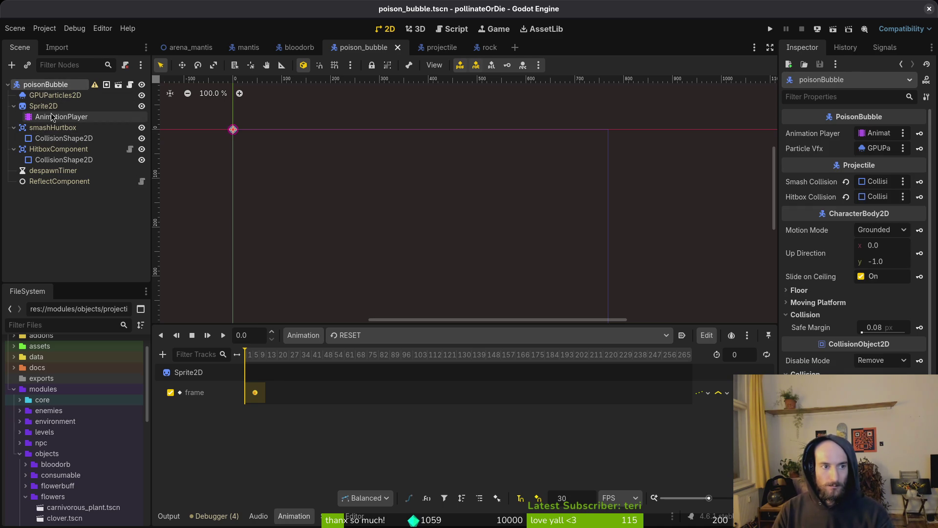
# Collapse the HitboxComponent, smashHurtbox and Sprite2D nodes in the Scene dock
pyautogui.click(358, 213)
pyautogui.click(14, 149)
pyautogui.click(14, 128)
pyautogui.click(13, 106)
pyautogui.hotkey('alt', 'Tab')
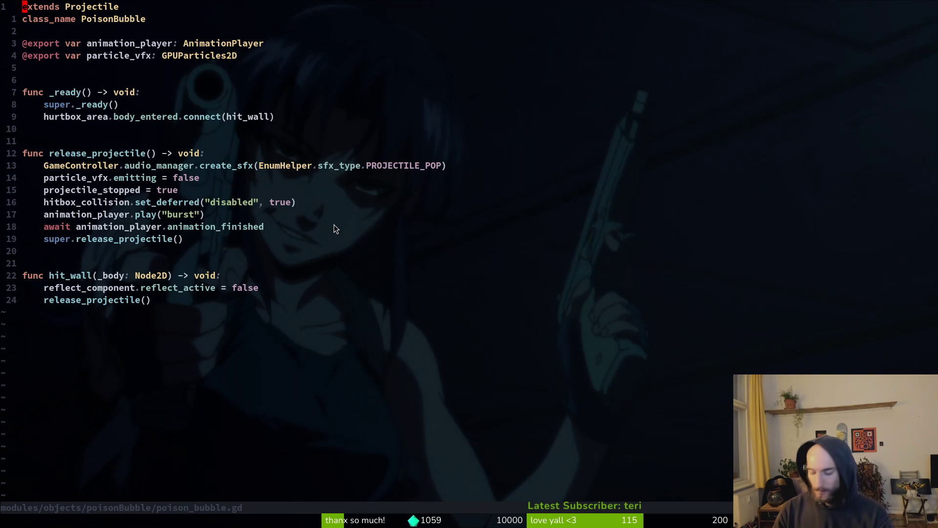
# Open mutatedFlower's shooting.gd and go to the poison.speed line
pyautogui.press('space')
pyautogui.press('f')
pyautogui.press('f')
pyautogui.write('shooting')
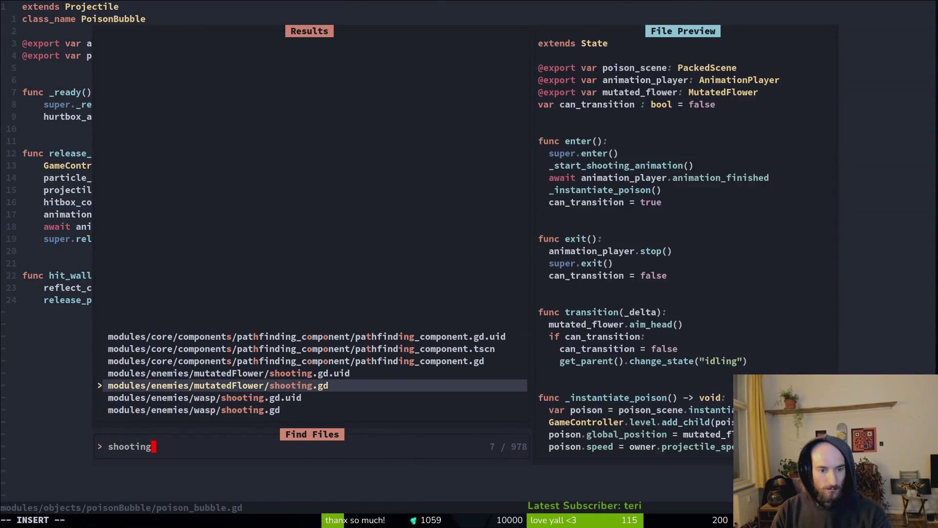
pyautogui.press('Return')
pyautogui.hotkey('ctrl', 'd')
pyautogui.hotkey('ctrl', 'd')
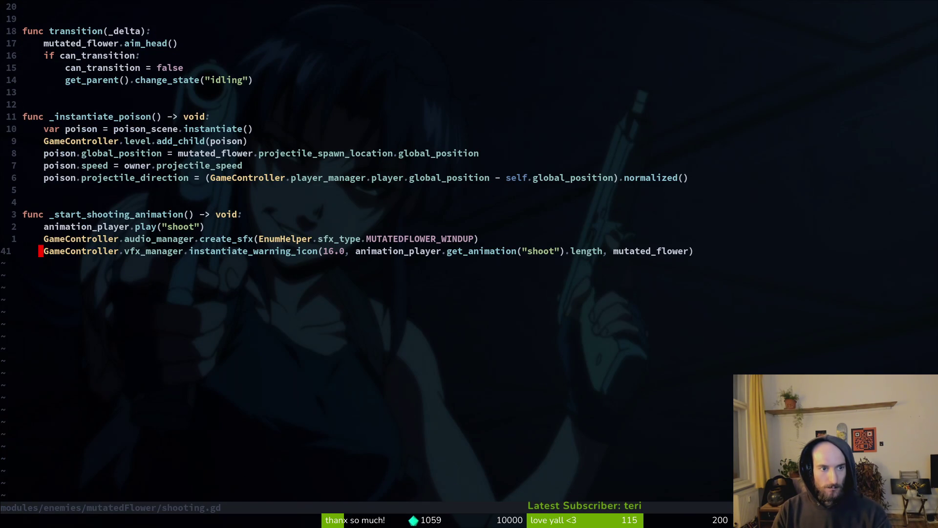
pyautogui.press('k')
pyautogui.press('k')
pyautogui.press('k')
pyautogui.press('j')
pyautogui.press('j')
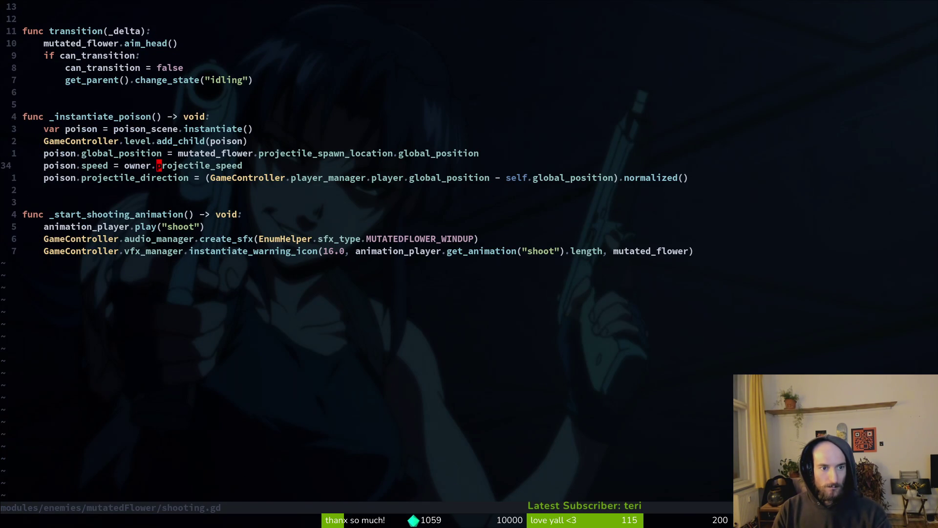
# Search the project for projectile_speed and open its 420 definition in mutated_flower.gd
pyautogui.press('space')
pyautogui.press('f')
pyautogui.press('w')
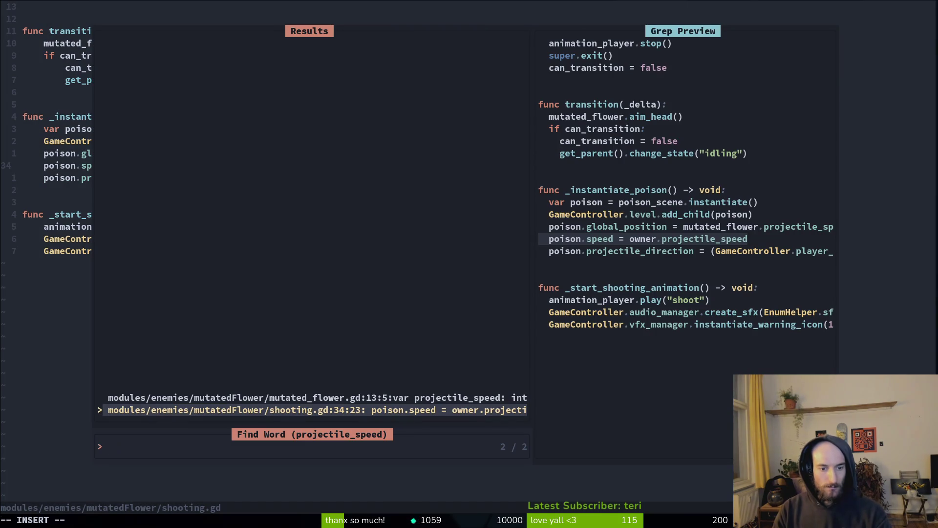
pyautogui.hotkey('ctrl', 'p')
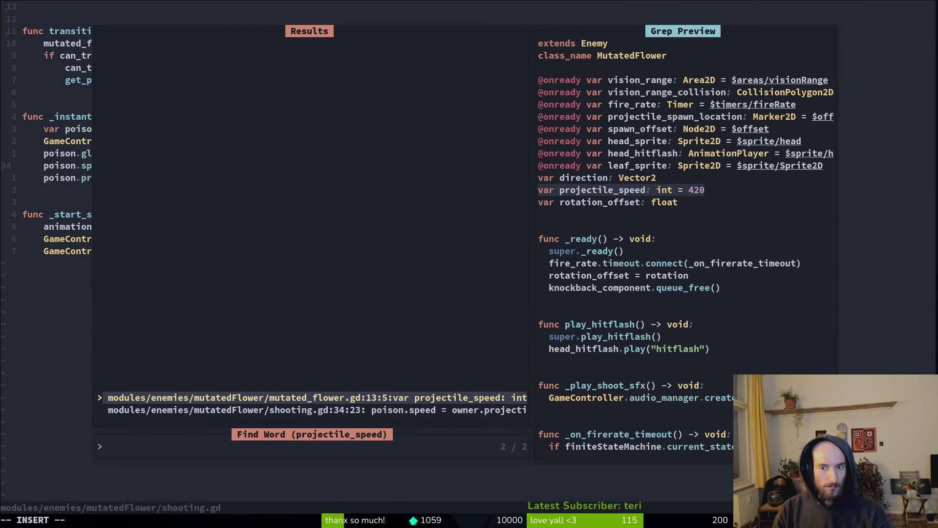
pyautogui.press('Return')
# Change projectile_speed from 420 to 360 in mutated_flower.gd, save and quit
pyautogui.write('ciw3')
pyautogui.write('0')
pyautogui.press('Escape')
pyautogui.write(':wq')
pyautogui.press('Return')
pyautogui.write(':q')
pyautogui.press('Return')
# Stage mutated_flower.gd and mutated_flower.tscn in tig
pyautogui.write('tig')
pyautogui.press('Return')
pyautogui.press('j')
pyautogui.press('j')
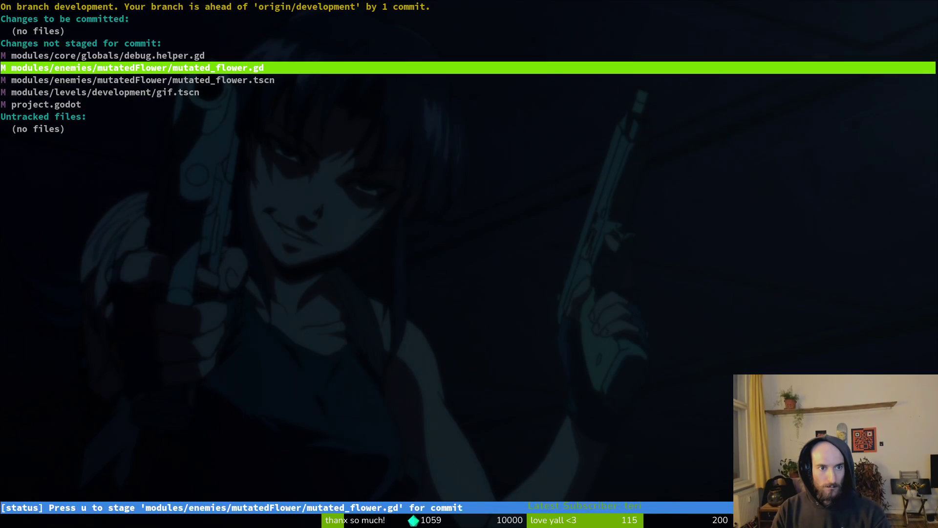
pyautogui.press('u')
pyautogui.press('u')
pyautogui.press('Return')
pyautogui.press('Down')
# Commit 'slowed down mutant flwoer projectiles' and push it to the development branch
pyautogui.write('qgit')
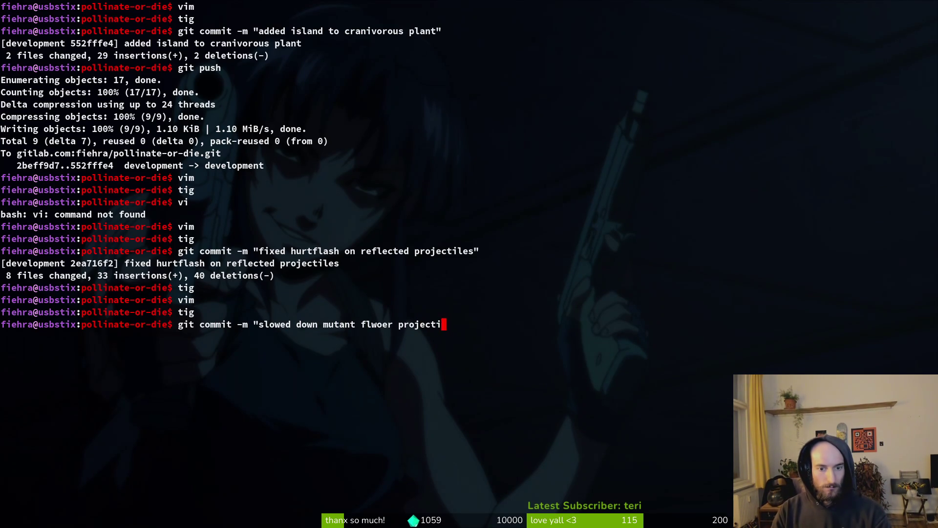
pyautogui.write('"')
pyautogui.press('Return')
pyautogui.write('git push')
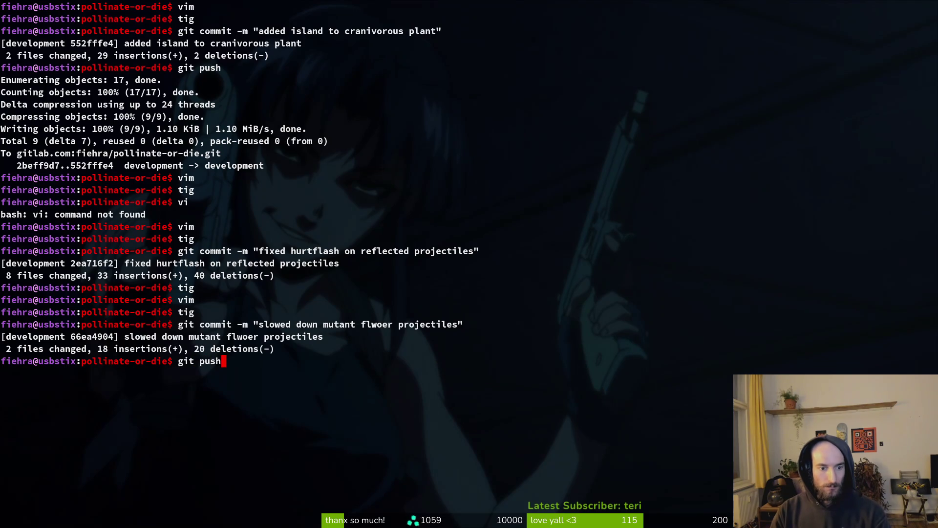
pyautogui.press('Return')
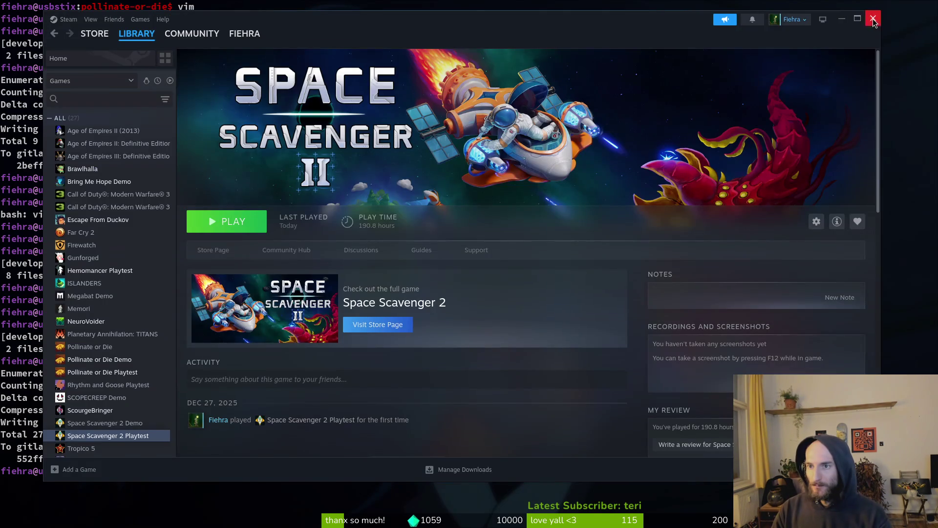
# Close the poison_bubble, bloodorb, projectile, mantis and rock scene tabs, leaving arena_mantis open
pyautogui.click(875, 17)
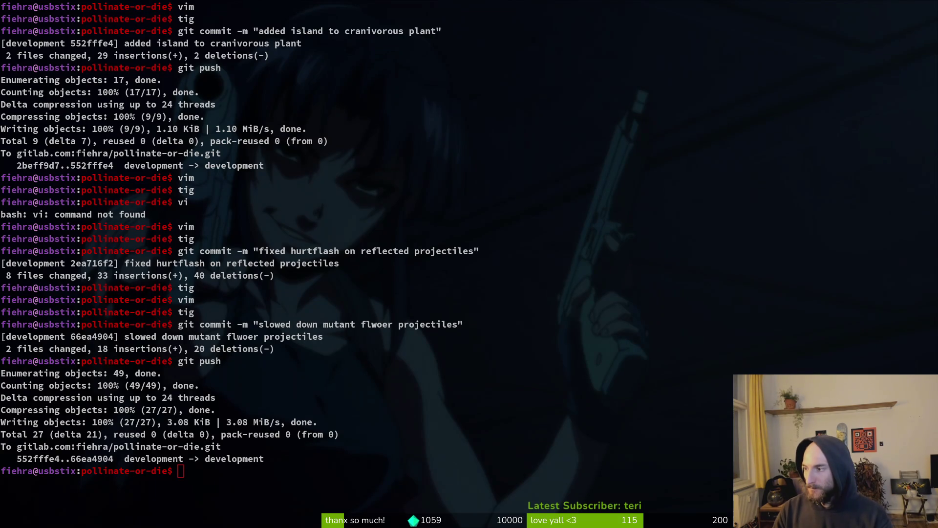
pyautogui.hotkey('alt', 'Tab')
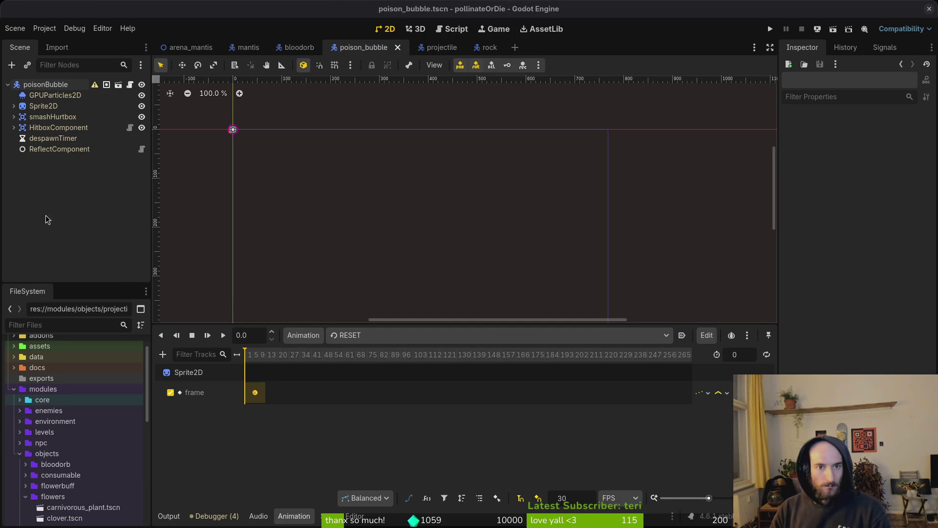
pyautogui.click(398, 47)
pyautogui.click(323, 47)
pyautogui.click(320, 47)
pyautogui.middleClick(259, 51)
pyautogui.middleClick(254, 52)
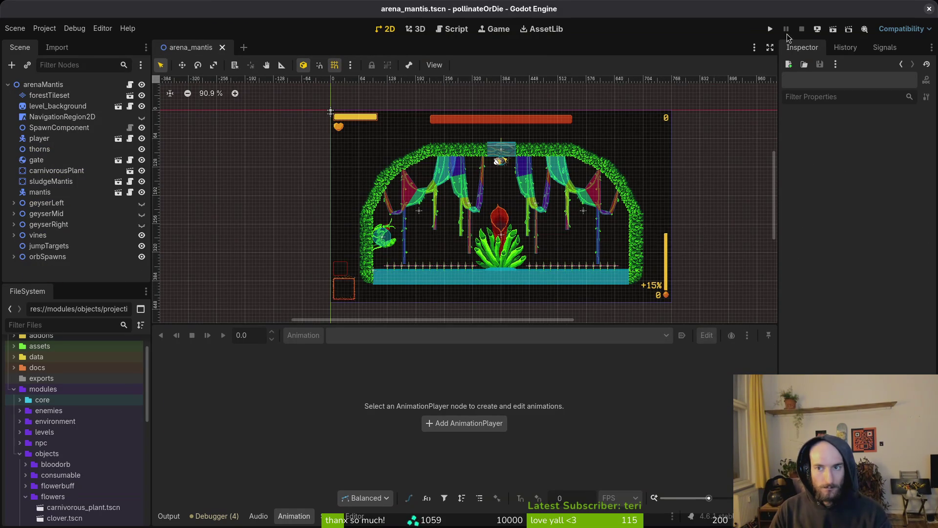
# Run the project and load the mantis arena from the F1 debug level select
pyautogui.click(771, 30)
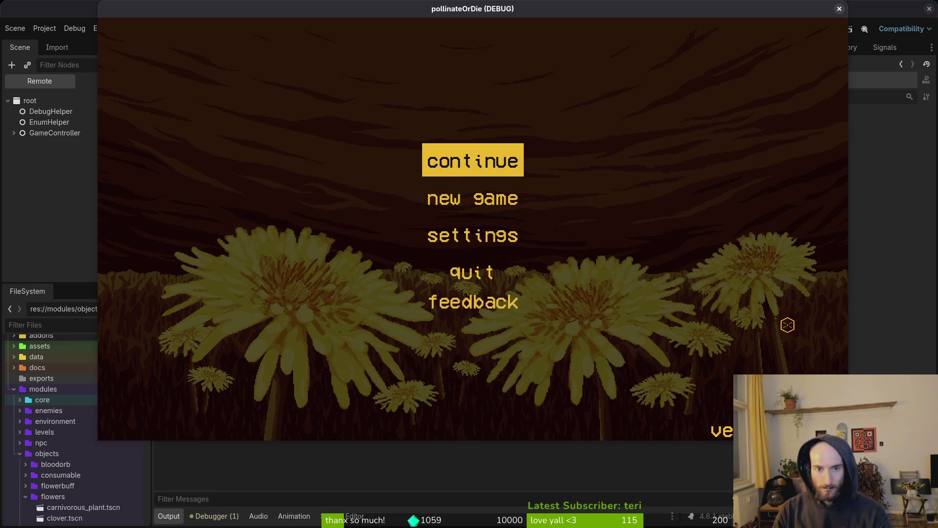
pyautogui.press('Return')
pyautogui.press('F1')
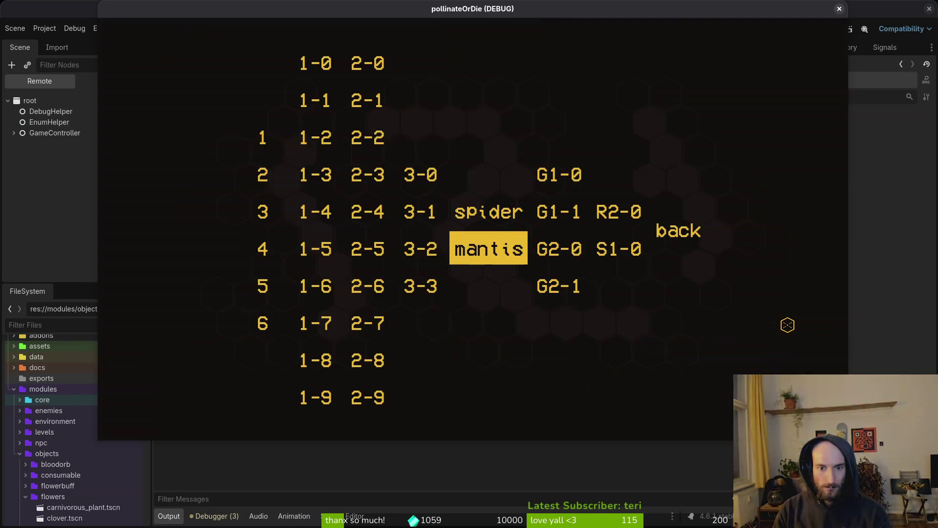
pyautogui.press('Return')
# Dash into the arena and fly around the carnivorous plant, slashing at it three times
pyautogui.press('space')
pyautogui.press('Right')
pyautogui.press('Left')
pyautogui.press('Right')
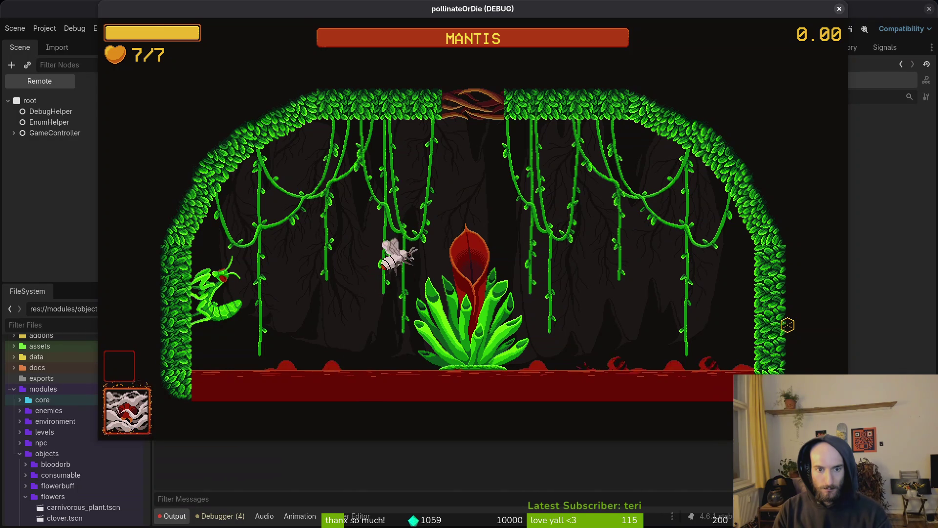
pyautogui.press('Up')
pyautogui.click(787, 325)
pyautogui.press('Down')
pyautogui.press('Right')
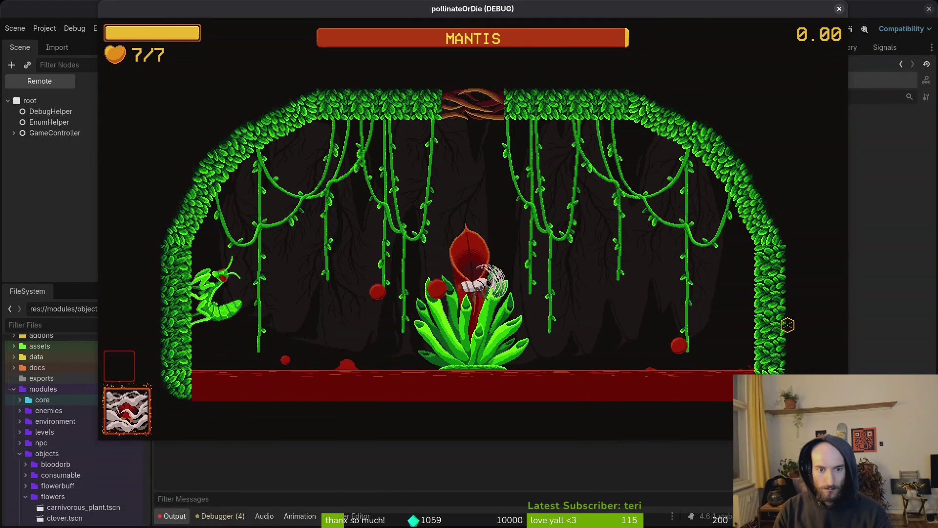
pyautogui.click(787, 325)
pyautogui.press('Down')
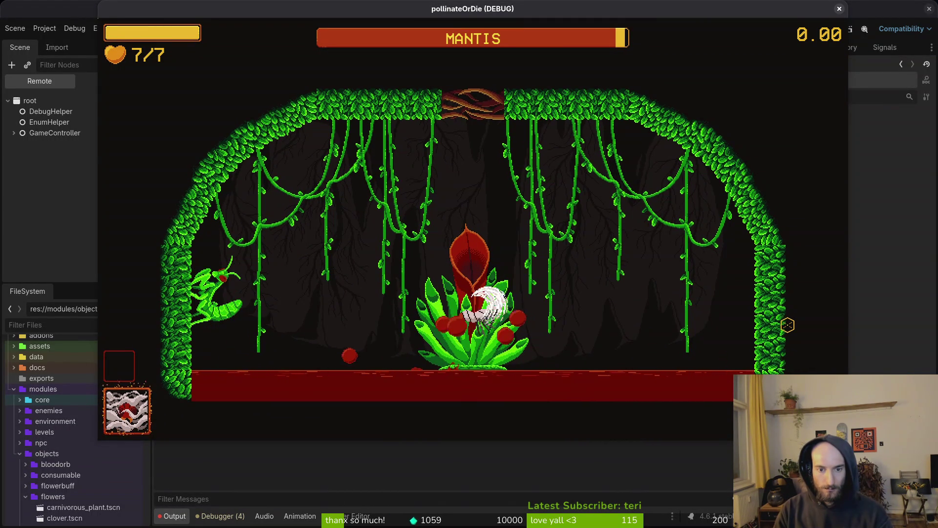
pyautogui.click(788, 325)
# Dodge the thorns, land two more slashes on the plant, then pause with Esc
pyautogui.press('Left')
pyautogui.press('Up')
pyautogui.press('Up')
pyautogui.press('Down')
pyautogui.press('Right')
pyautogui.press('Up')
pyautogui.press('Left')
pyautogui.press('Down')
pyautogui.click(787, 325)
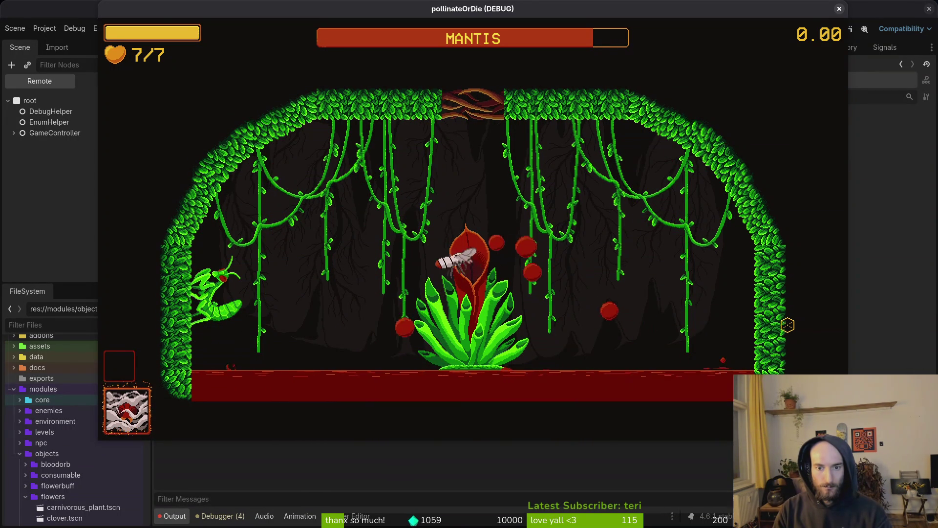
pyautogui.press('Left')
pyautogui.press('Down')
pyautogui.click(788, 325)
pyautogui.press('Up')
pyautogui.press('Left')
pyautogui.press('Down')
pyautogui.press('Right')
pyautogui.press('Up')
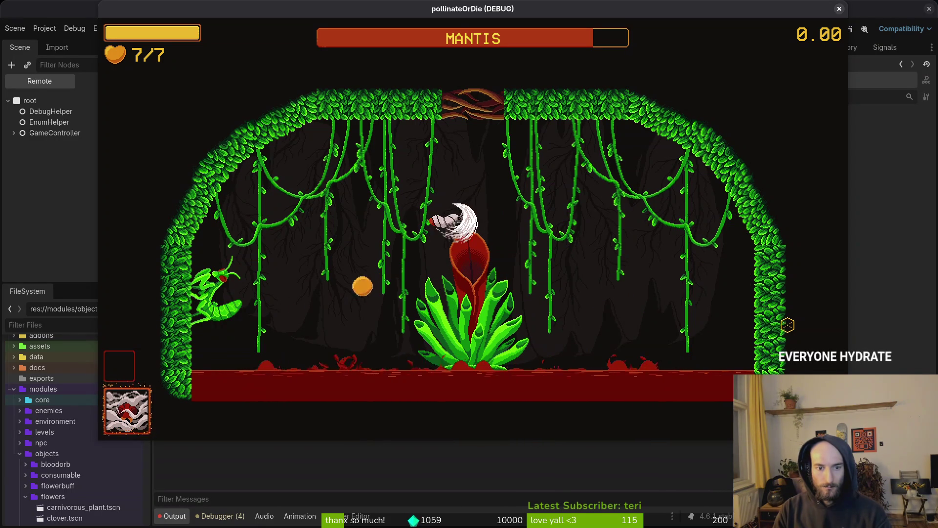
pyautogui.press('Escape')
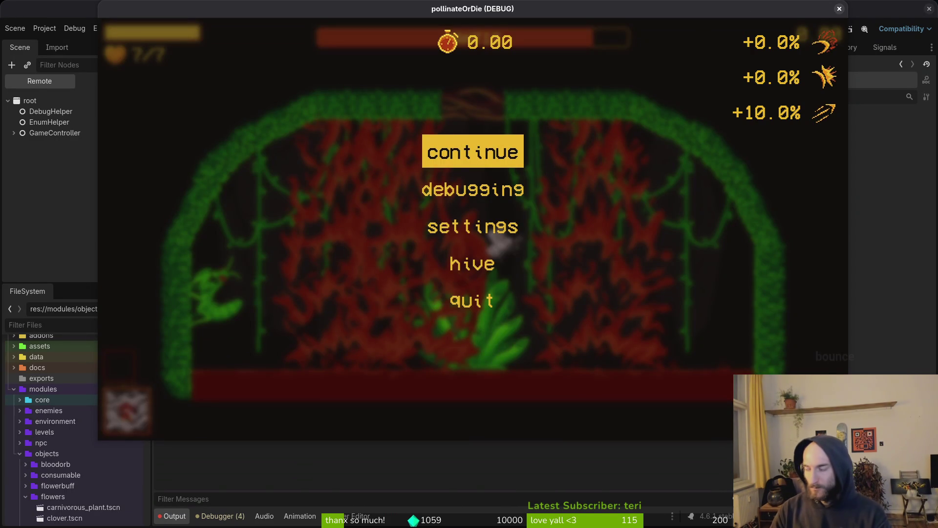
# Relaunch with F5 and hop the bee in and out of the carnivorous plant, slashing once
pyautogui.press('F5')
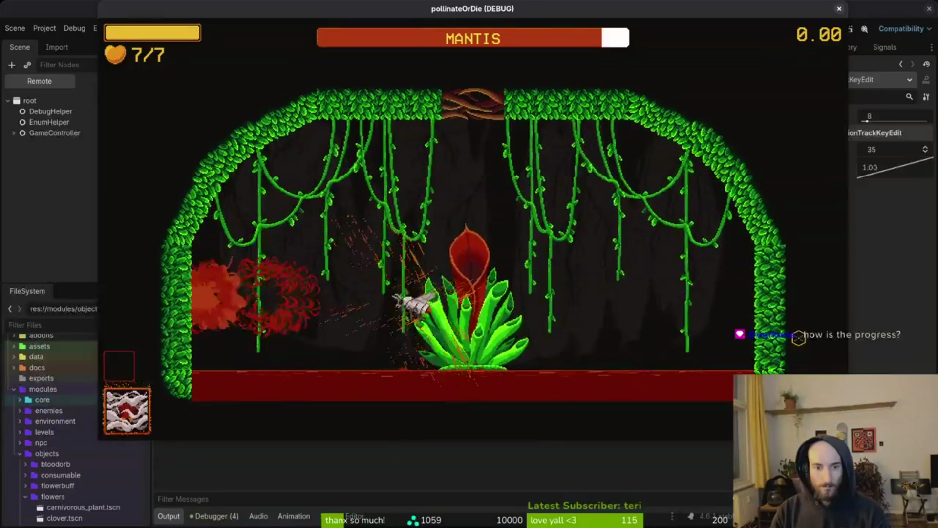
pyautogui.press('Down')
pyautogui.press('Up')
pyautogui.press('Down')
pyautogui.press('space')
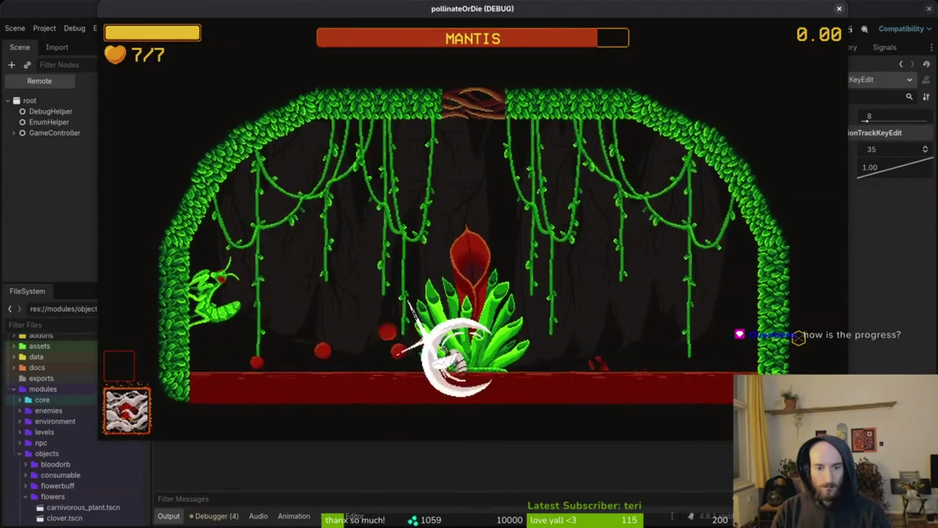
pyautogui.press('Up')
pyautogui.press('Right')
pyautogui.press('Down')
pyautogui.press('Left')
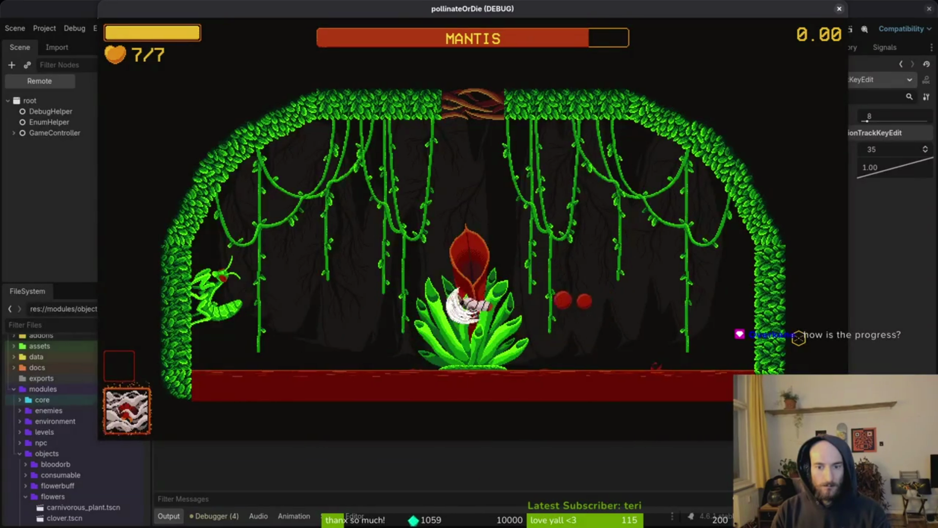
# Dart around the plant, repeatedly slashing the Mantis from above and beside it
pyautogui.press('Up')
pyautogui.press('Right')
pyautogui.press('space')
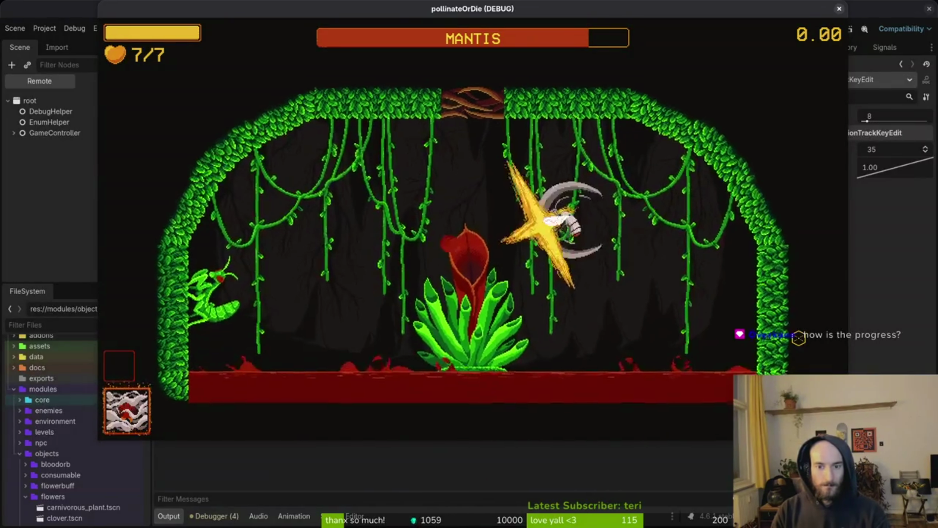
pyautogui.press('Left')
pyautogui.press('Down')
pyautogui.press('space')
pyautogui.press('Up')
pyautogui.press('Right')
pyautogui.press('Down')
pyautogui.press('Left')
pyautogui.press('space')
pyautogui.press('Right')
pyautogui.press('Right')
pyautogui.press('Left')
pyautogui.press('space')
pyautogui.press('Down')
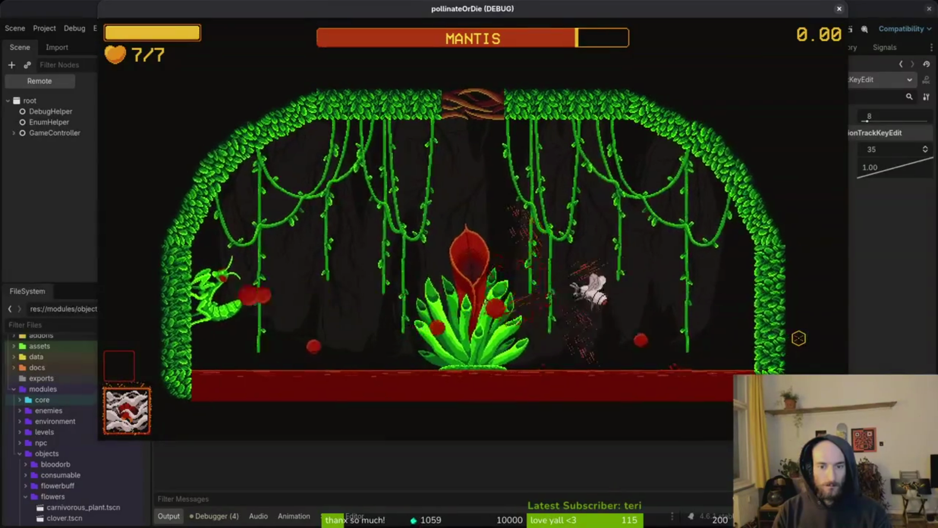
pyautogui.press('Up')
pyautogui.press('Right')
pyautogui.press('Down')
pyautogui.press('Left')
pyautogui.press('space')
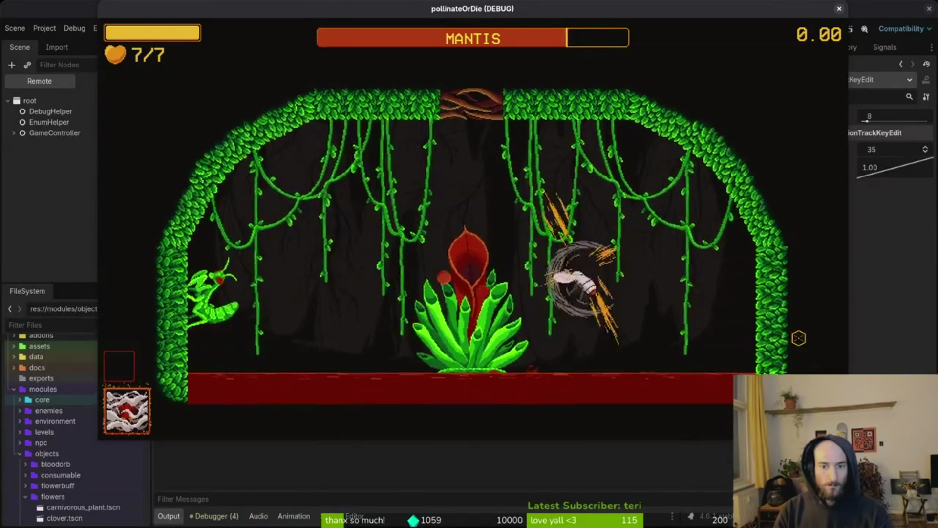
# Slash from the plant's left side while circling to dodge the orbs
pyautogui.press('Right')
pyautogui.press('Down')
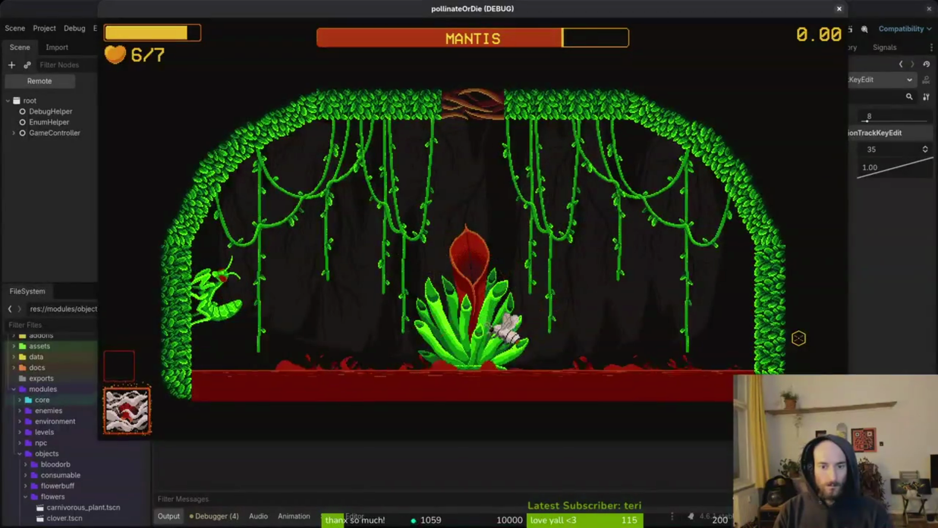
pyautogui.press('Left')
pyautogui.press('space')
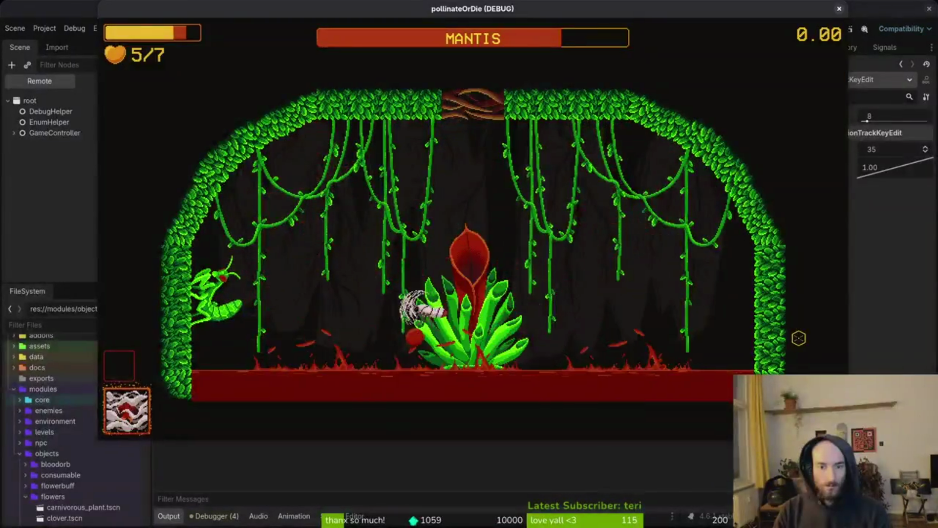
pyautogui.press('Up')
pyautogui.press('Right')
pyautogui.press('Down')
pyautogui.press('Left')
pyautogui.press('Left')
pyautogui.press('Down')
pyautogui.press('space')
pyautogui.press('Up')
pyautogui.press('Right')
# Dodge the red-vine attack, slash the Mantis from the flower top until about a third remains, then pause
pyautogui.press('Left')
pyautogui.press('Up')
pyautogui.press('Left')
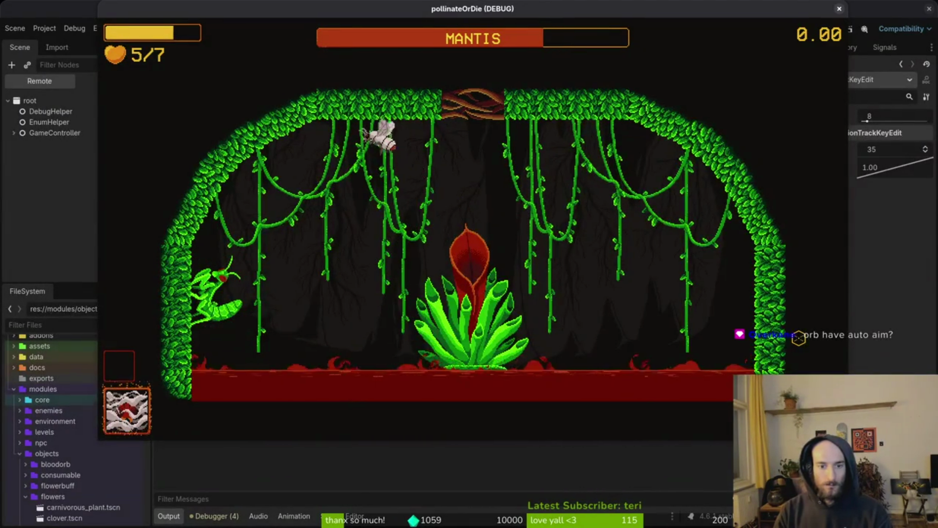
pyautogui.press('Down')
pyautogui.press('Right')
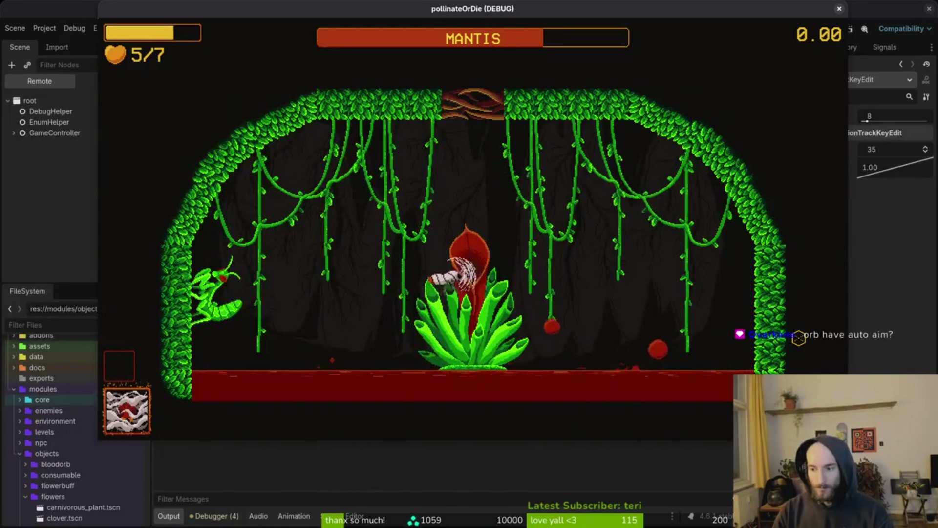
pyautogui.press('space')
pyautogui.press('Left')
pyautogui.press('Up')
pyautogui.press('Right')
pyautogui.press('space')
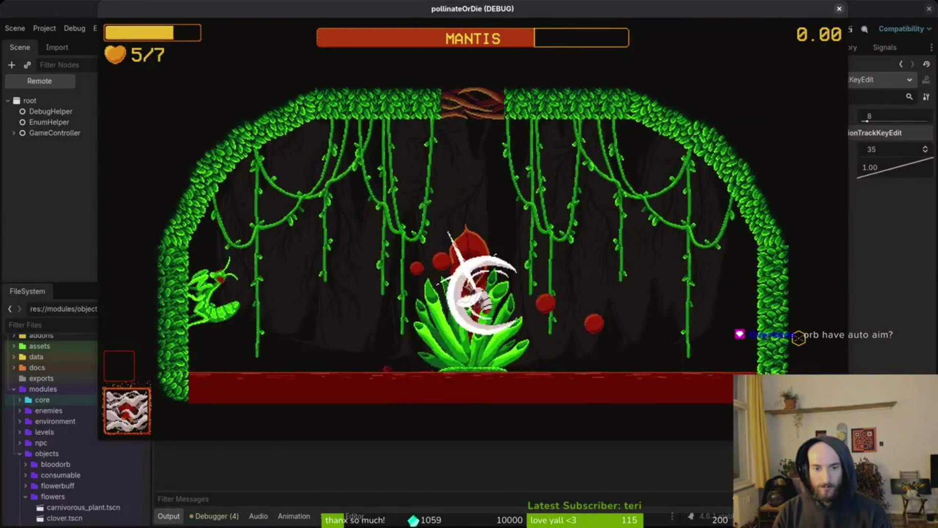
pyautogui.press('Right')
pyautogui.press('space')
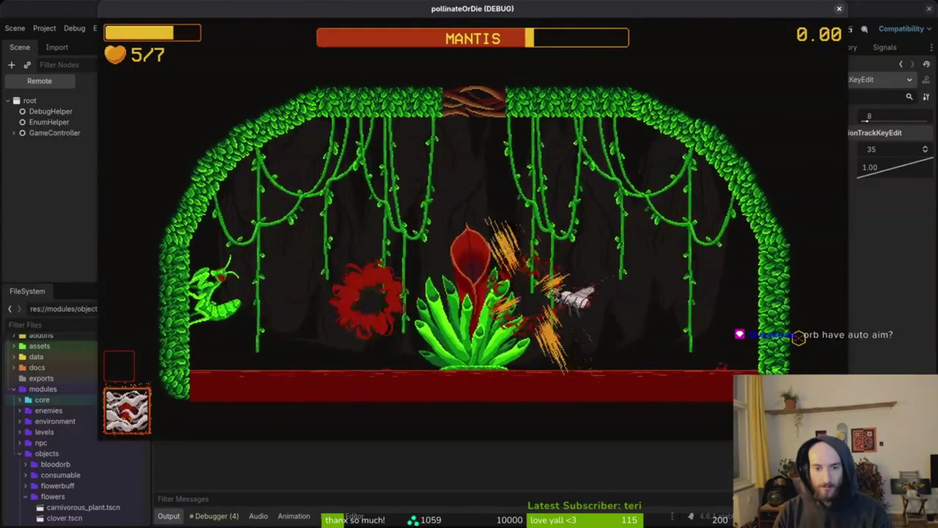
pyautogui.press('Left')
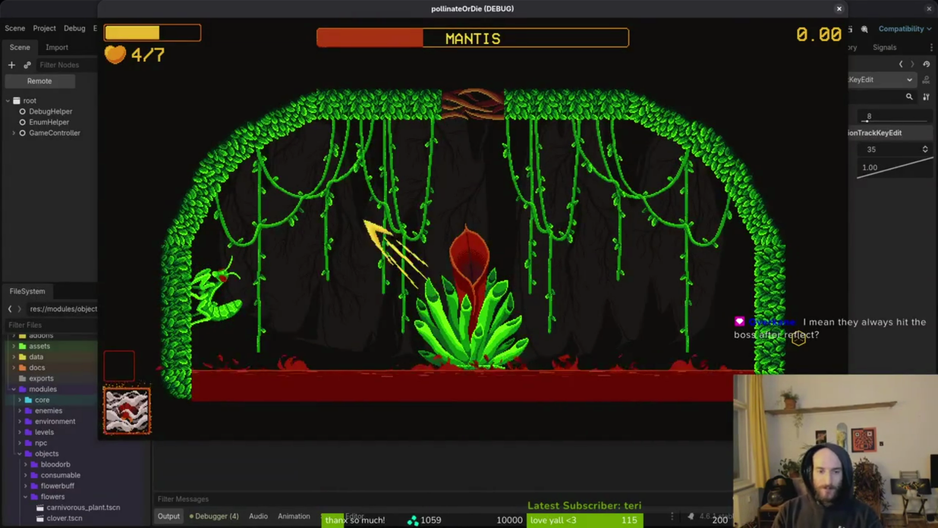
pyautogui.press('Escape')
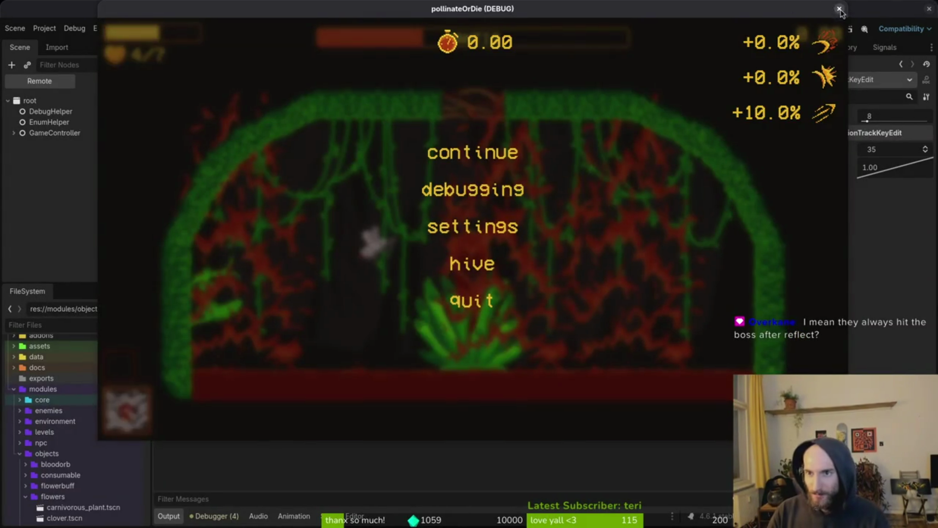
# Close the game, inspect the vinesRight and vinesLeft nodes in arena_mantis, toggle the vines' visibility, and save
pyautogui.click(840, 9)
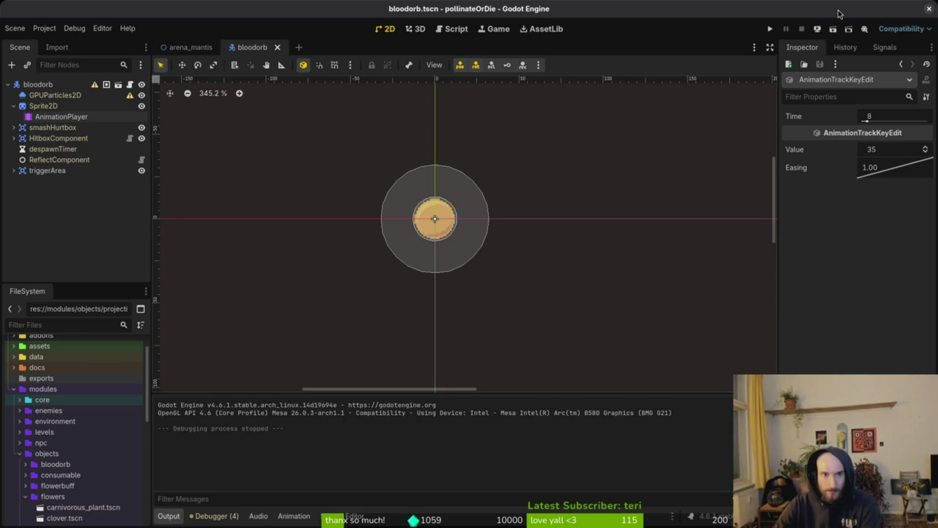
pyautogui.click(191, 47)
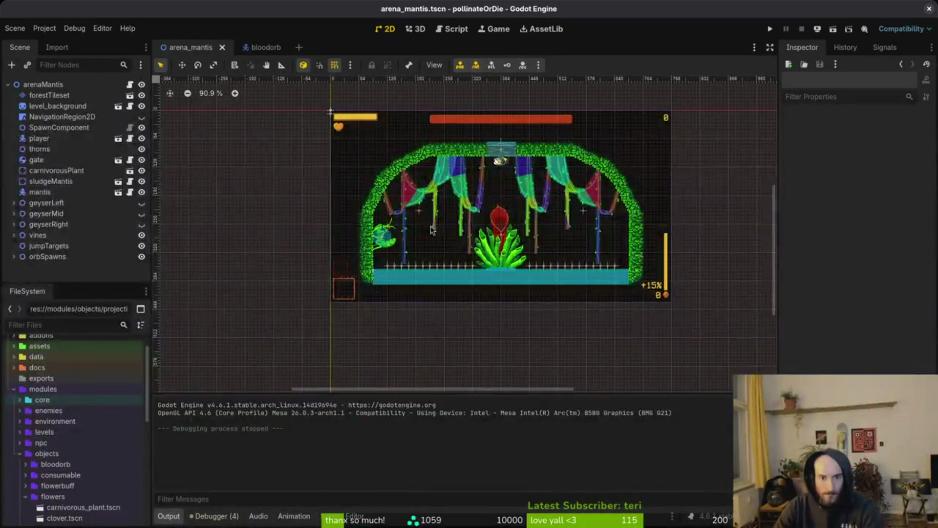
pyautogui.scroll(-1, 466, 298)
pyautogui.scroll(7, 618, 154)
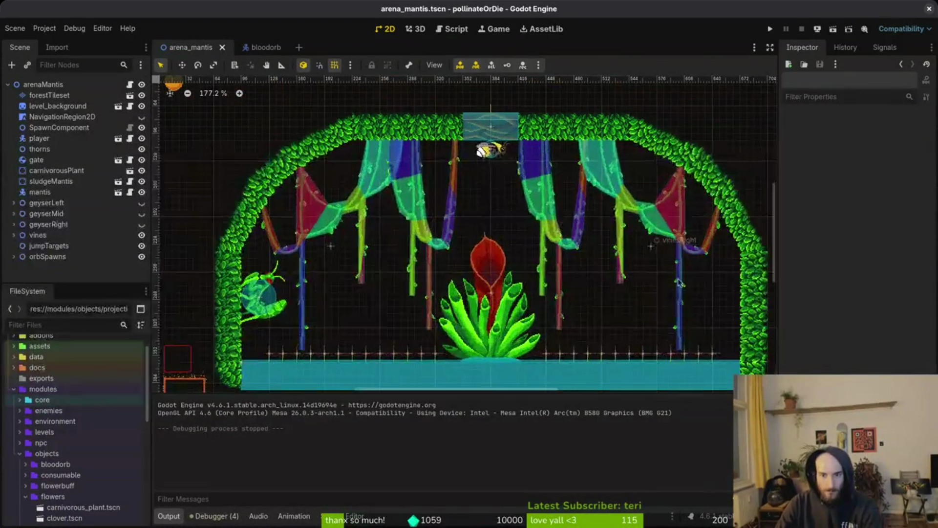
pyautogui.click(653, 252)
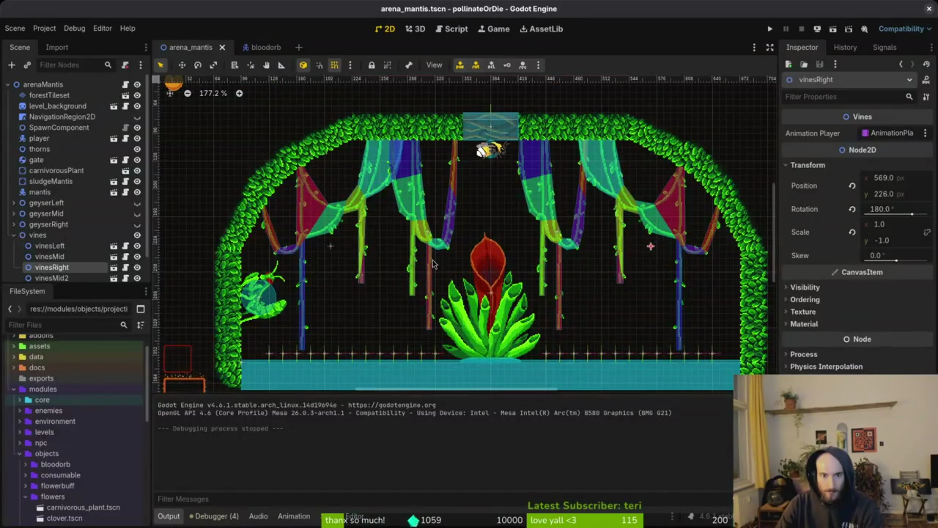
pyautogui.click(332, 249)
pyautogui.click(195, 244)
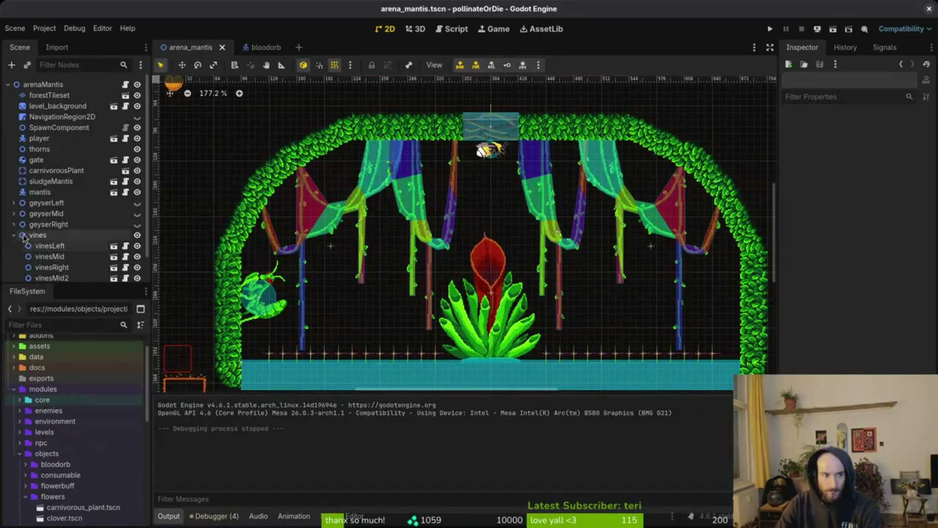
pyautogui.click(14, 235)
pyautogui.click(142, 236)
pyautogui.click(141, 236)
pyautogui.hotkey('ctrl', 's')
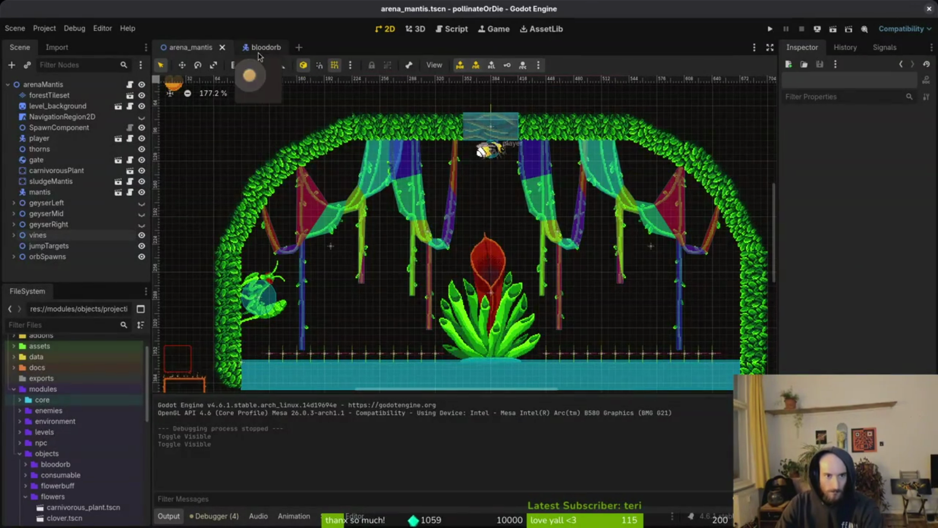
# Quick Open vines_mid.tscn, hide its shakeArea collision shapes, and save it
pyautogui.hotkey('shift', 'alt', 'o')
pyautogui.write('vines')
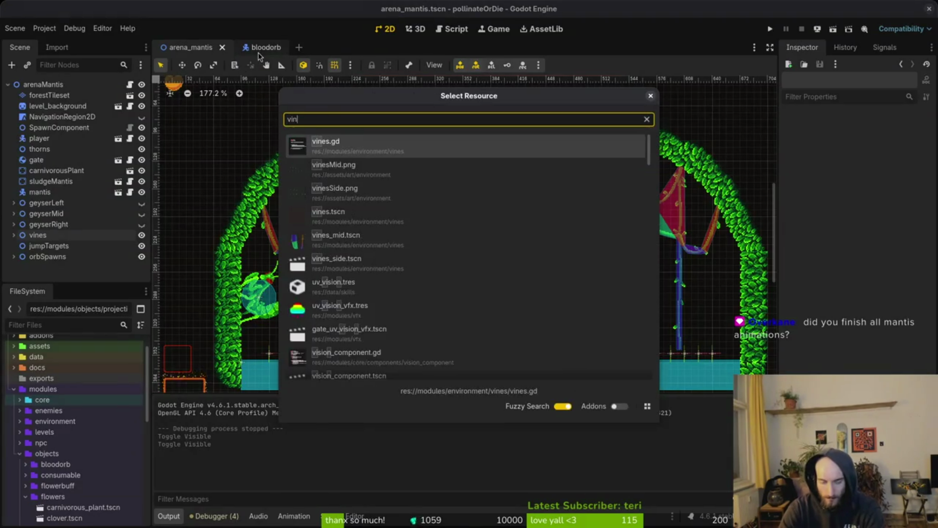
pyautogui.press('Down')
pyautogui.press('Down')
pyautogui.press('Down')
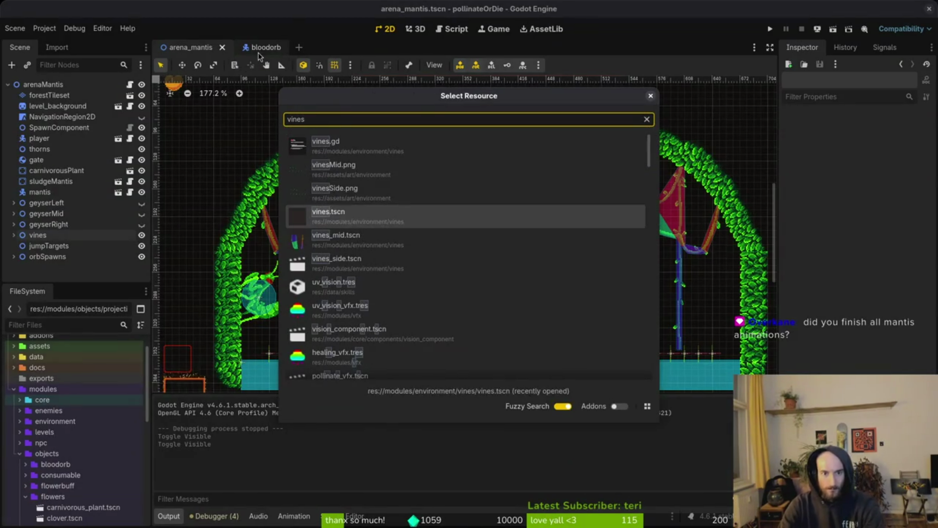
pyautogui.press('Return')
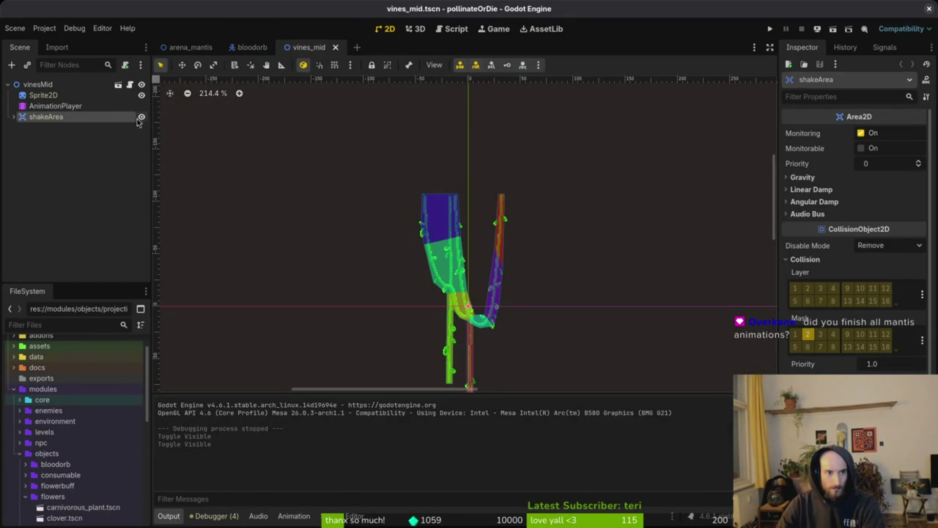
pyautogui.click(142, 116)
pyautogui.hotkey('ctrl', 's')
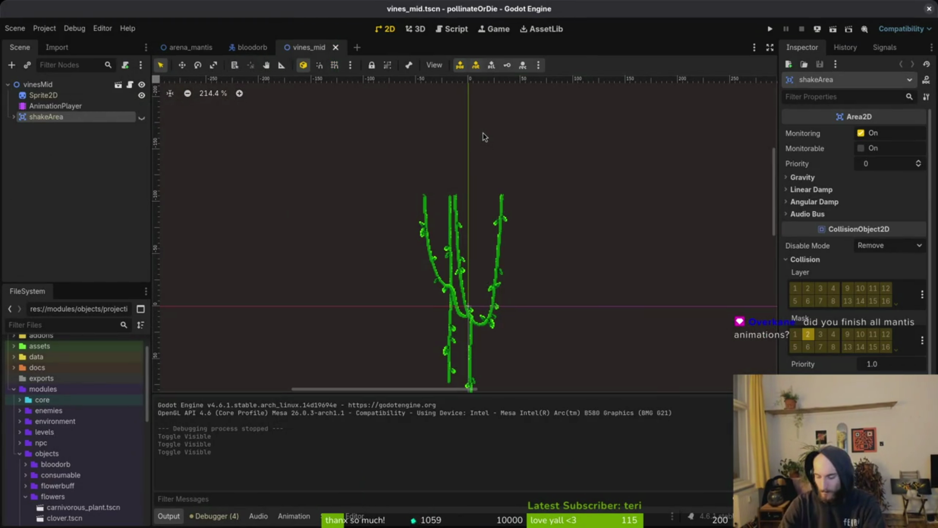
# Quick Open vines_side.tscn, hide and collapse its shakeArea, save, and relaunch the game
pyautogui.hotkey('shift', 'alt', 'o')
pyautogui.write('vin')
pyautogui.write('es_side')
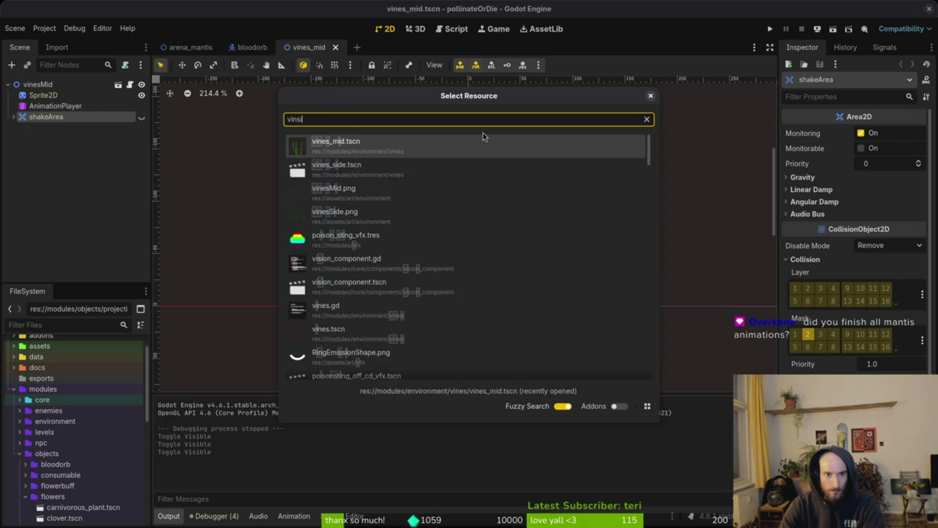
pyautogui.press('Return')
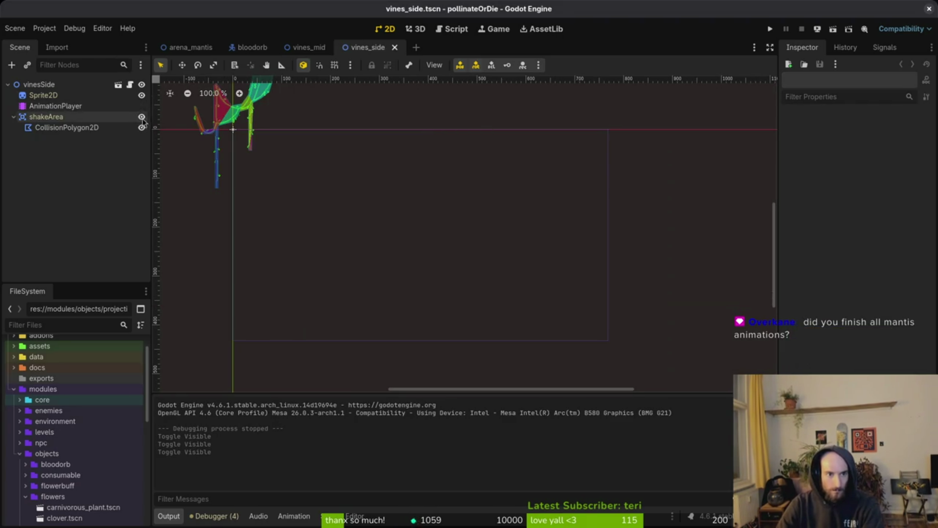
pyautogui.click(142, 117)
pyautogui.click(13, 118)
pyautogui.hotkey('ctrl', 's')
pyautogui.hscroll(-3, 611, 324)
pyautogui.scroll(2, 611, 325)
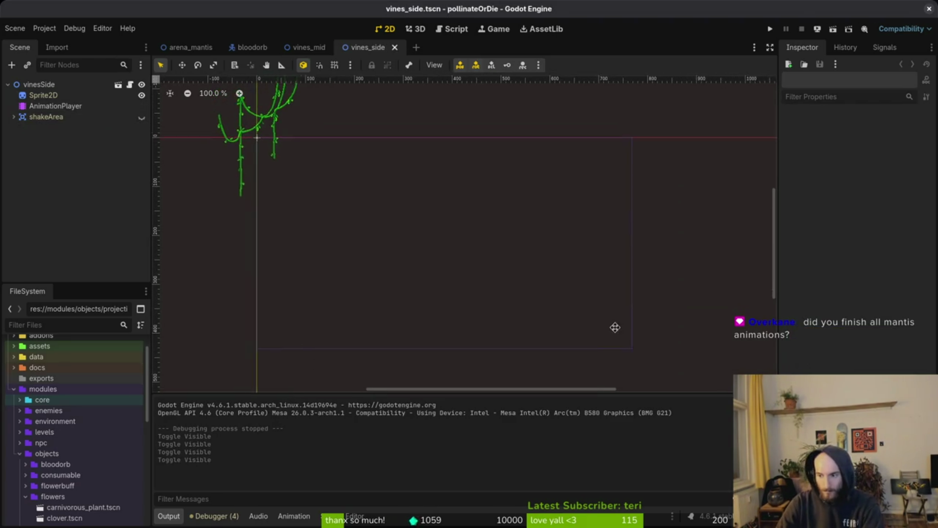
pyautogui.hscroll(-2, 542, 276)
pyautogui.scroll(1, 524, 269)
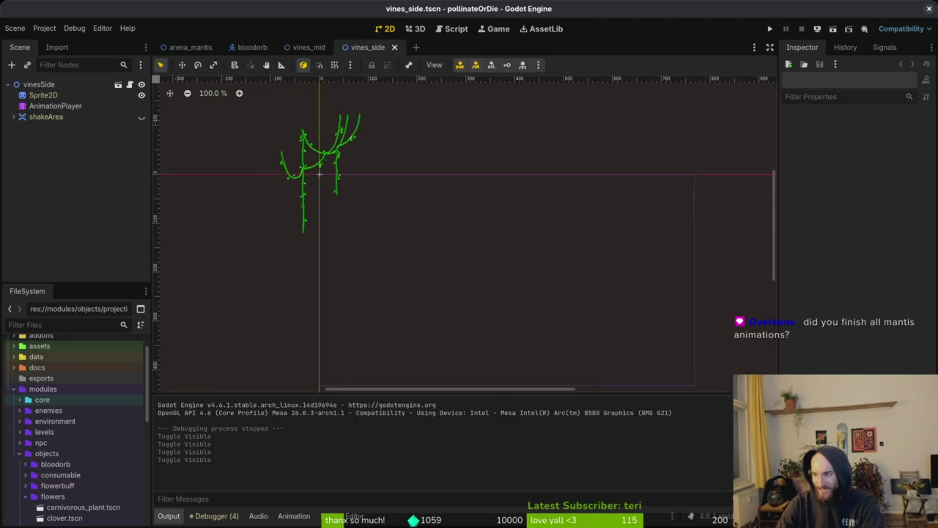
pyautogui.click(769, 28)
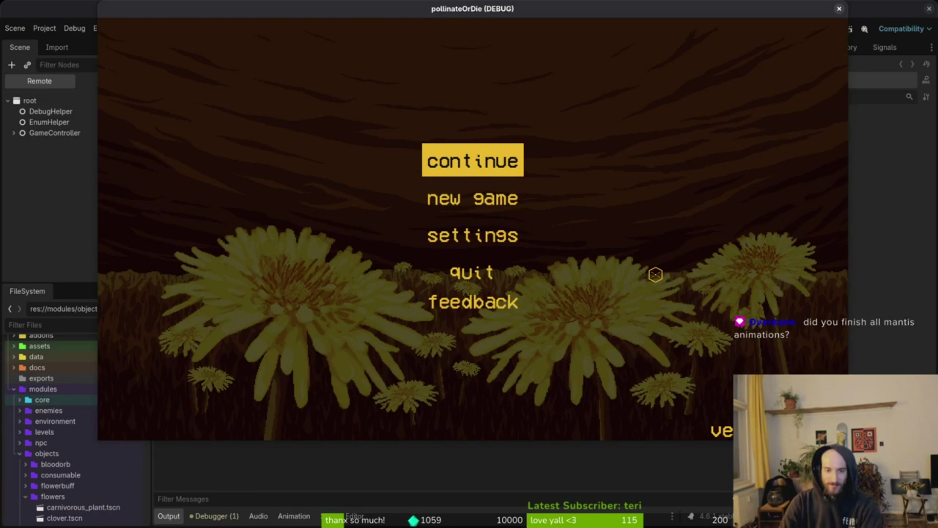
# Continue past the title screen and load the mantis boss level from the debug list
pyautogui.press('Return')
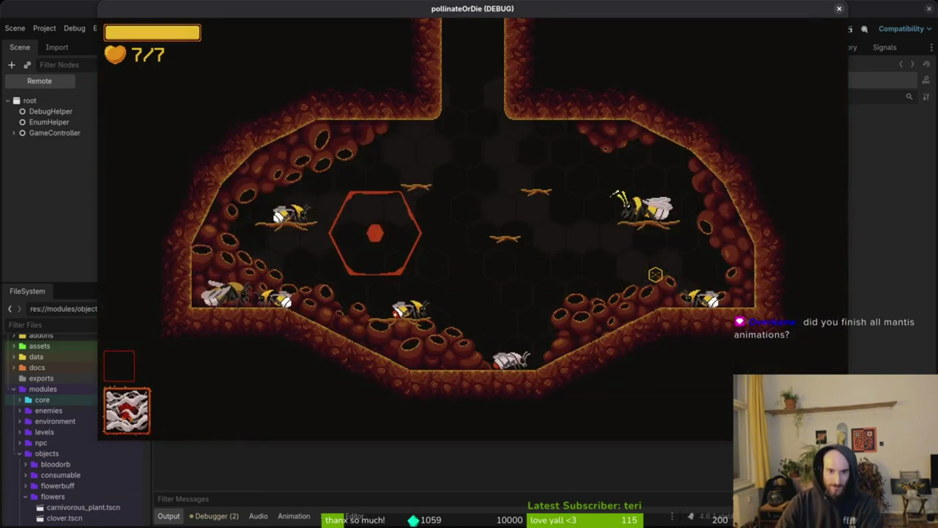
pyautogui.press('Escape')
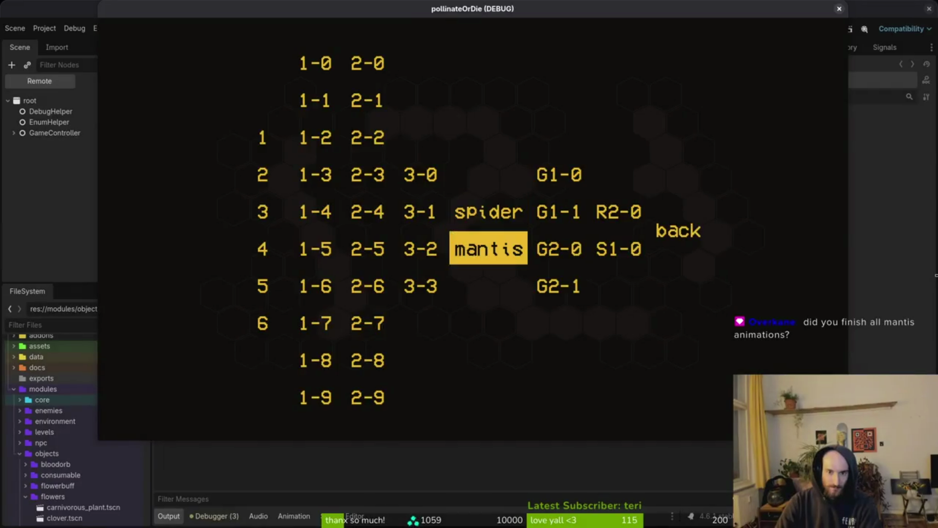
pyautogui.press('Return')
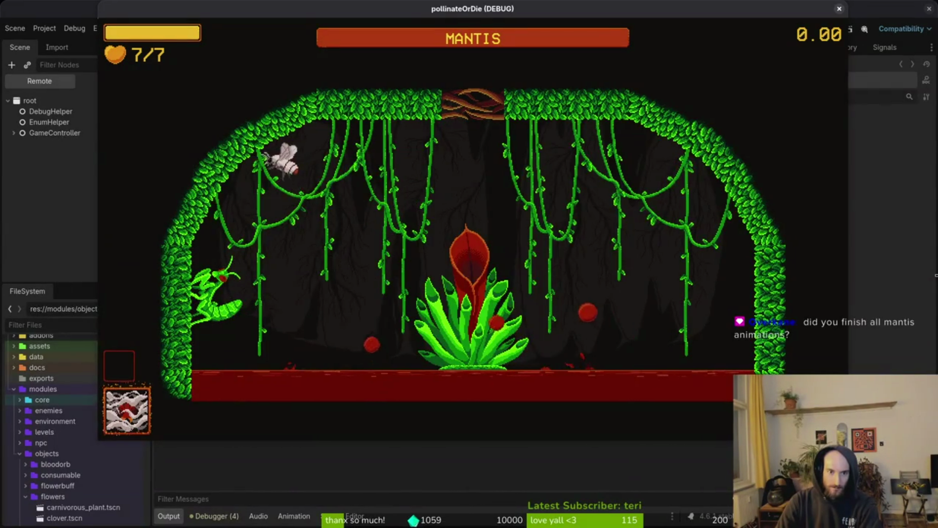
# Stop the running game with F8 and return to the arena_mantis scene in Godot
pyautogui.hotkey('alt', 'Tab')
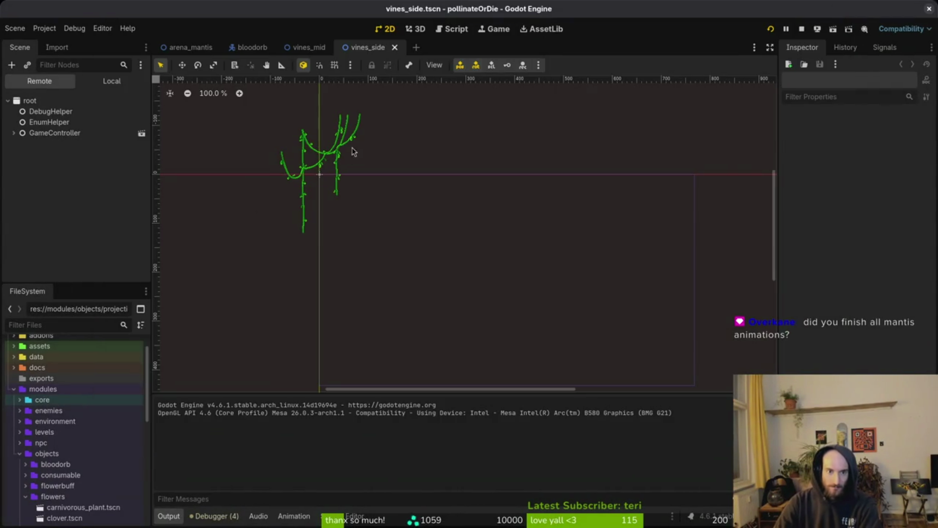
pyautogui.press('F8')
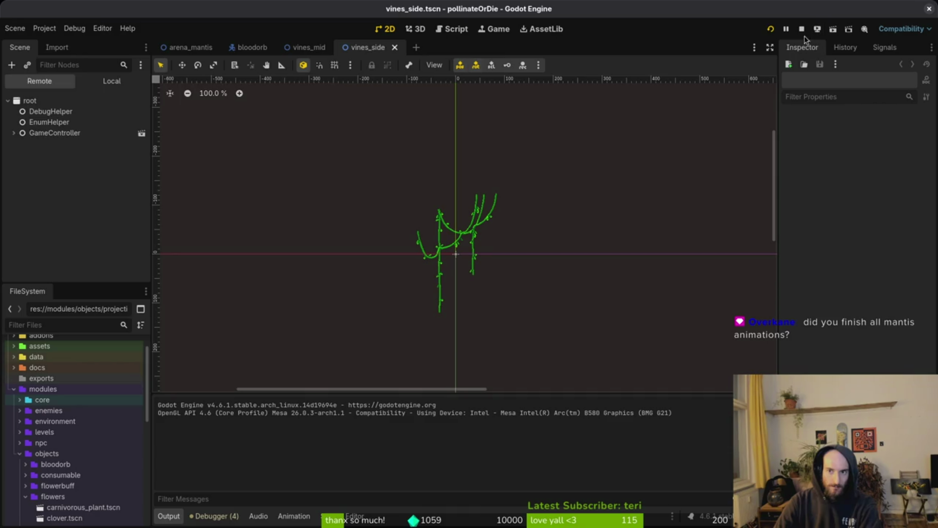
pyautogui.click(193, 47)
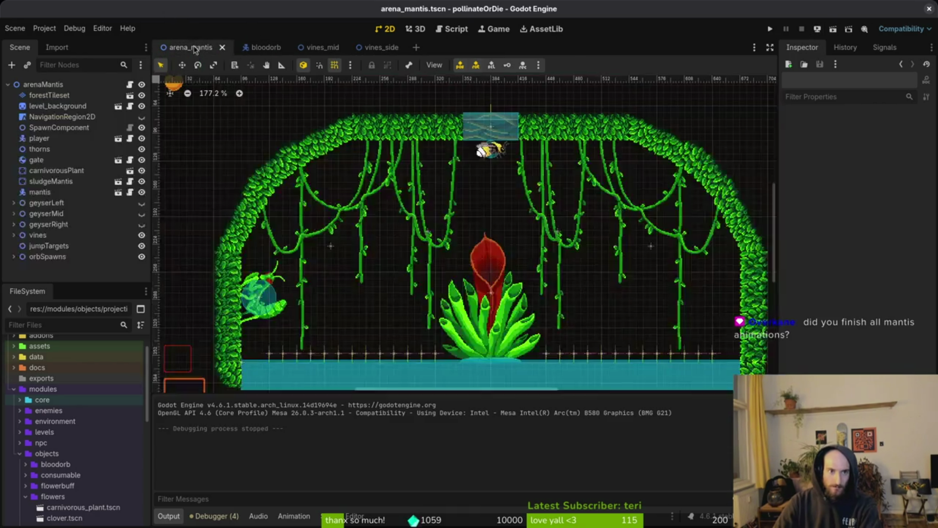
# Add a Marker2D under jumpTargets and drag it onto the mantis's wall perch at (144, 288)
pyautogui.moveTo(511, 280); pyautogui.dragTo(500, 275)
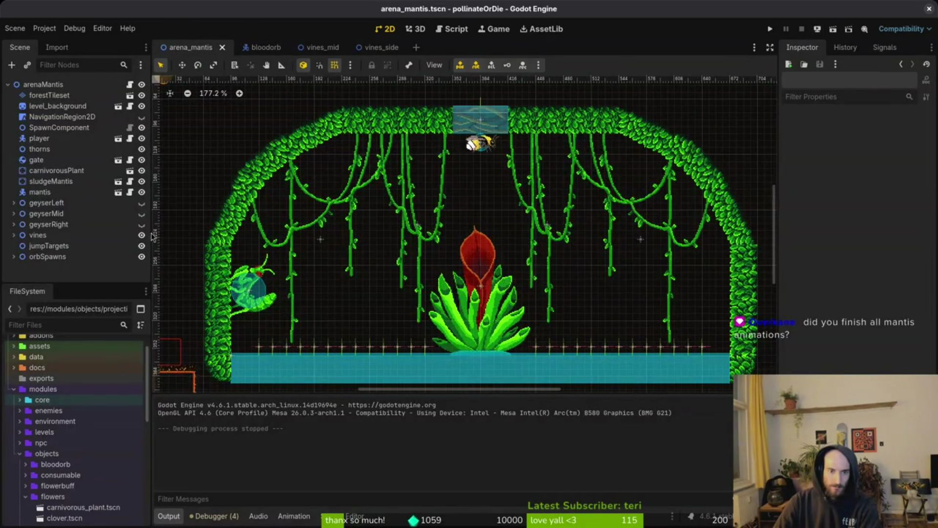
pyautogui.click(42, 246)
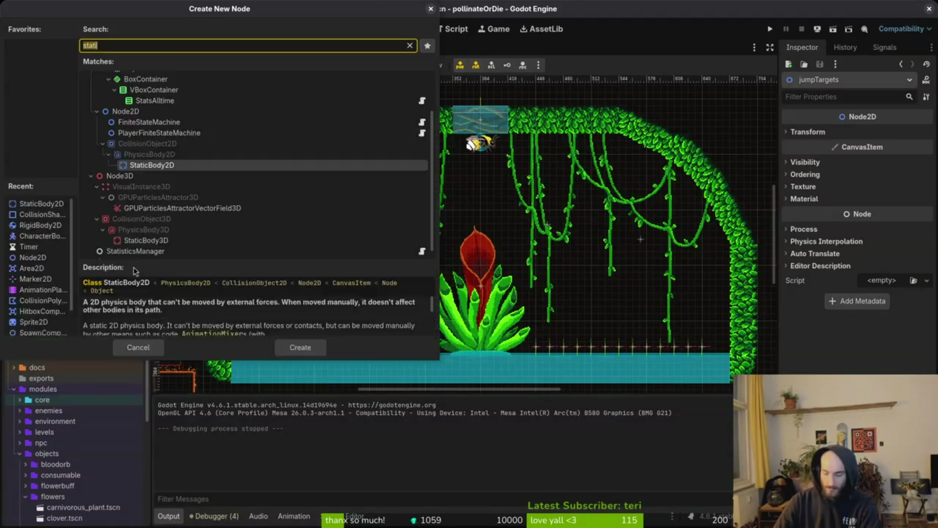
pyautogui.hotkey('ctrl', 'a')
pyautogui.write('mark')
pyautogui.press('Return')
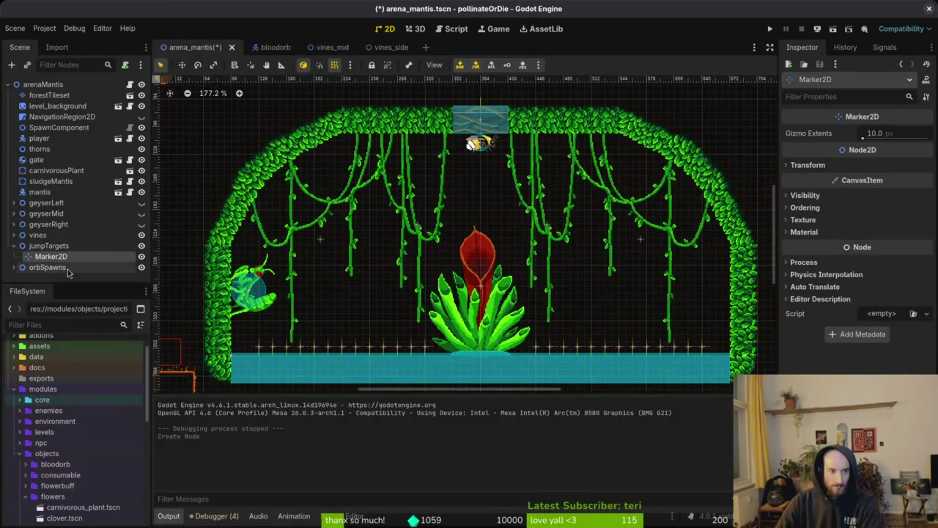
pyautogui.scroll(-3, 530, 292)
pyautogui.moveTo(250, 108)
pyautogui.mouseDown()
pyautogui.moveTo(288, 101)
pyautogui.moveTo(342, 308)
pyautogui.moveTo(333, 301)
pyautogui.moveTo(383, 312)
pyautogui.moveTo(266, 271)
pyautogui.moveTo(345, 272)
pyautogui.mouseUp()
# Save arena_mantis.tscn with the new jump target marker
pyautogui.scroll(8, 333, 300)
pyautogui.scroll(6, 340, 303)
pyautogui.scroll(3, 403, 277)
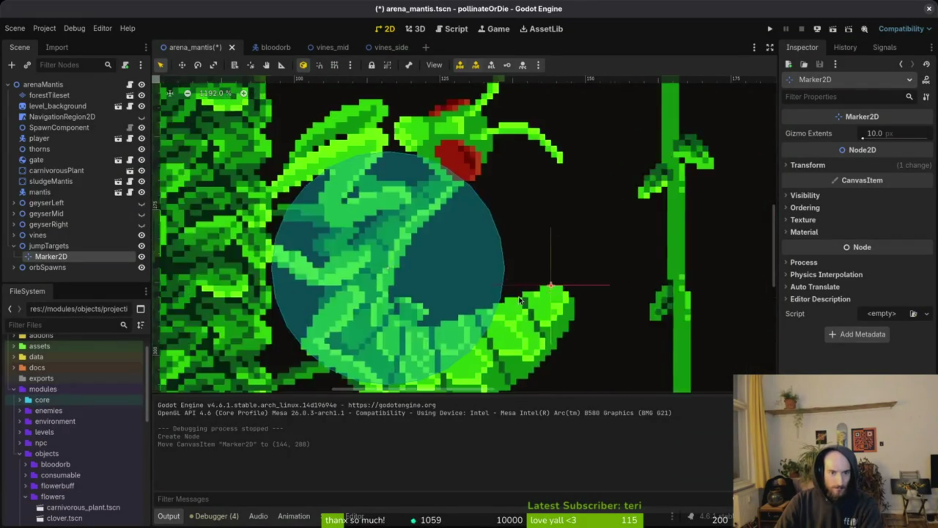
pyautogui.scroll(-4, 486, 294)
pyautogui.scroll(-5, 409, 233)
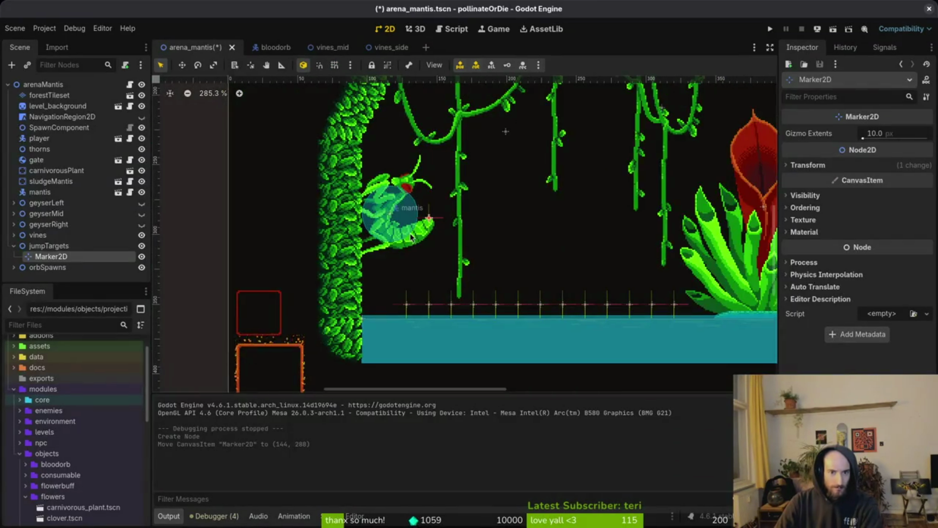
pyautogui.click(382, 211)
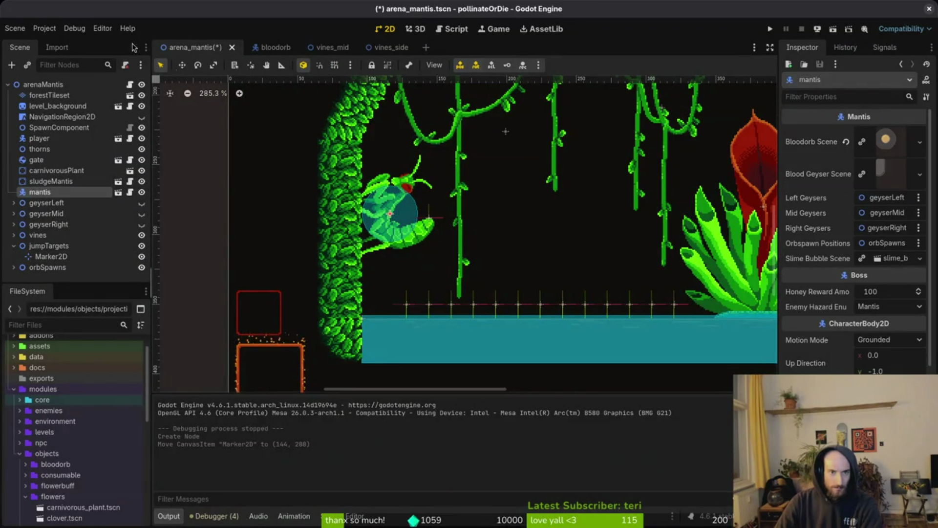
pyautogui.click(15, 29)
pyautogui.press('Escape')
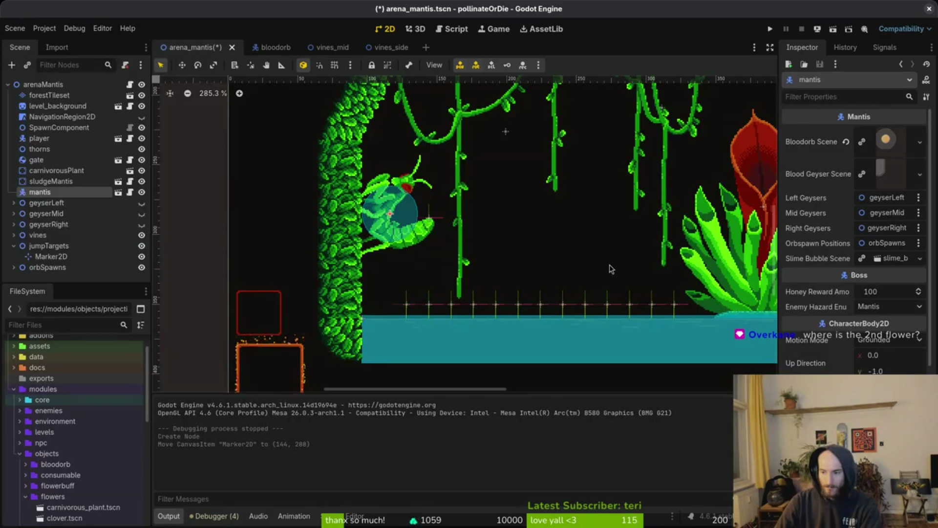
pyautogui.scroll(-4, 738, 288)
pyautogui.press('Escape')
pyautogui.scroll(-4, 635, 313)
pyautogui.hotkey('ctrl', 's')
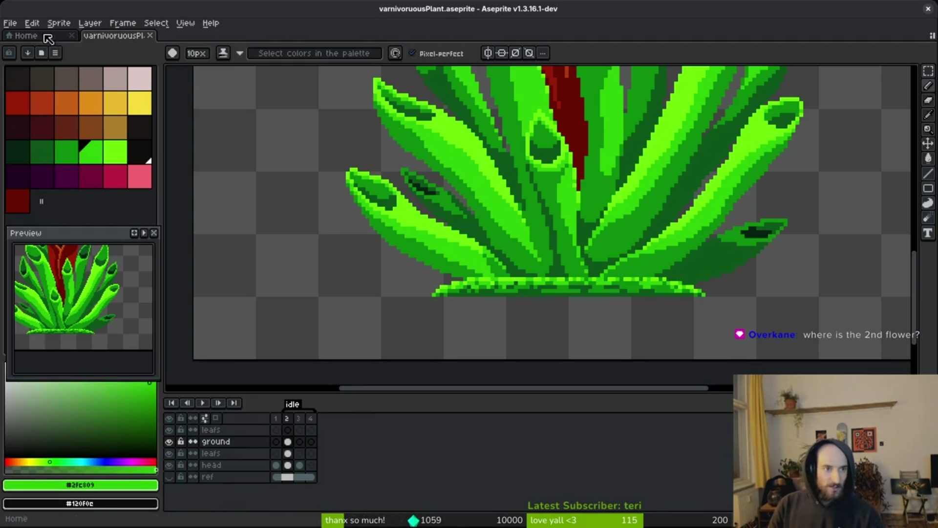
# Open mantisArena.aseprite from the Home page's recent files
pyautogui.click(10, 35)
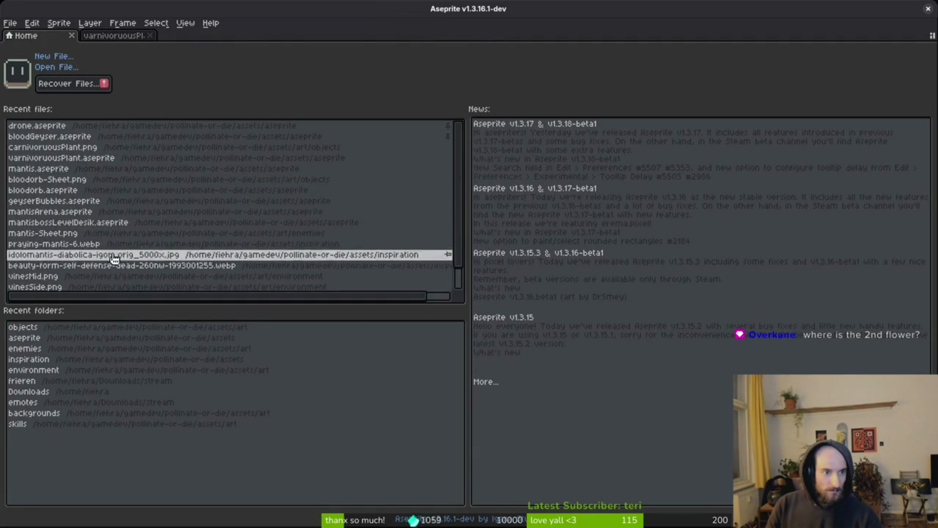
pyautogui.click(73, 211)
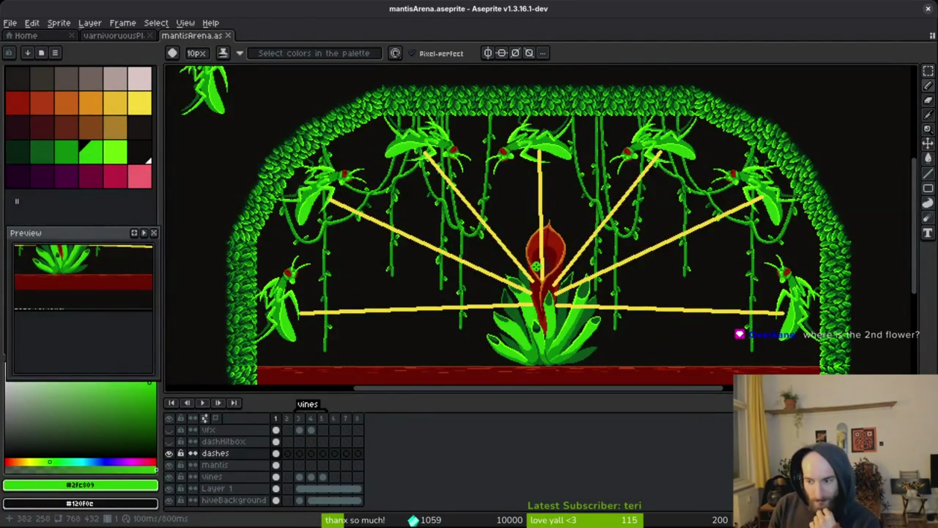
pyautogui.scroll(-3, 584, 292)
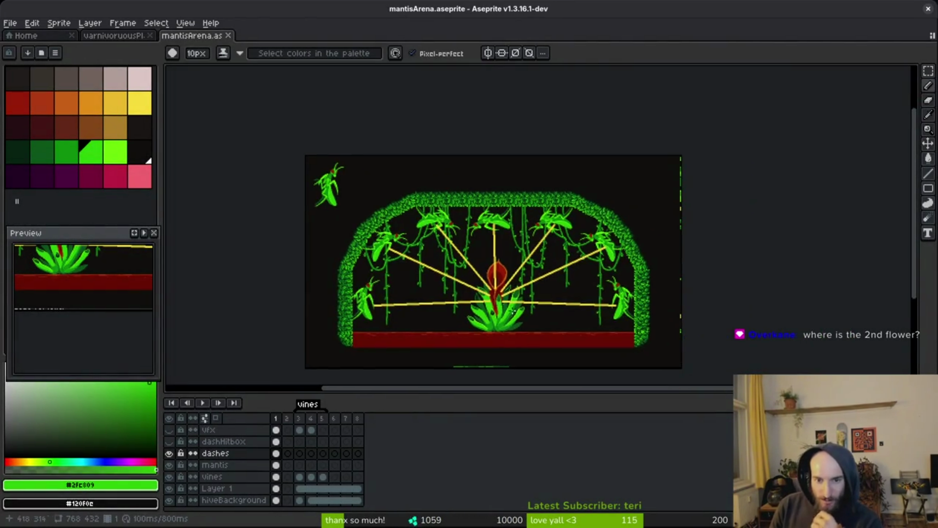
pyautogui.scroll(3, 543, 323)
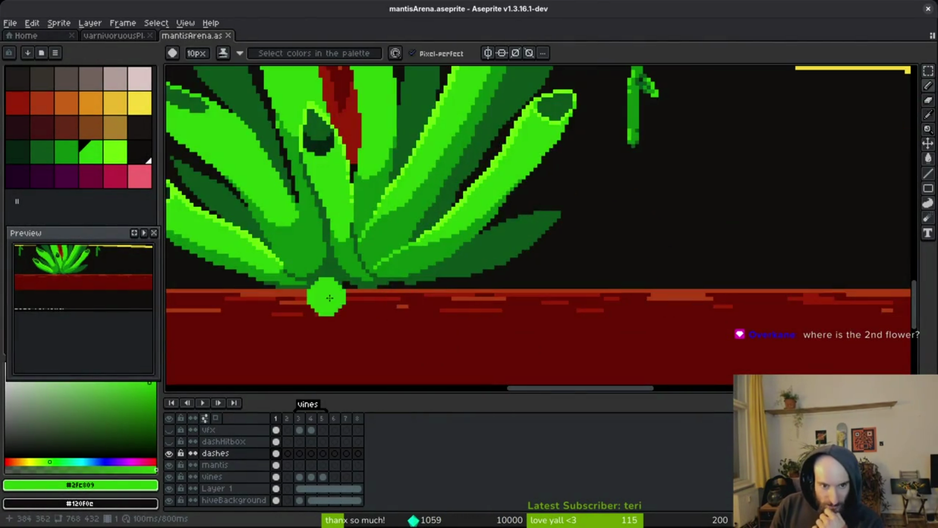
pyautogui.scroll(-2, 321, 300)
pyautogui.scroll(1, 526, 305)
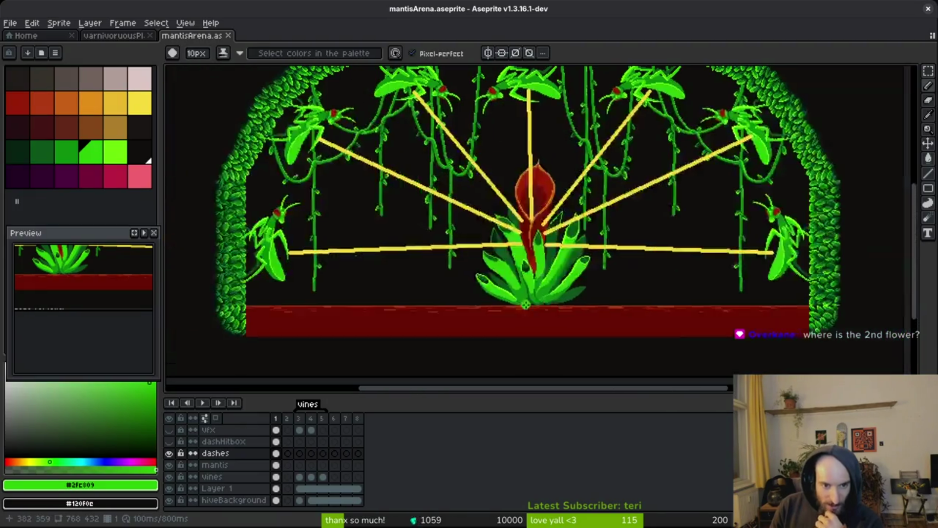
# Zoom around the sketch to inspect yellow dash lines running from seven mantis perches to the flower
pyautogui.click(114, 36)
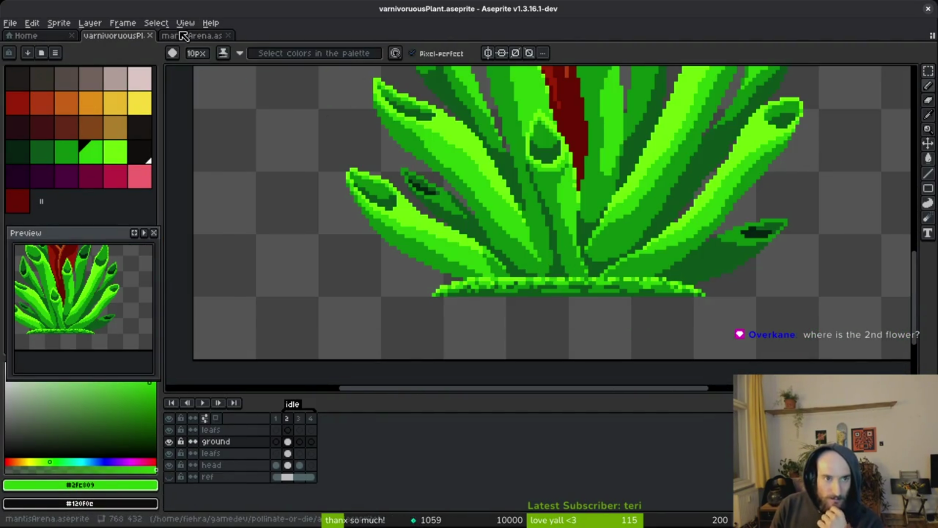
pyautogui.hotkey('ctrl', 'Tab')
pyautogui.moveTo(638, 278); pyautogui.dragTo(635, 278)
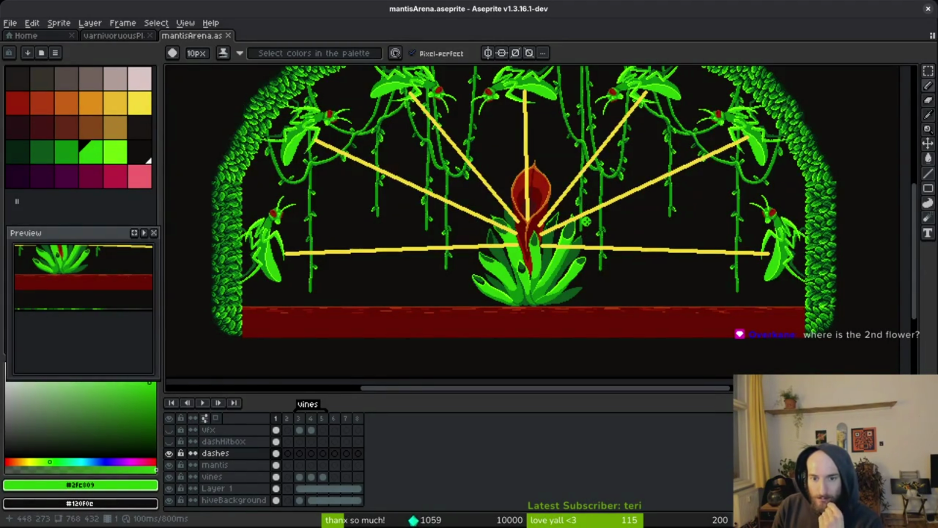
pyautogui.scroll(-2, 606, 234)
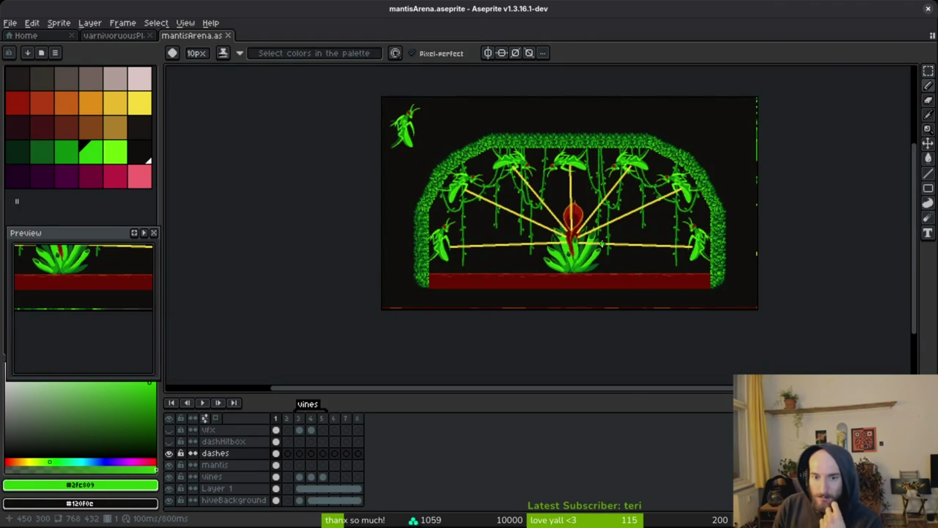
pyautogui.scroll(5, 582, 234)
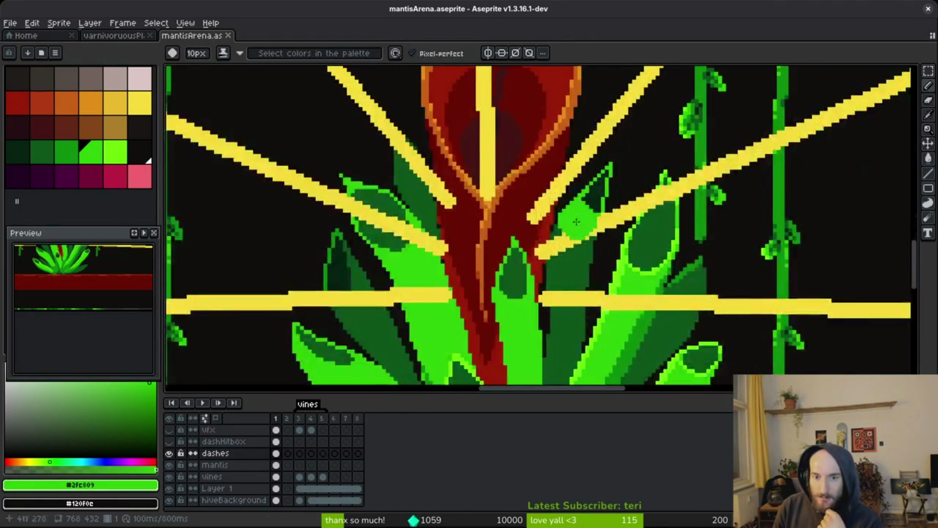
pyautogui.scroll(-4, 513, 165)
pyautogui.scroll(-2, 569, 227)
pyautogui.scroll(4, 548, 185)
pyautogui.scroll(-3, 569, 172)
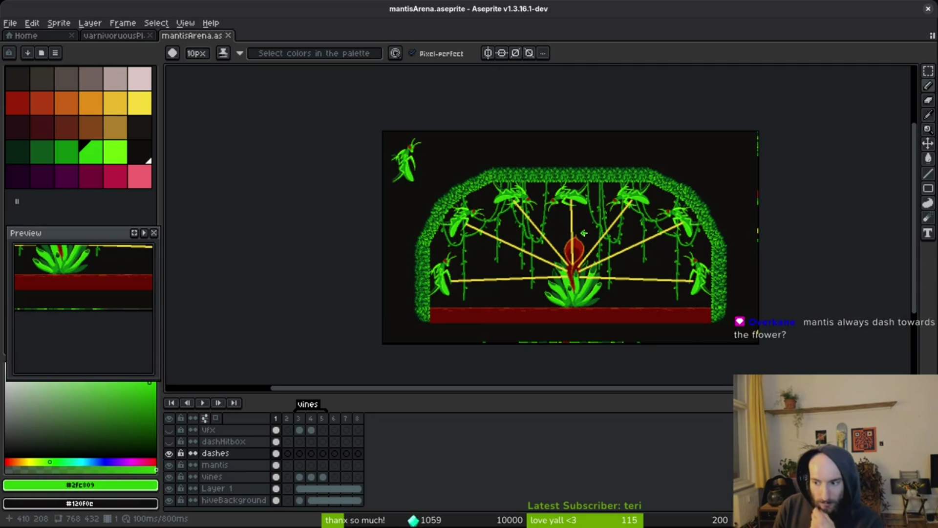
pyautogui.scroll(1, 584, 233)
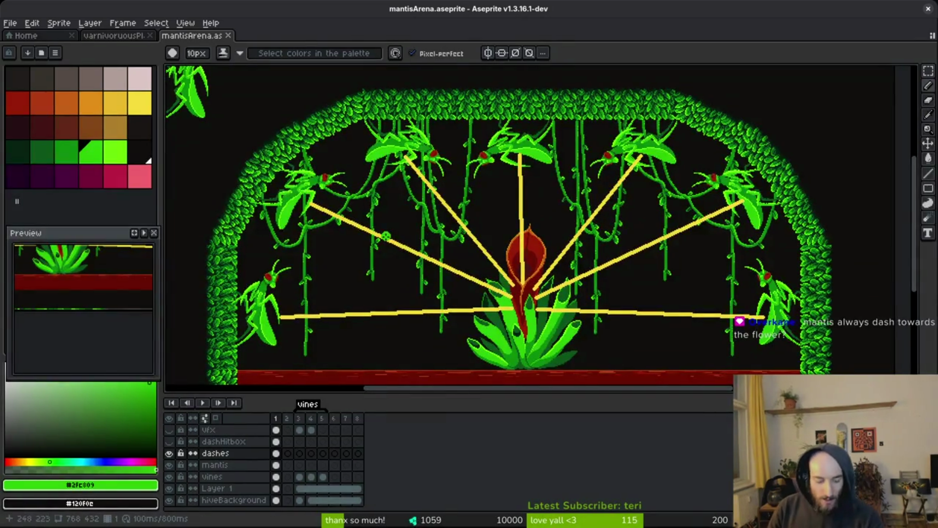
pyautogui.scroll(-1, 587, 254)
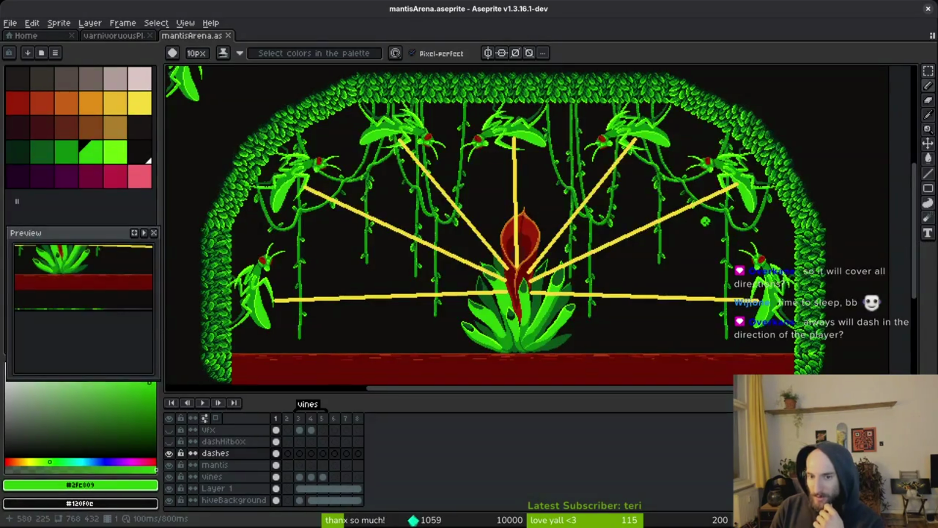
pyautogui.click(88, 103)
pyautogui.moveTo(664, 169)
pyautogui.mouseDown()
pyautogui.moveTo(703, 198)
pyautogui.moveTo(655, 200)
pyautogui.mouseUp()
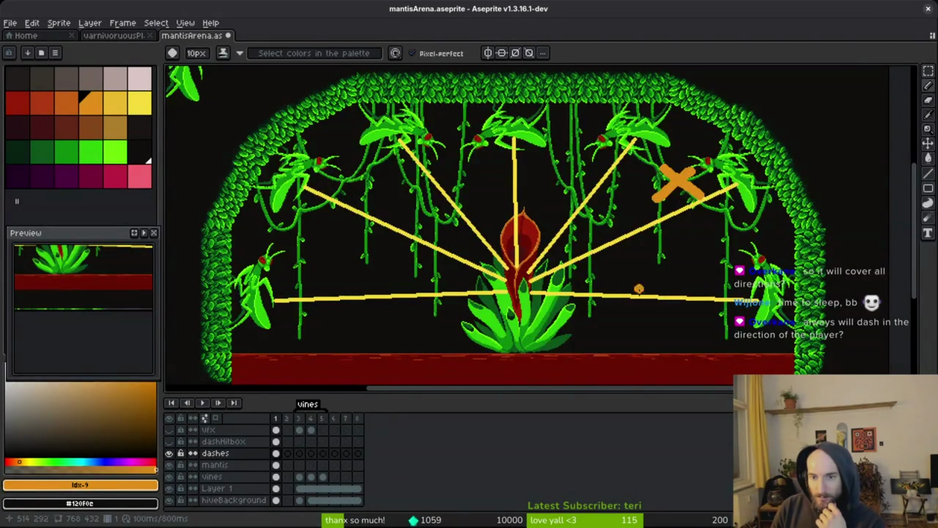
pyautogui.moveTo(577, 180)
pyautogui.mouseDown()
pyautogui.moveTo(577, 203)
pyautogui.moveTo(561, 190)
pyautogui.mouseUp()
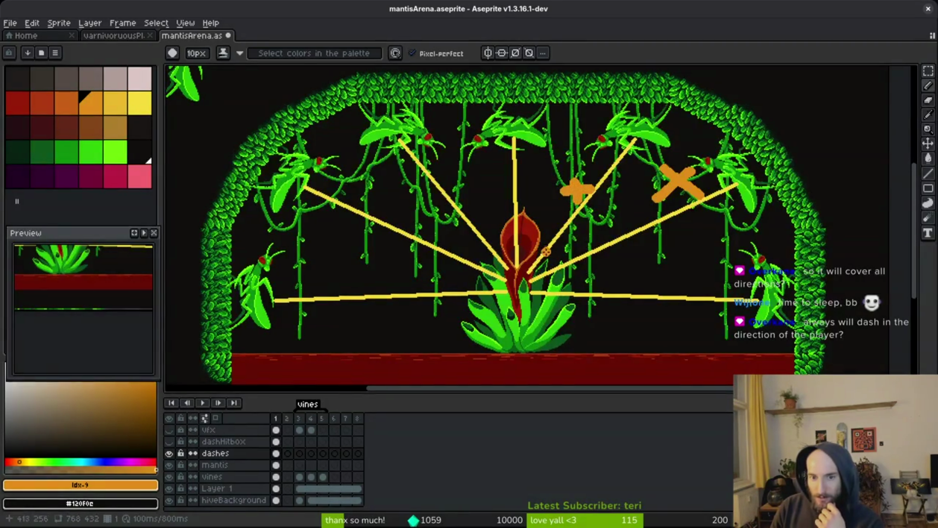
pyautogui.hotkey('ctrl', 'z')
pyautogui.hotkey('ctrl', 'z')
pyautogui.hotkey('ctrl', 'z')
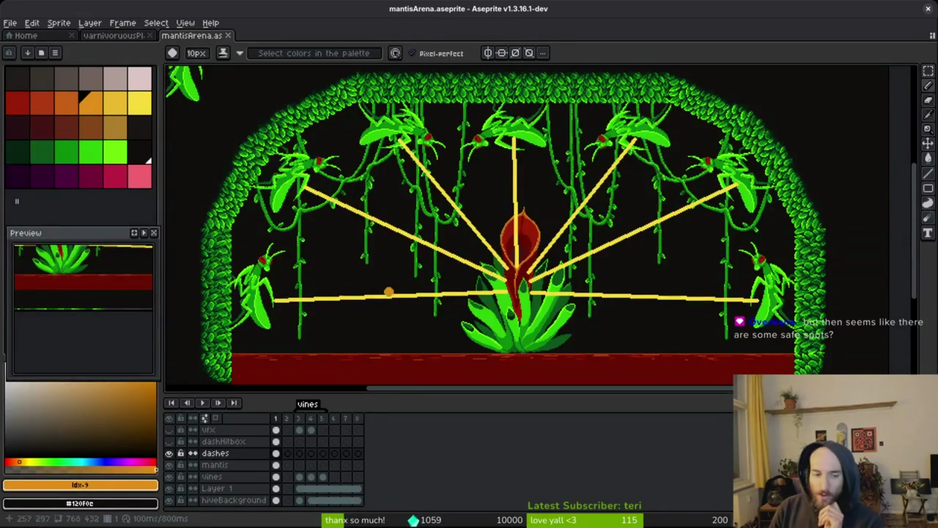
# Toggle the dashHitbox layer's visibility and magic-wand the yellow dash lines, then deselect
pyautogui.click(168, 441)
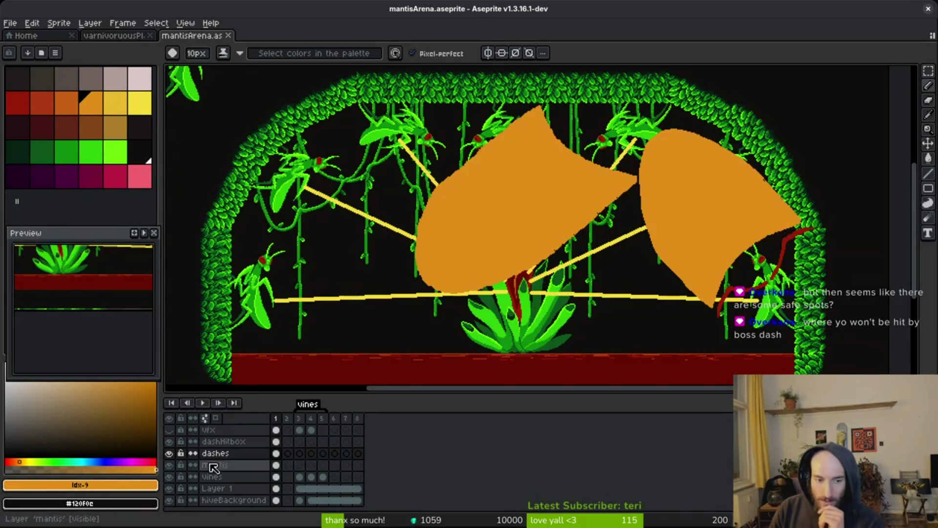
pyautogui.click(168, 443)
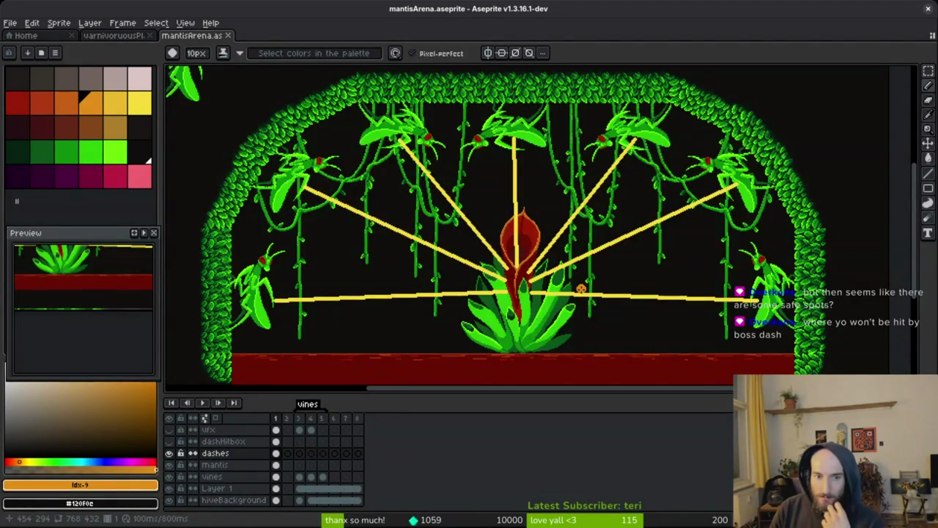
pyautogui.click(168, 441)
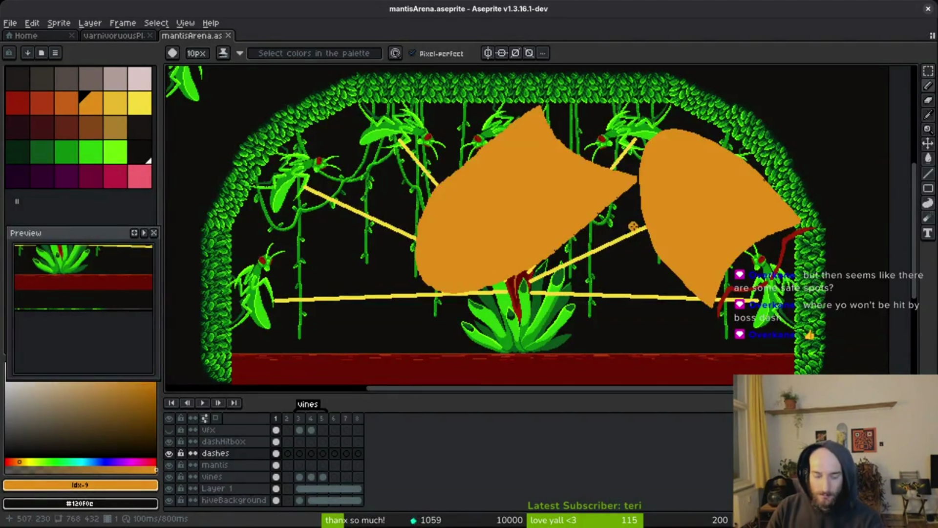
pyautogui.press('w')
pyautogui.click(553, 209)
pyautogui.hotkey('ctrl', 'd')
# Try moving and rotating the left hitbox 12.5°, undo it, then hide the dashHitbox layer
pyautogui.click(286, 442)
pyautogui.click(567, 198)
pyautogui.moveTo(567, 198)
pyautogui.mouseDown()
pyautogui.moveTo(405, 242)
pyautogui.moveTo(556, 227)
pyautogui.moveTo(551, 216)
pyautogui.moveTo(383, 236)
pyautogui.moveTo(502, 237)
pyautogui.moveTo(461, 218)
pyautogui.moveTo(388, 261)
pyautogui.moveTo(405, 257)
pyautogui.mouseUp()
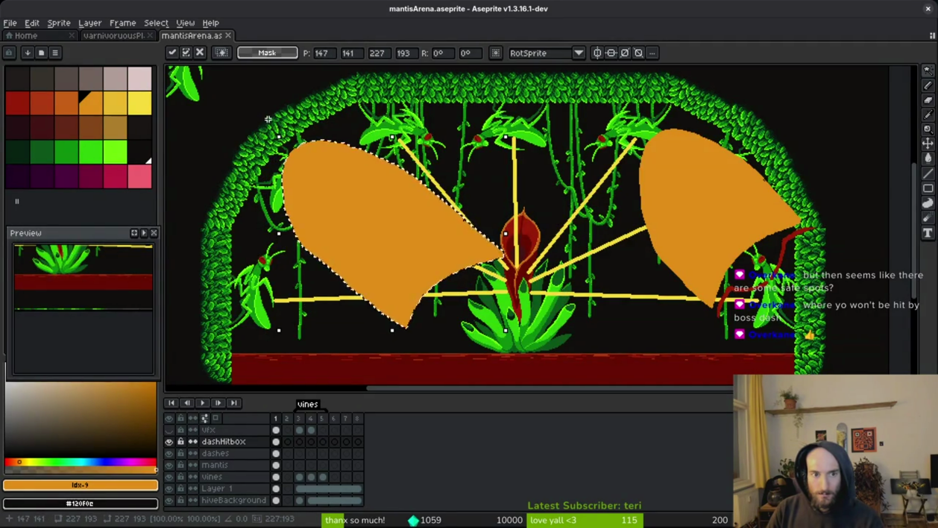
pyautogui.moveTo(268, 120); pyautogui.dragTo(254, 152)
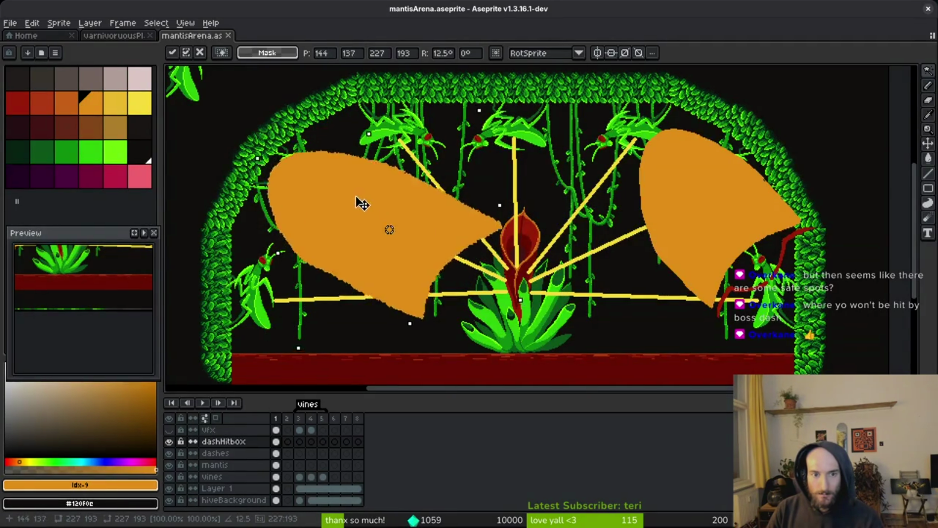
pyautogui.moveTo(366, 208)
pyautogui.mouseDown()
pyautogui.moveTo(409, 224)
pyautogui.moveTo(381, 210)
pyautogui.moveTo(404, 234)
pyautogui.moveTo(311, 194)
pyautogui.moveTo(368, 221)
pyautogui.mouseUp()
pyautogui.press('Return')
pyautogui.press('Delete')
pyautogui.hotkey('ctrl', 'z')
pyautogui.hotkey('ctrl', 'z')
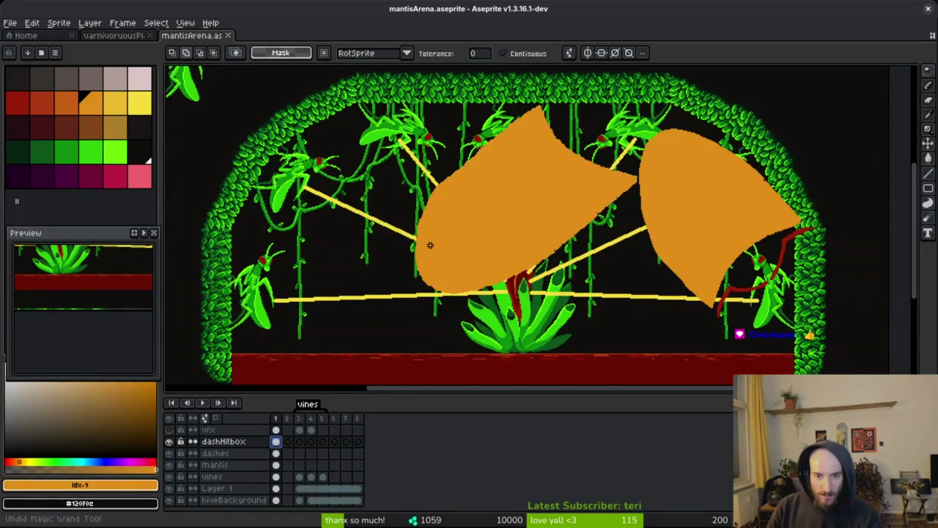
pyautogui.click(168, 442)
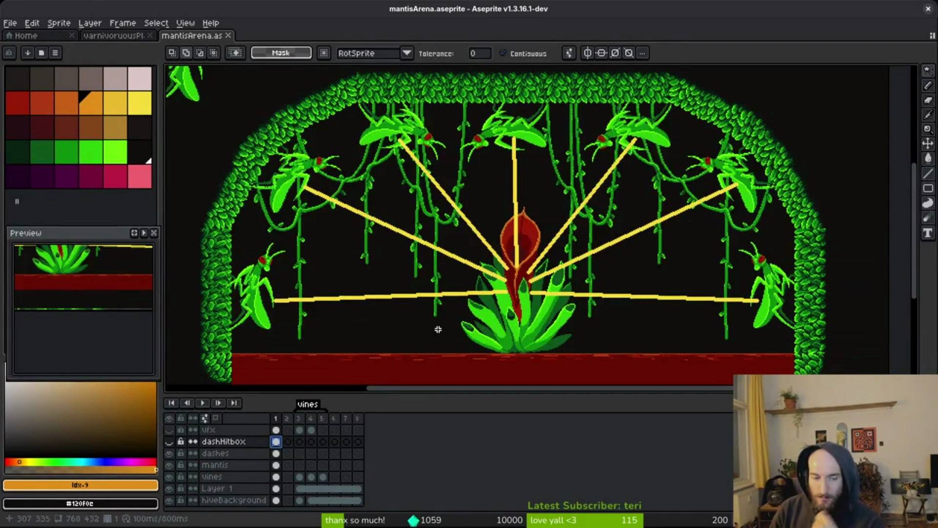
pyautogui.hotkey('alt', 'Tab')
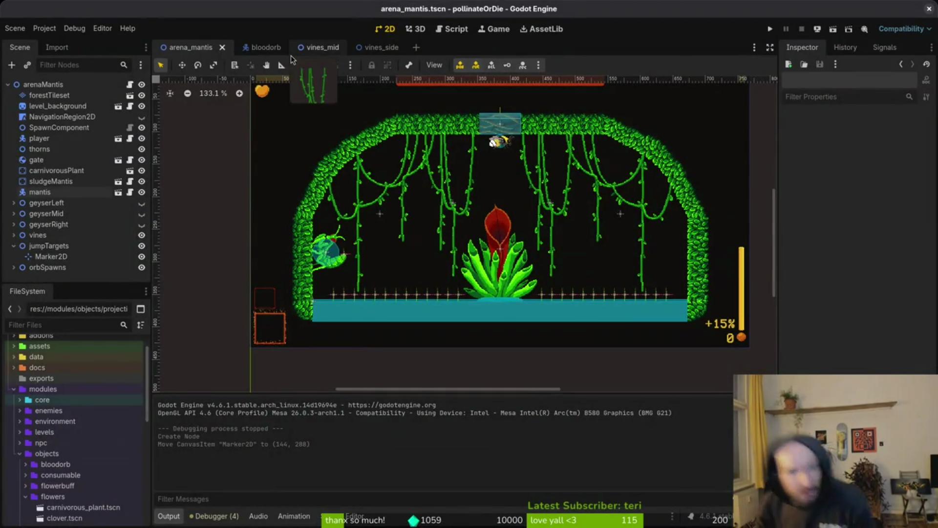
# Close the vines_mid and vines_side scenes and bring up the project file finder
pyautogui.middleClick(377, 47)
pyautogui.middleClick(330, 46)
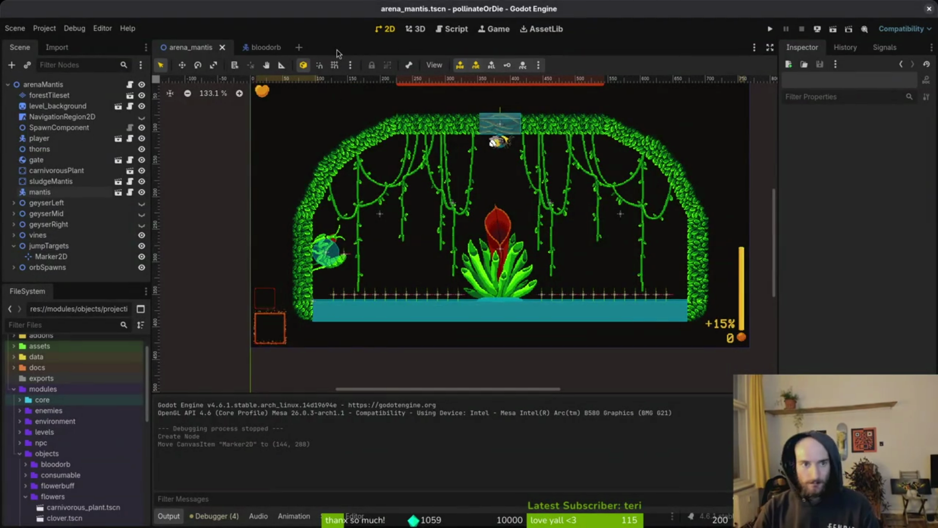
pyautogui.hotkey('ctrl', 'shift', 'o')
pyautogui.press('Escape')
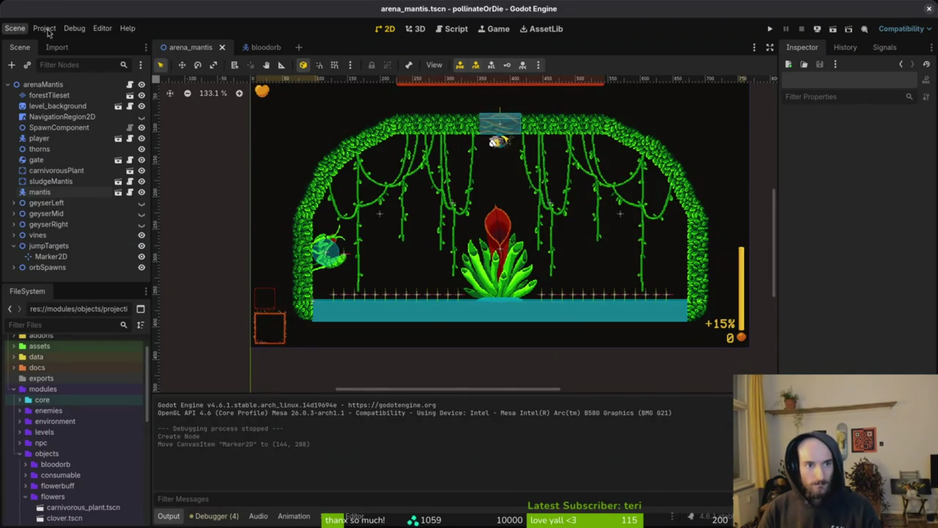
pyautogui.hotkey('alt', 'shift', 'o')
# Open mantis.tscn via the 'manti' search and inspect the spawnGeyser and wall states
pyautogui.write('manti')
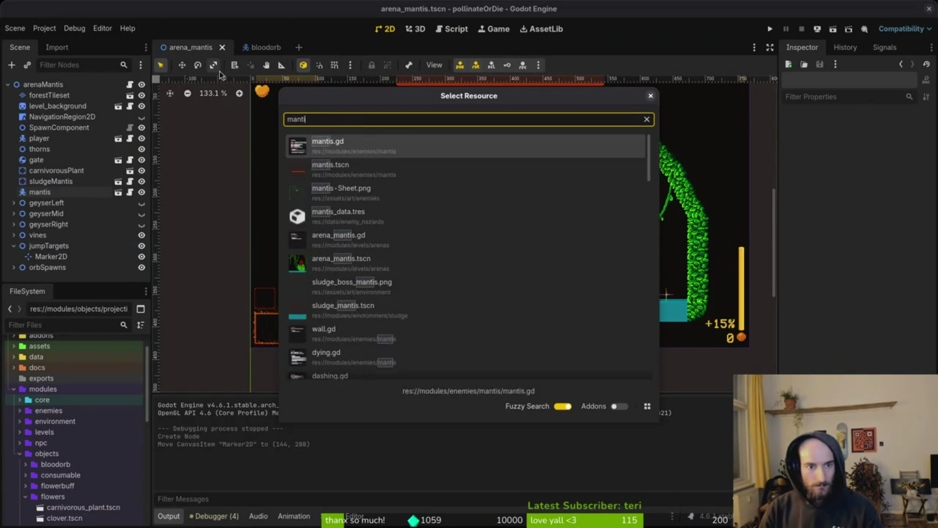
pyautogui.press('Down')
pyautogui.press('Return')
pyautogui.scroll(-3, 78, 223)
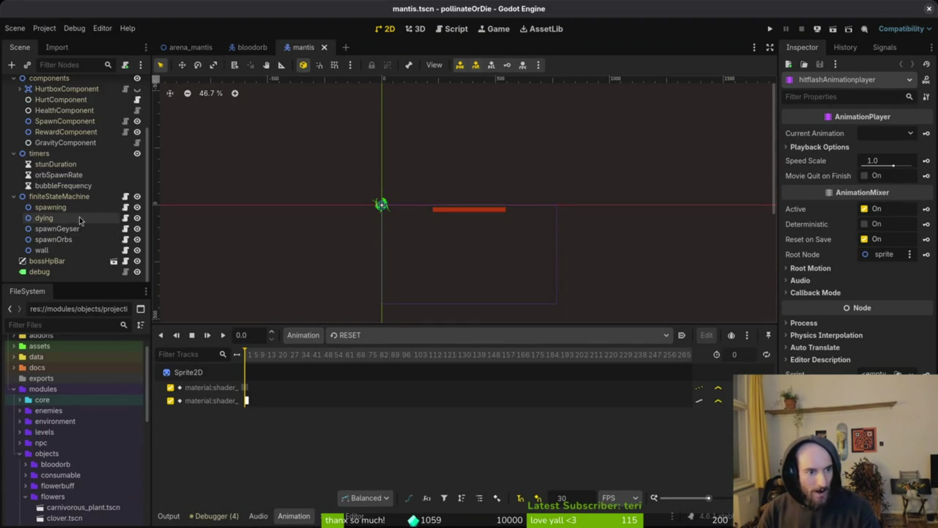
pyautogui.click(78, 228)
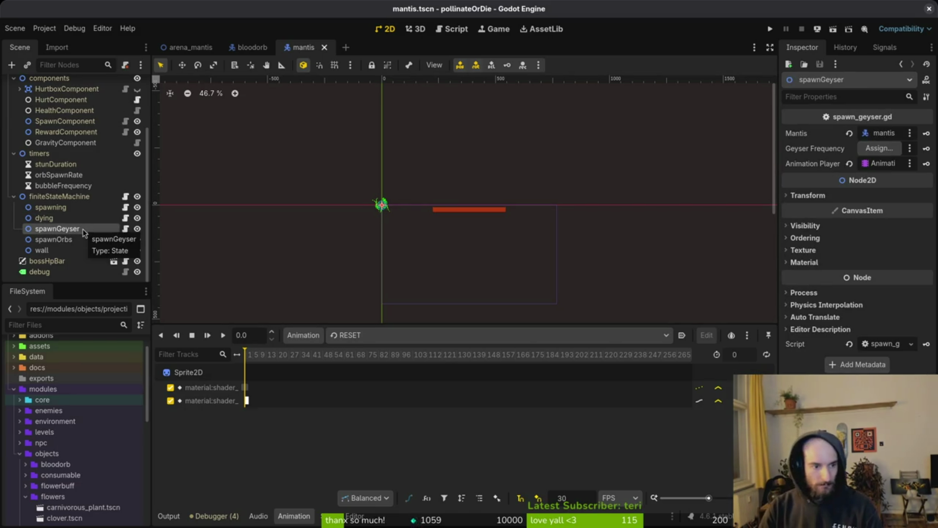
pyautogui.click(54, 250)
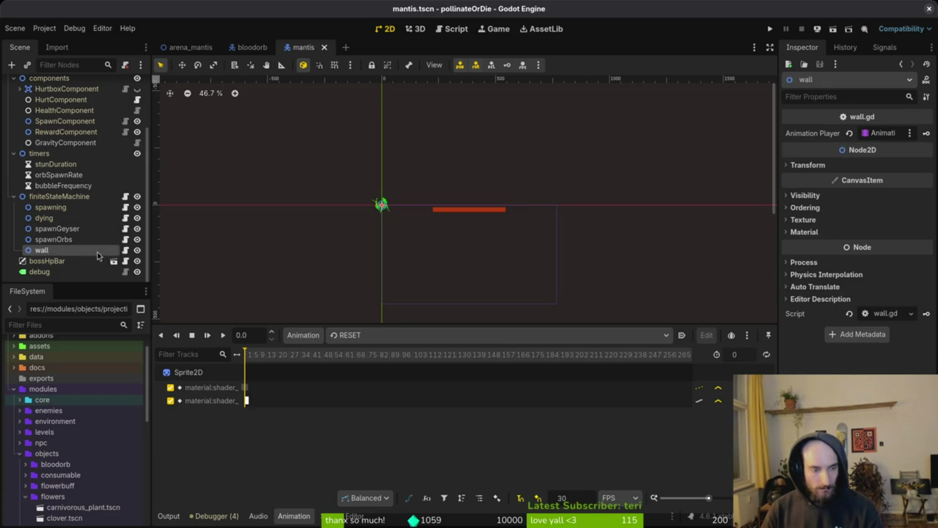
# Add a Node2D under finiteStateMachine and rename it ceiling
pyautogui.click(88, 198)
pyautogui.hotkey('ctrl', 'a')
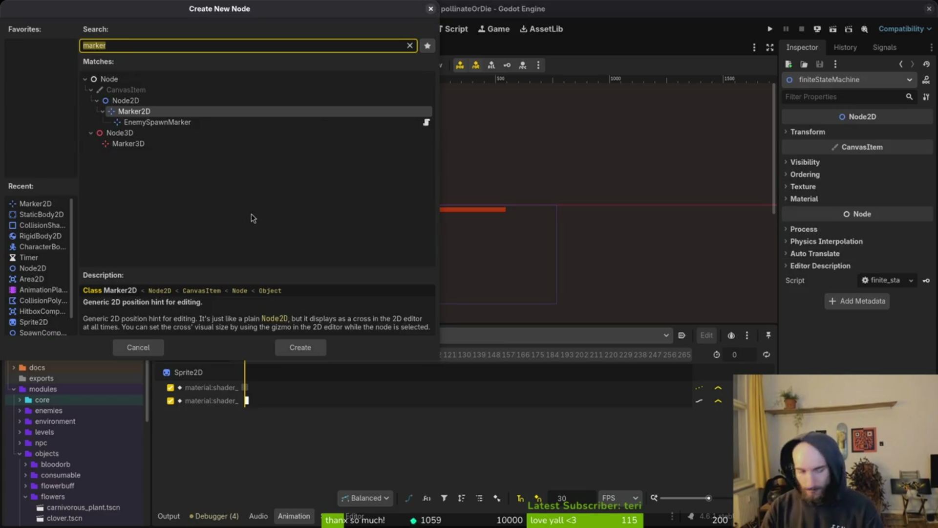
pyautogui.write('node')
pyautogui.press('Down')
pyautogui.press('Return')
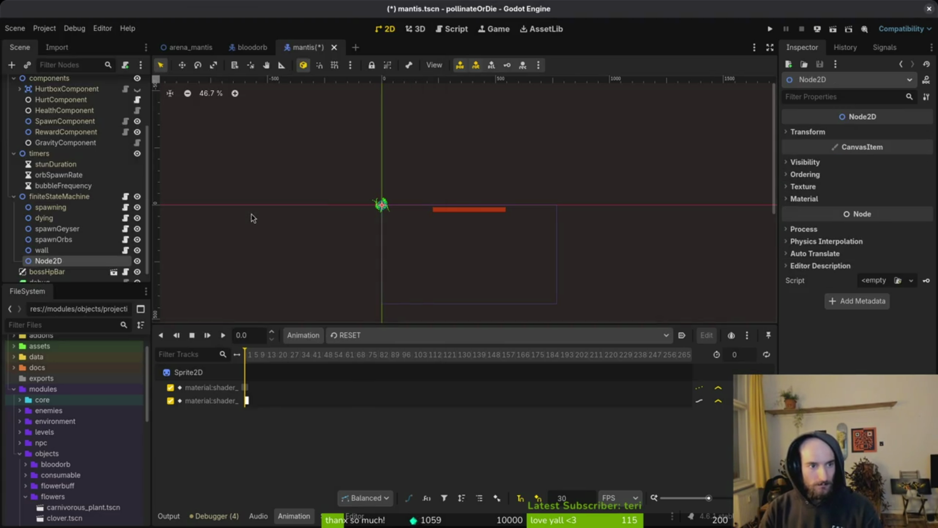
pyautogui.doubleClick(69, 265)
pyautogui.write('c')
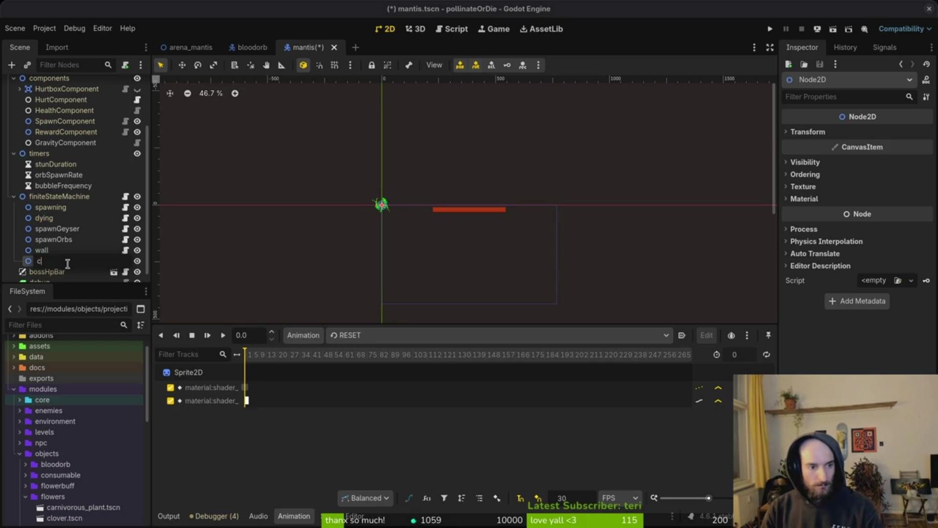
pyautogui.write('g')
pyautogui.press('Return')
# Attach the existing core/state/state.gd script to the ceiling node
pyautogui.rightClick(69, 262)
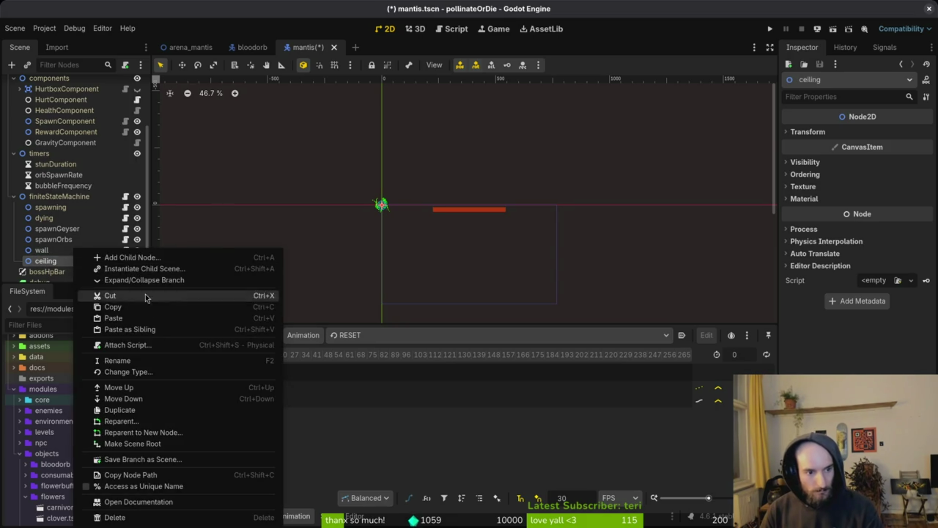
pyautogui.click(128, 344)
pyautogui.click(575, 253)
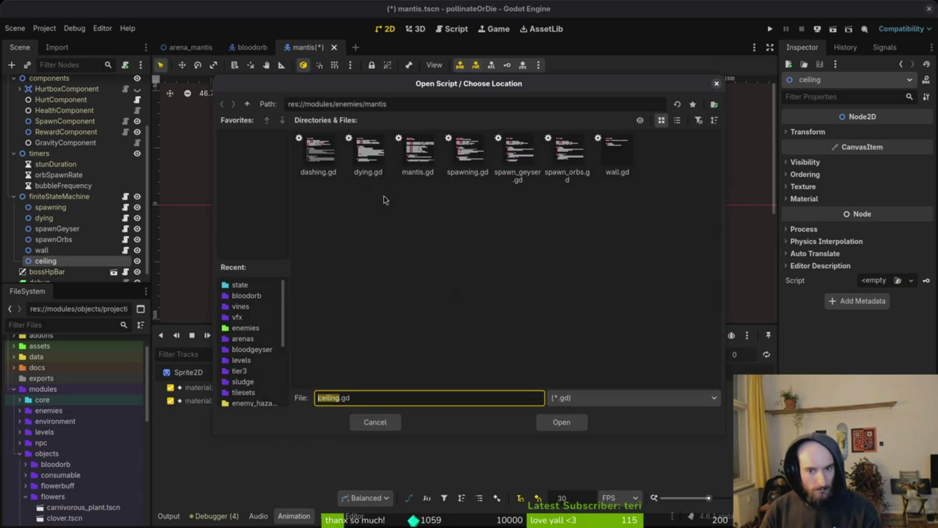
pyautogui.click(247, 104)
pyautogui.click(248, 104)
pyautogui.doubleClick(318, 151)
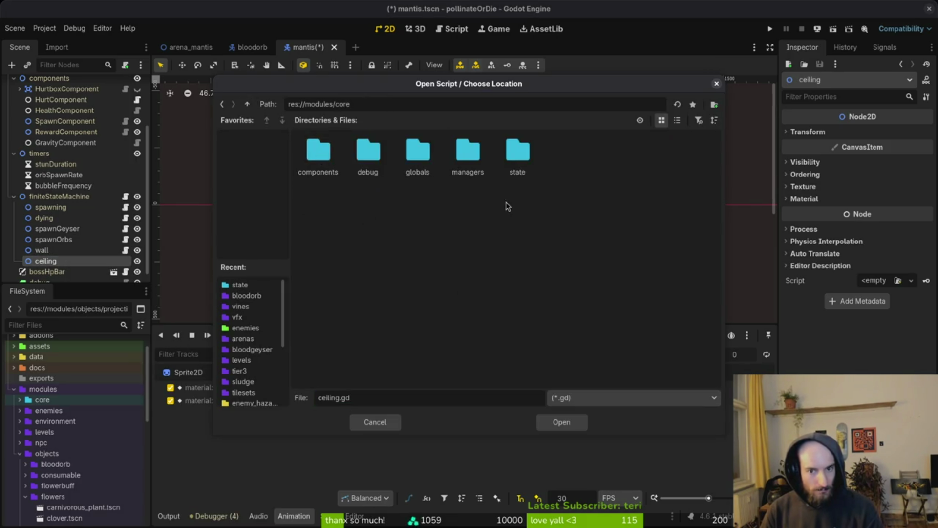
pyautogui.doubleClick(517, 152)
pyautogui.click(618, 154)
pyautogui.click(562, 422)
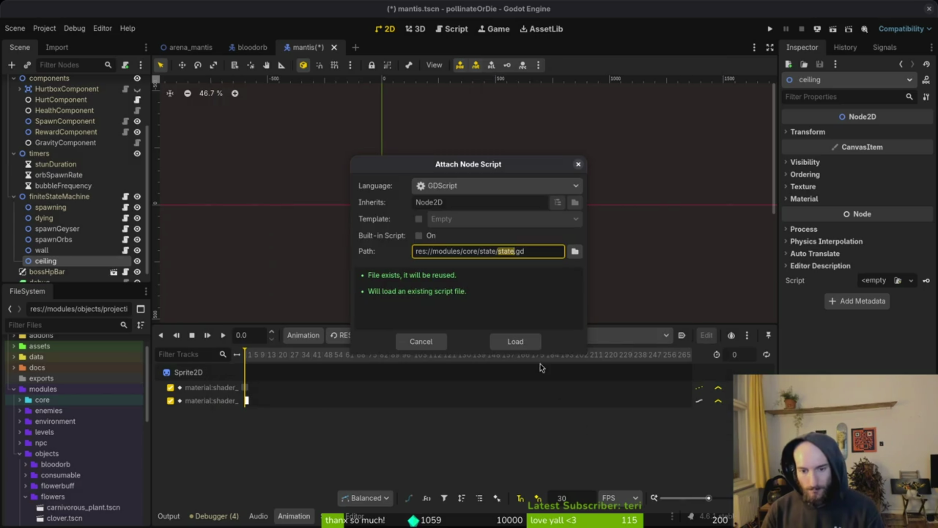
pyautogui.click(521, 341)
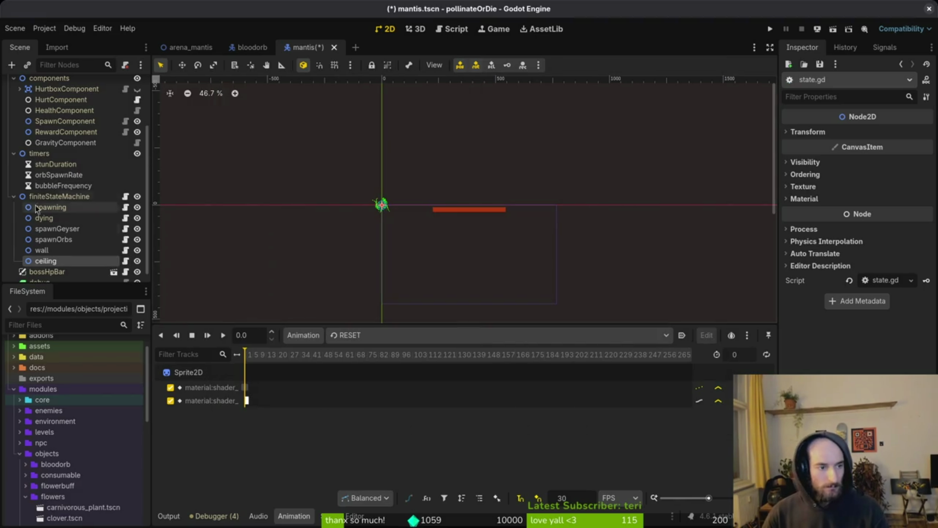
# Duplicate ceiling into ceiling2, ceiling3 and ceiling4
pyautogui.hotkey('ctrl', 'd')
pyautogui.click(48, 197)
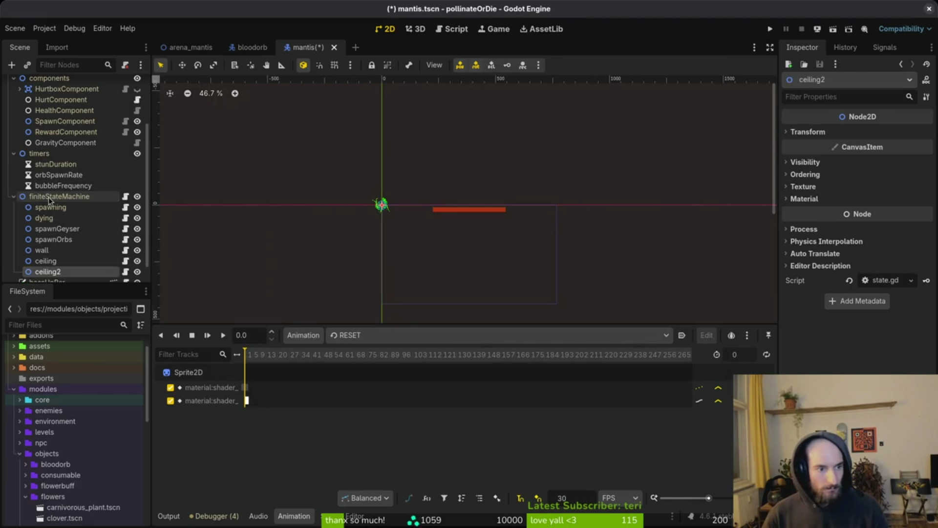
pyautogui.click(49, 271)
pyautogui.hotkey('ctrl', 'd')
pyautogui.hotkey('ctrl', 'd')
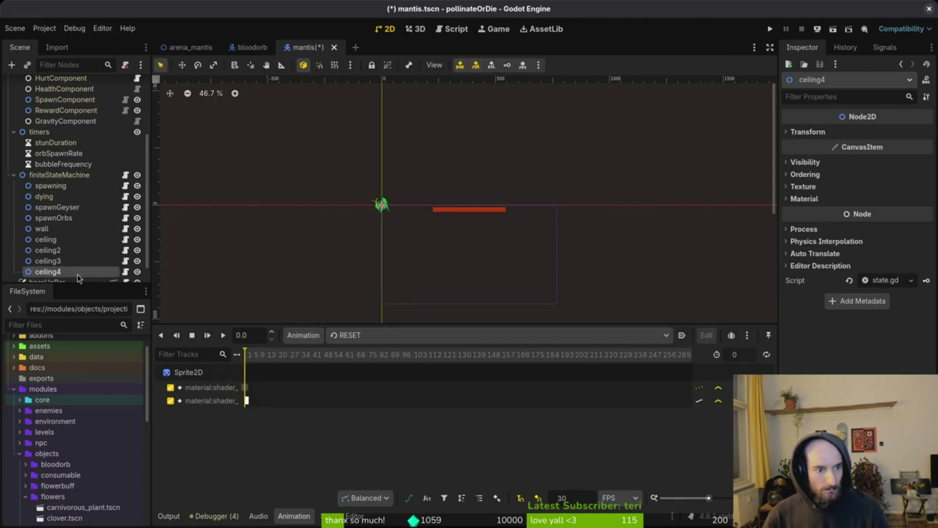
pyautogui.click(65, 241)
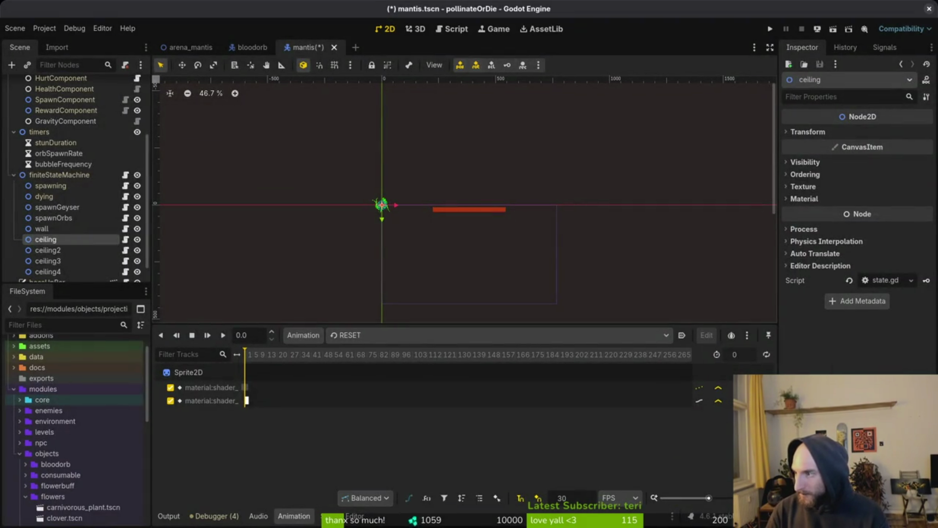
pyautogui.hotkey('alt', 'Tab')
pyautogui.click(43, 36)
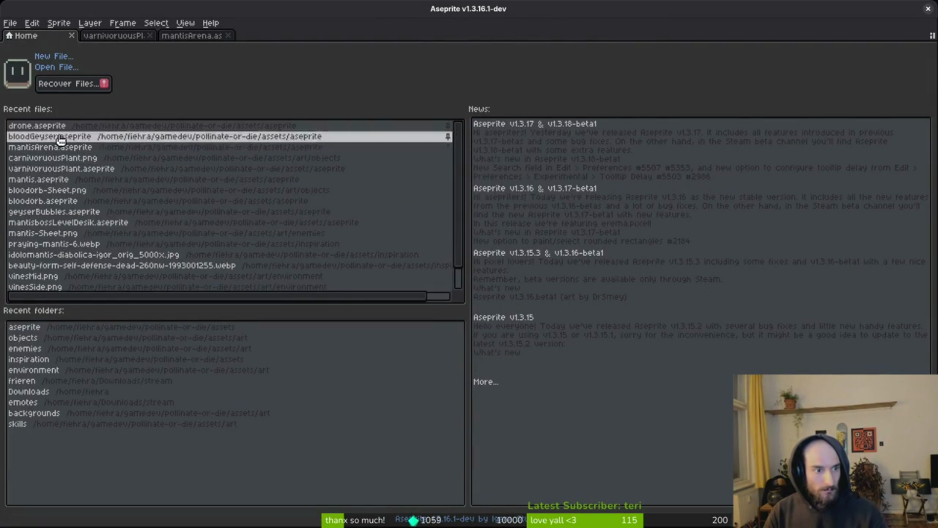
# Open mantis.aseprite and go to the wings-spread summon frame
pyautogui.click(59, 180)
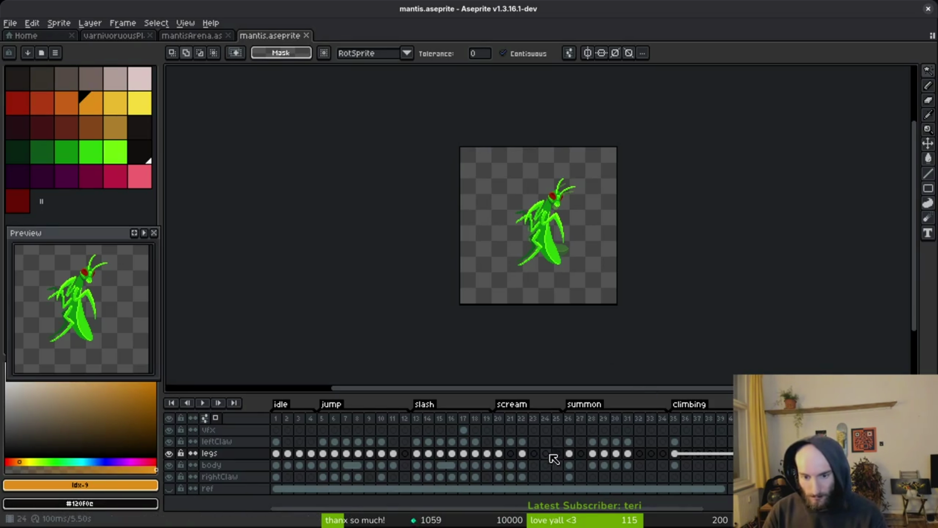
pyautogui.click(592, 430)
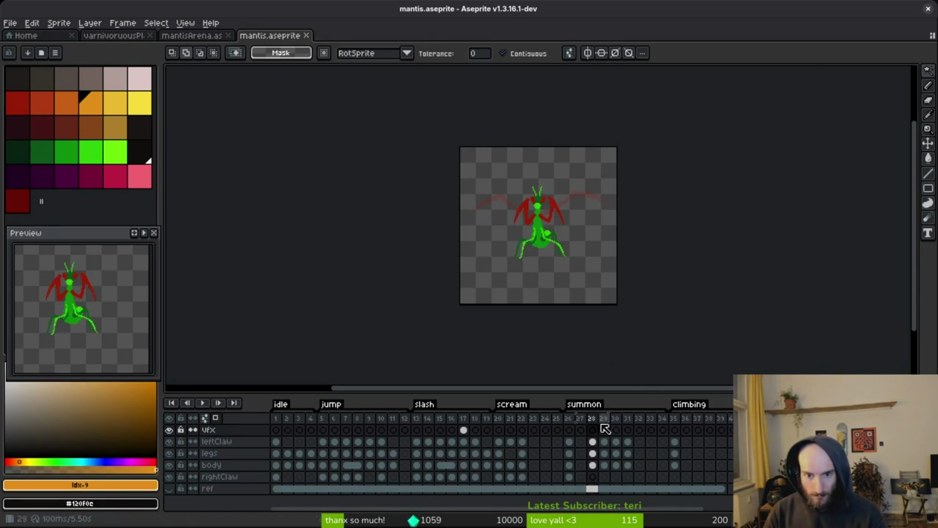
pyautogui.press('i')
pyautogui.press('Right')
pyautogui.press('Right')
pyautogui.press('Right')
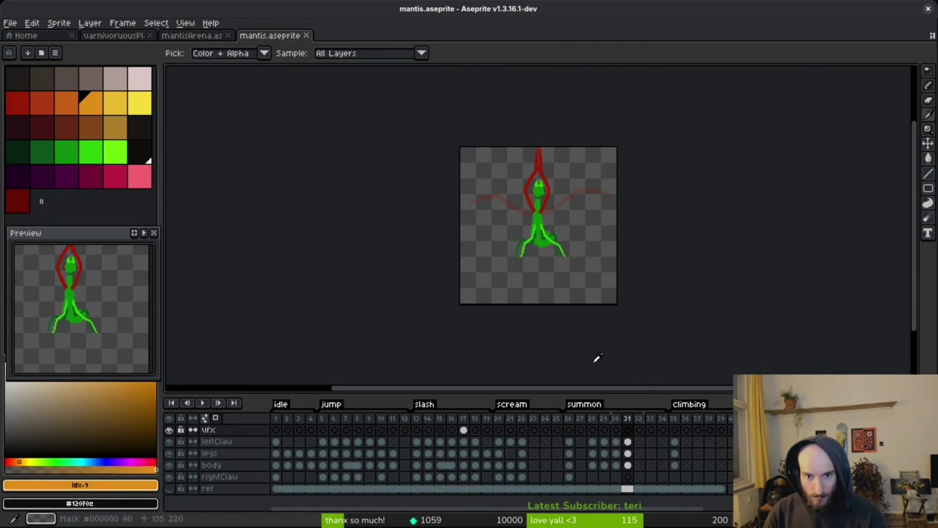
pyautogui.press('Left')
pyautogui.press('w')
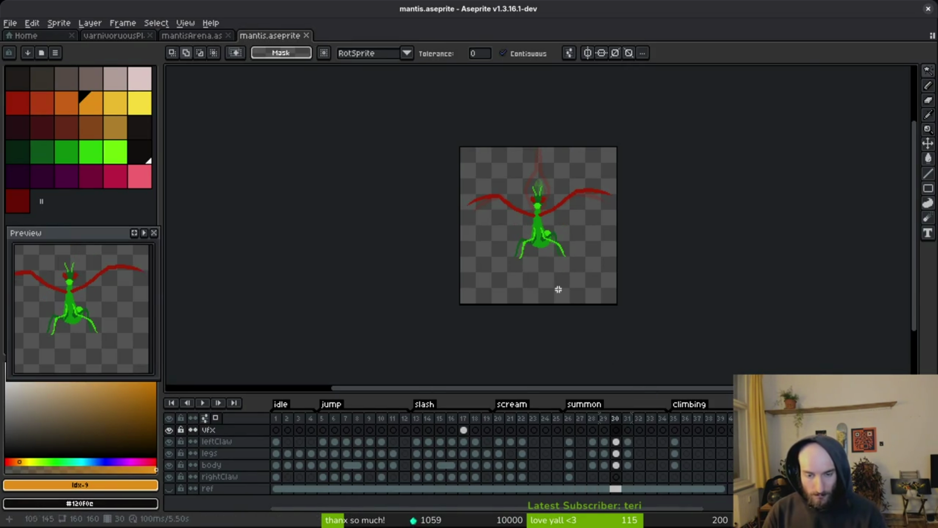
# Start a sprite sheet export and browse to the art/enemies folder
pyautogui.hotkey('ctrl', 'e')
pyautogui.press('Escape')
pyautogui.hotkey('ctrl', 'shift', 'e')
pyautogui.click(237, 44)
pyautogui.click(254, 58)
pyautogui.click(60, 47)
pyautogui.click(93, 46)
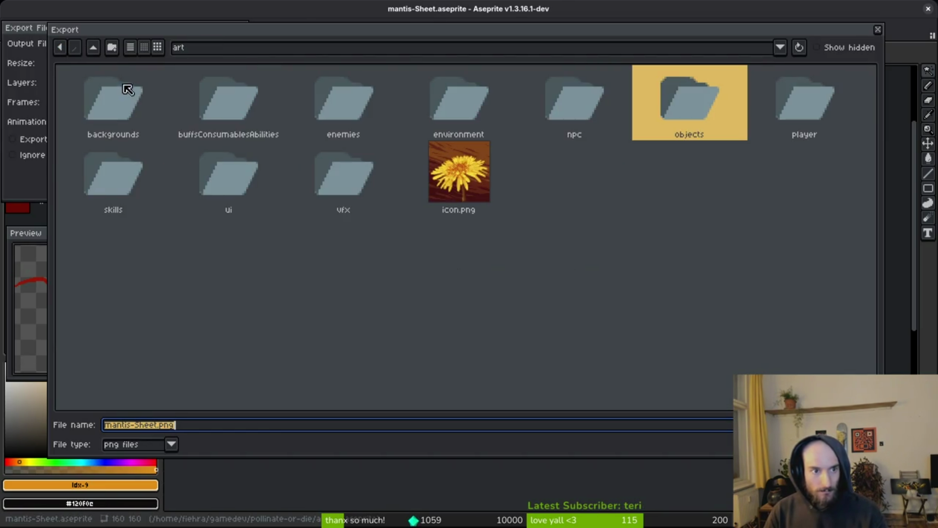
pyautogui.doubleClick(377, 99)
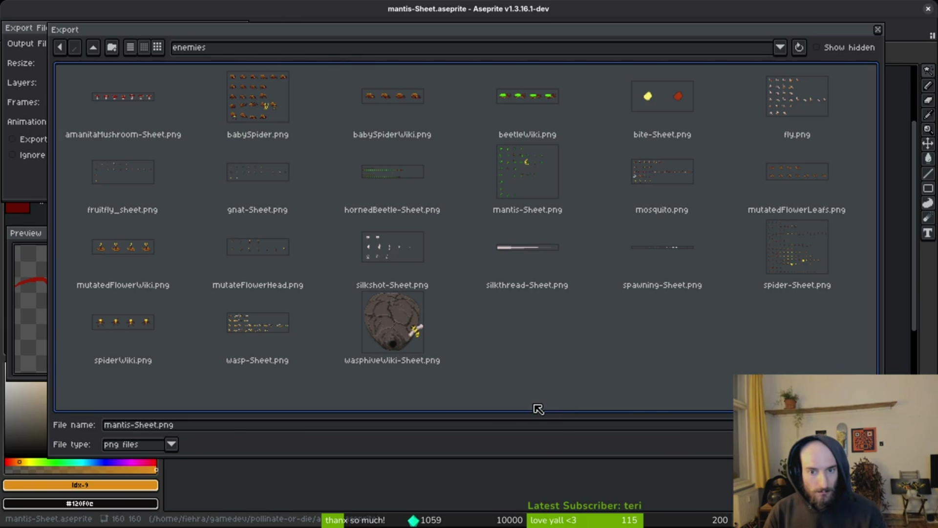
# Name the output file summon.png and export the frame
pyautogui.moveTo(148, 425); pyautogui.dragTo(48, 427)
pyautogui.write('summon')
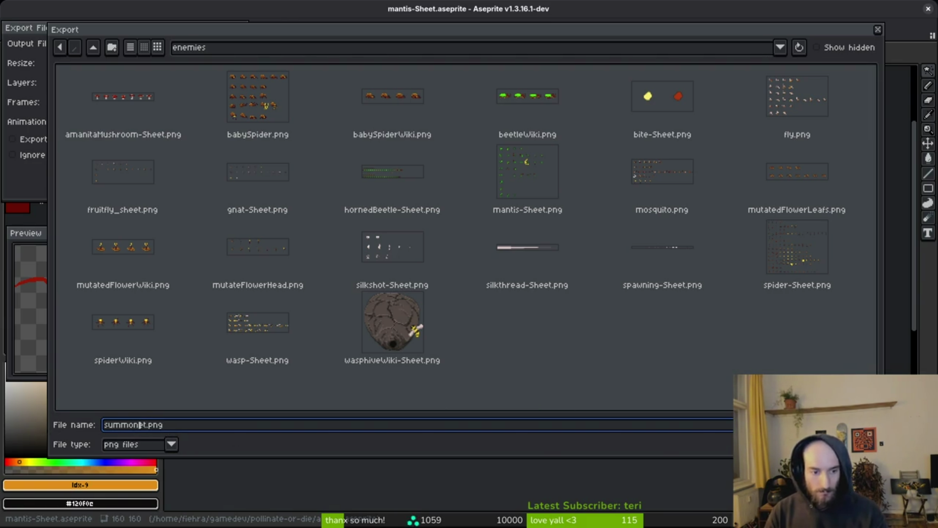
pyautogui.press('Delete')
pyautogui.press('Delete')
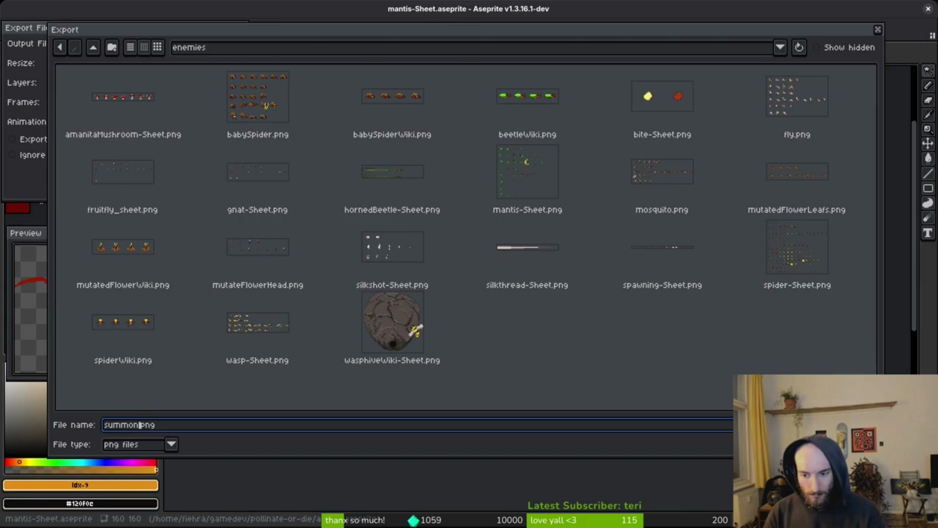
pyautogui.press('Return')
pyautogui.click(152, 173)
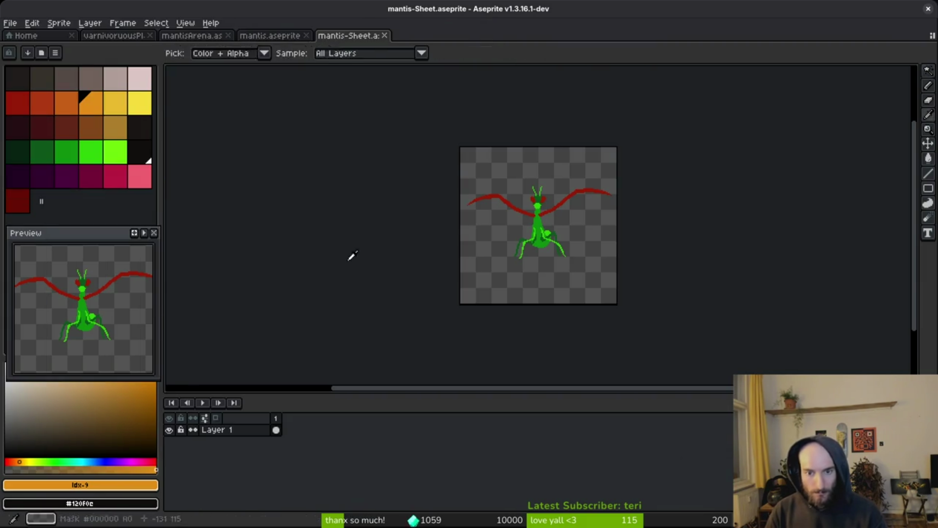
pyautogui.hotkey('alt', 'Tab')
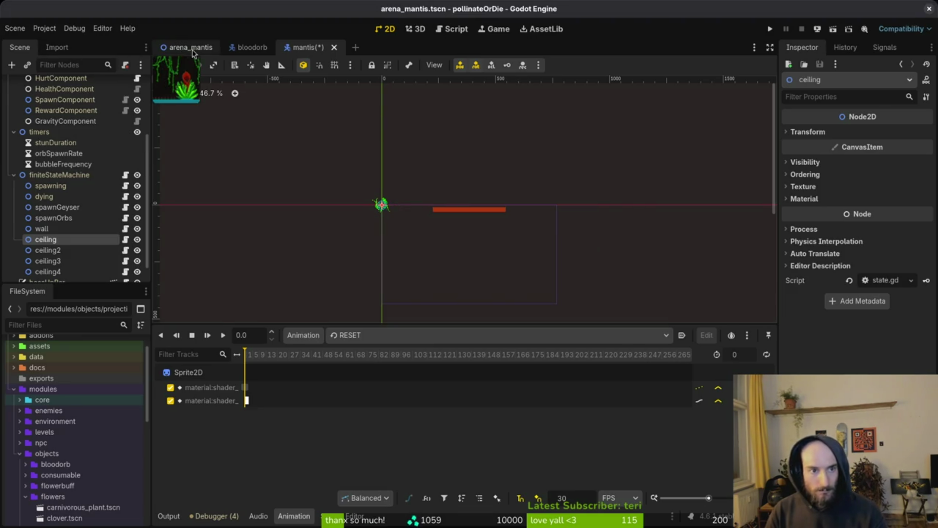
# Add a Sprite2D under arenaMantis with summon.png as its texture
pyautogui.click(192, 49)
pyautogui.hotkey('ctrl', 'a')
pyautogui.write('sprite')
pyautogui.press('Return')
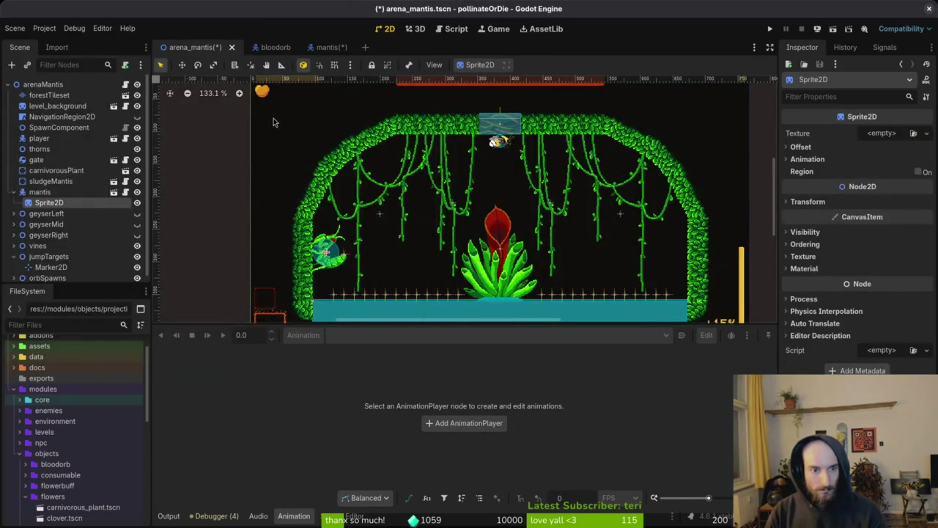
pyautogui.moveTo(81, 158); pyautogui.dragTo(50, 94)
pyautogui.click(889, 133)
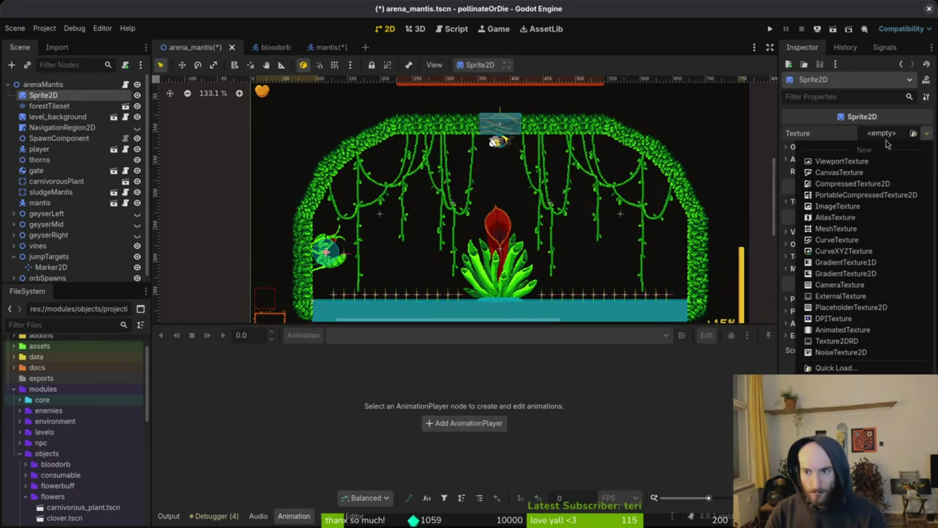
pyautogui.click(861, 351)
pyautogui.write('su')
pyautogui.doubleClick(304, 173)
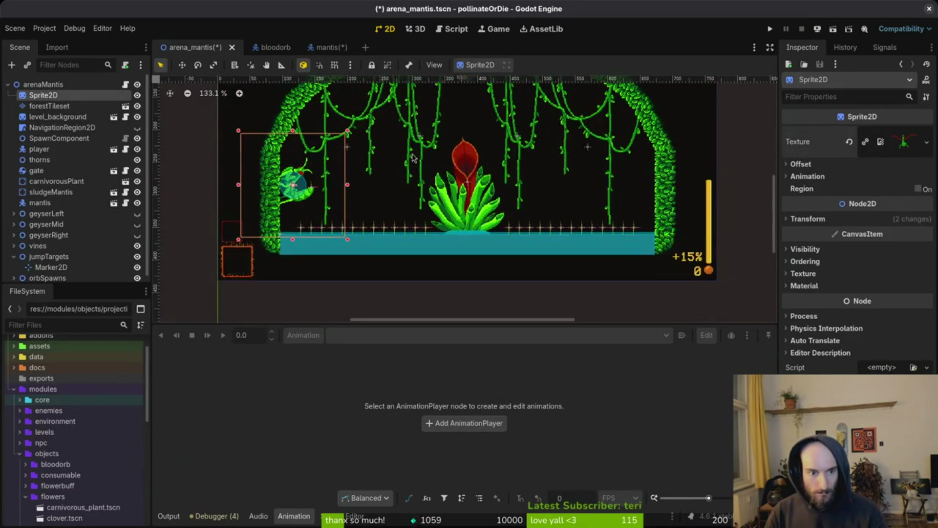
# Shift the summon sprite right and place it below mantis in the scene tree
pyautogui.scroll(-2, 415, 157)
pyautogui.moveTo(311, 202); pyautogui.dragTo(393, 208)
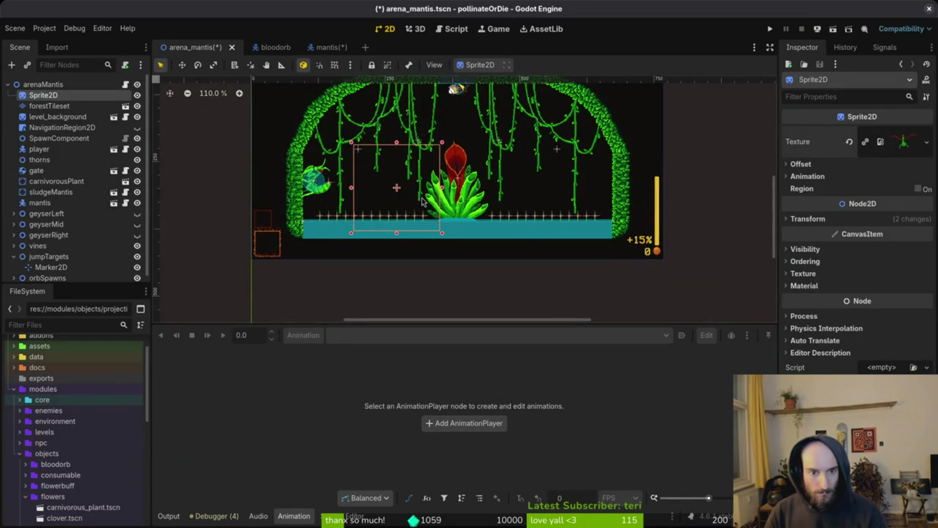
pyautogui.scroll(2, 392, 209)
pyautogui.click(39, 86)
pyautogui.click(57, 98)
pyautogui.moveTo(57, 97); pyautogui.dragTo(74, 211)
pyautogui.scroll(3, 392, 243)
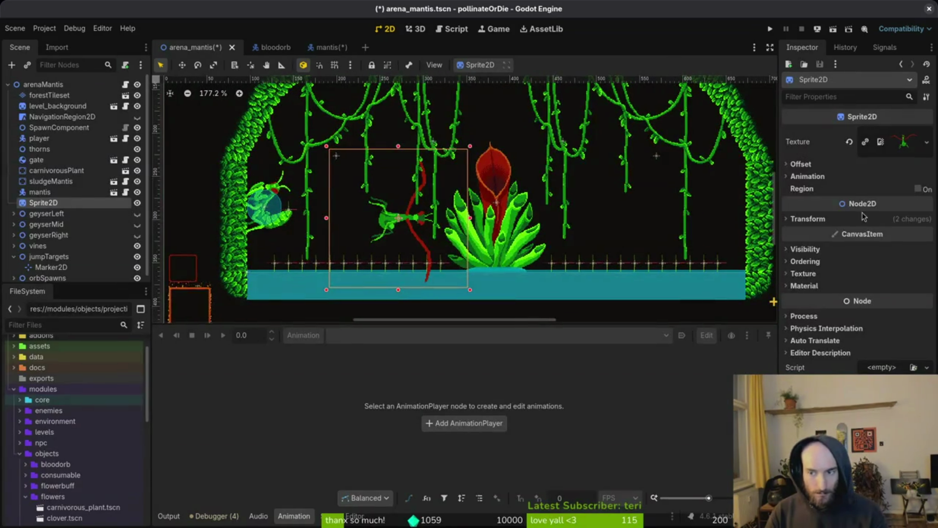
# Reset the sprite's rotation to 0, move it onto the carnivorous plant, and save
pyautogui.click(808, 219)
pyautogui.click(852, 263)
pyautogui.hotkey('ctrl', 's')
pyautogui.moveTo(399, 233); pyautogui.dragTo(499, 253)
pyautogui.scroll(1, 498, 254)
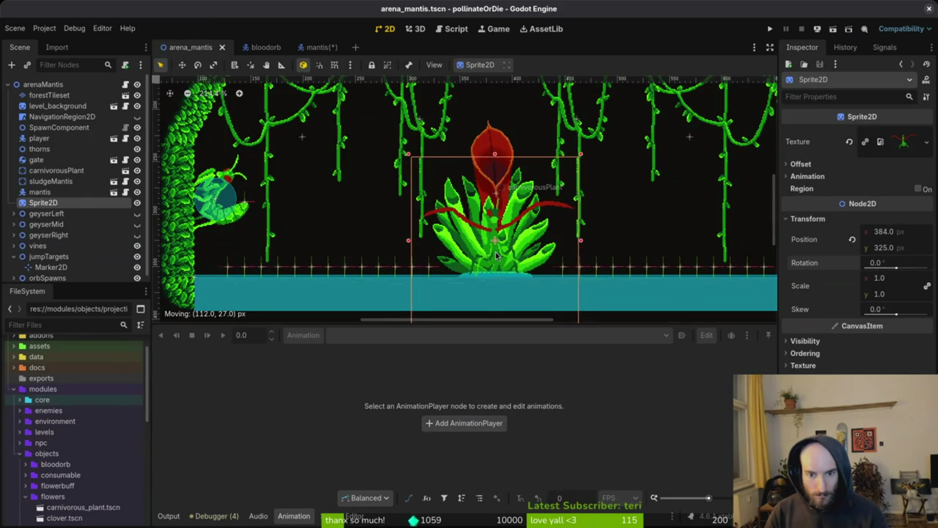
pyautogui.press('Escape')
pyautogui.hotkey('ctrl', 's')
pyautogui.scroll(-1, 513, 253)
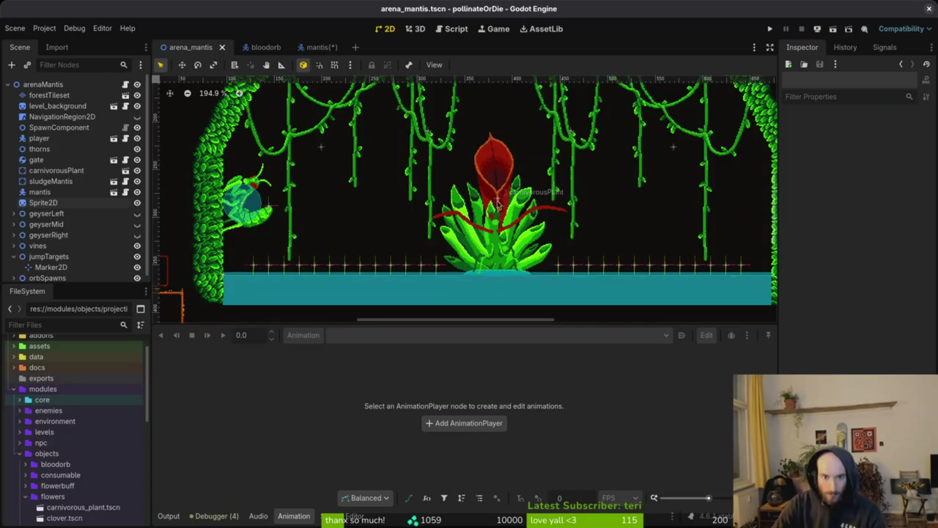
pyautogui.scroll(-2, 527, 263)
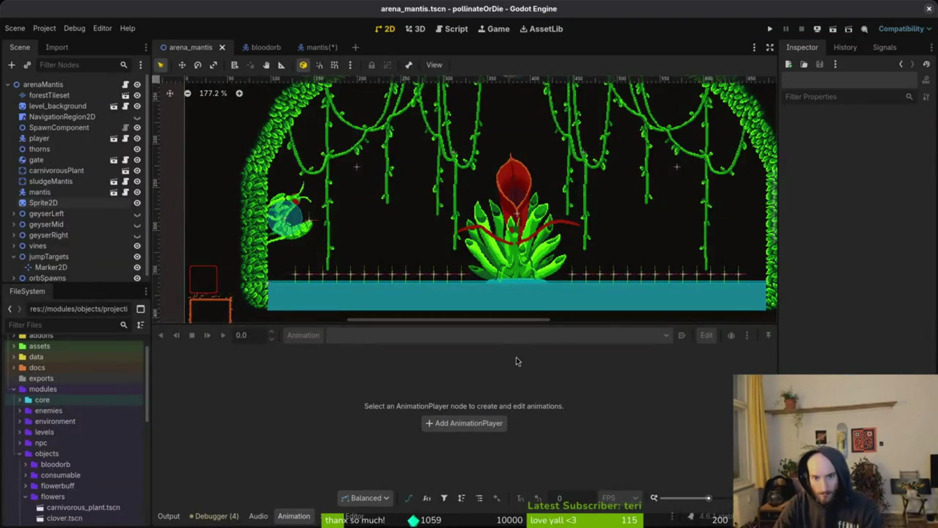
pyautogui.scroll(-1, 524, 256)
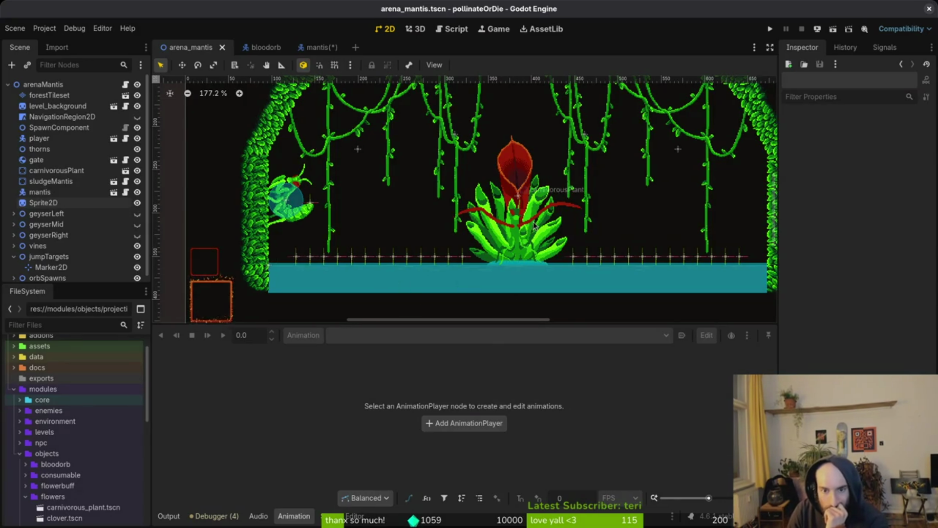
pyautogui.scroll(4, 533, 226)
pyautogui.scroll(-7, 523, 227)
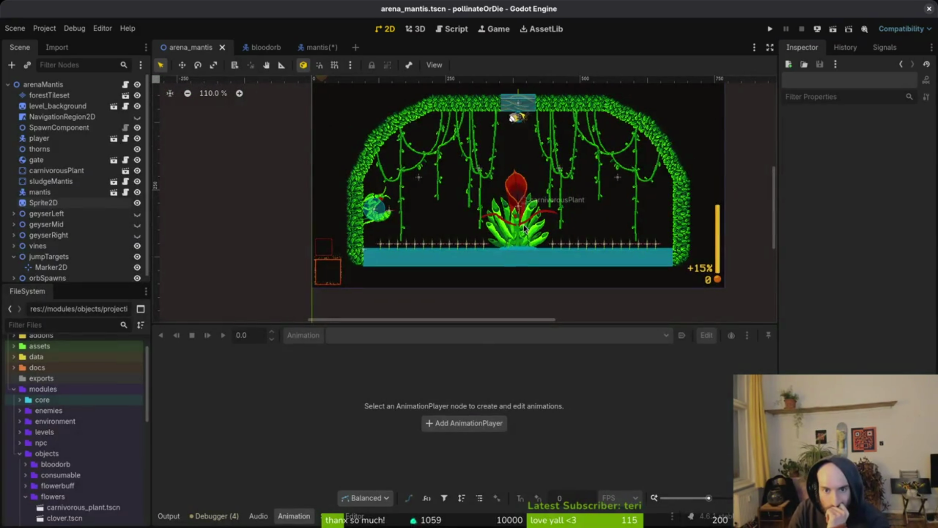
pyautogui.scroll(1, 522, 234)
pyautogui.scroll(1, 522, 234)
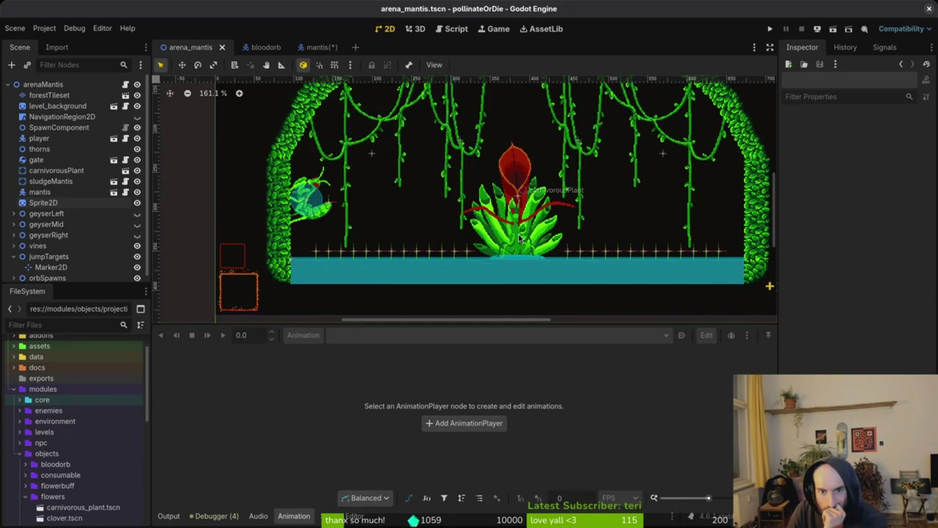
pyautogui.scroll(-3, 520, 234)
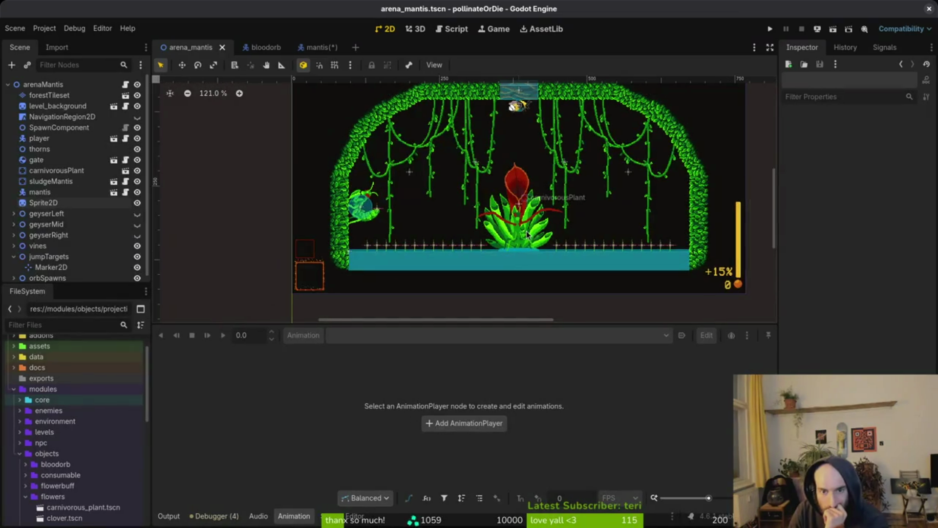
pyautogui.moveTo(537, 238); pyautogui.dragTo(528, 243)
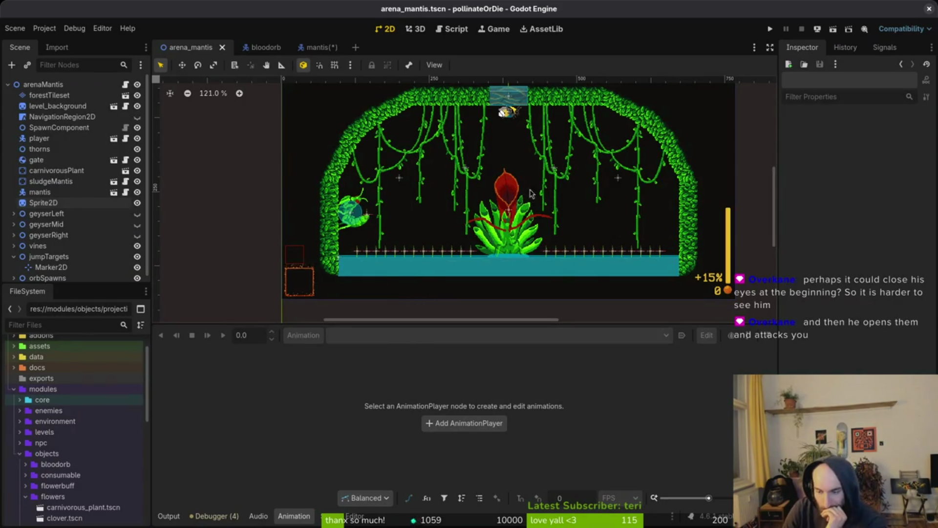
pyautogui.scroll(2, 526, 220)
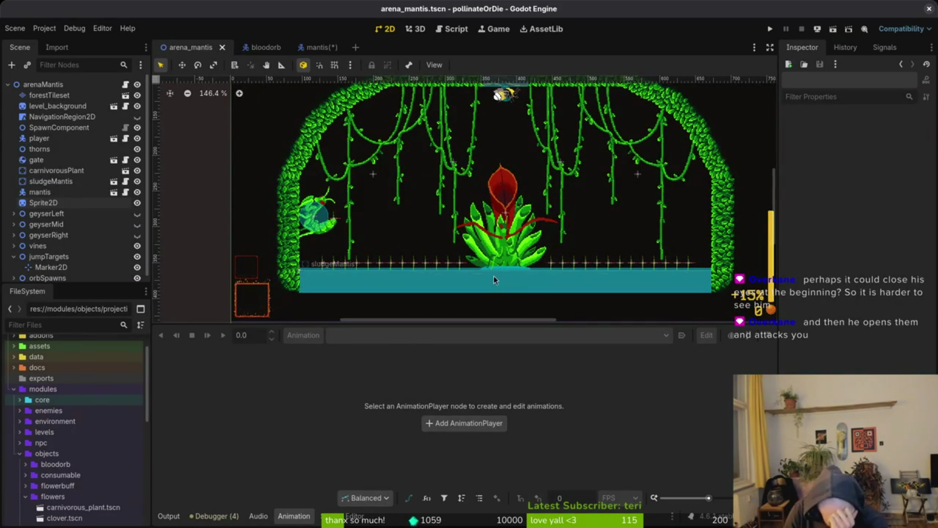
pyautogui.scroll(1, 521, 245)
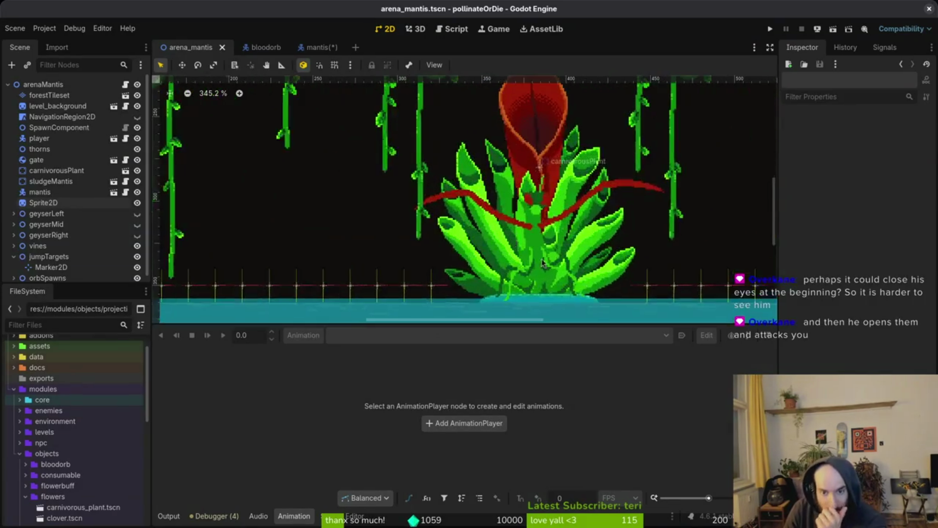
pyautogui.scroll(1, 506, 237)
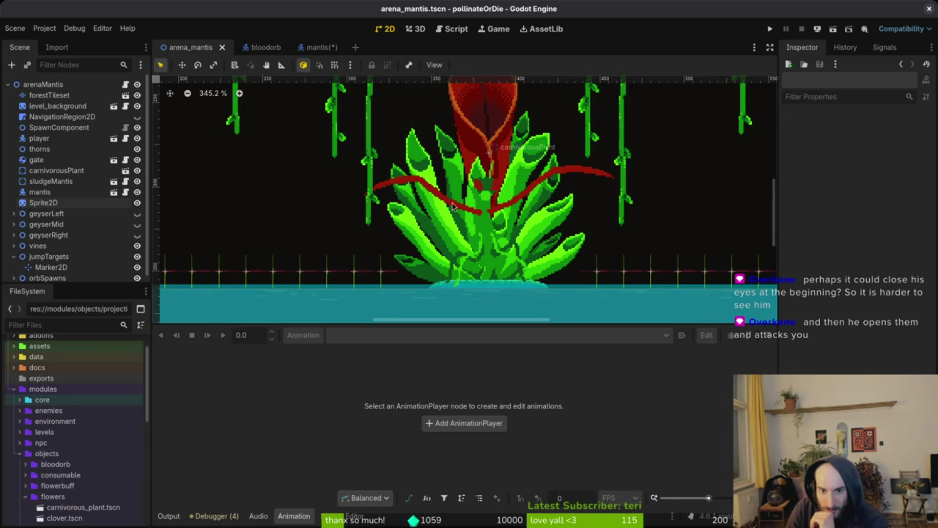
pyautogui.scroll(-3, 565, 210)
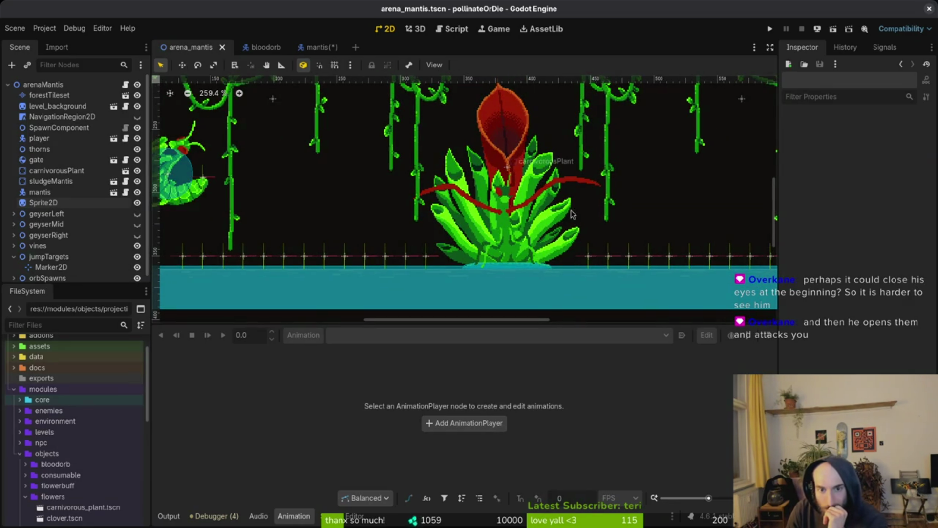
pyautogui.scroll(-2, 589, 235)
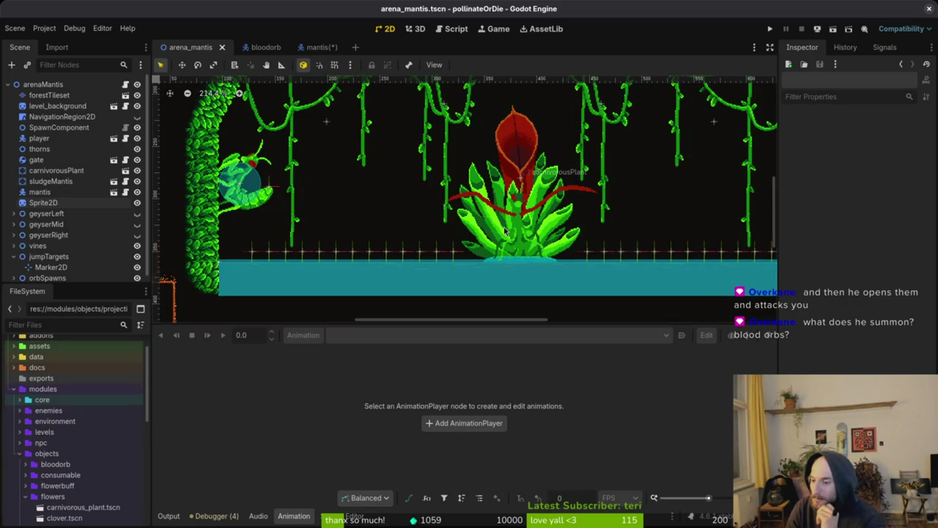
pyautogui.scroll(-2, 557, 212)
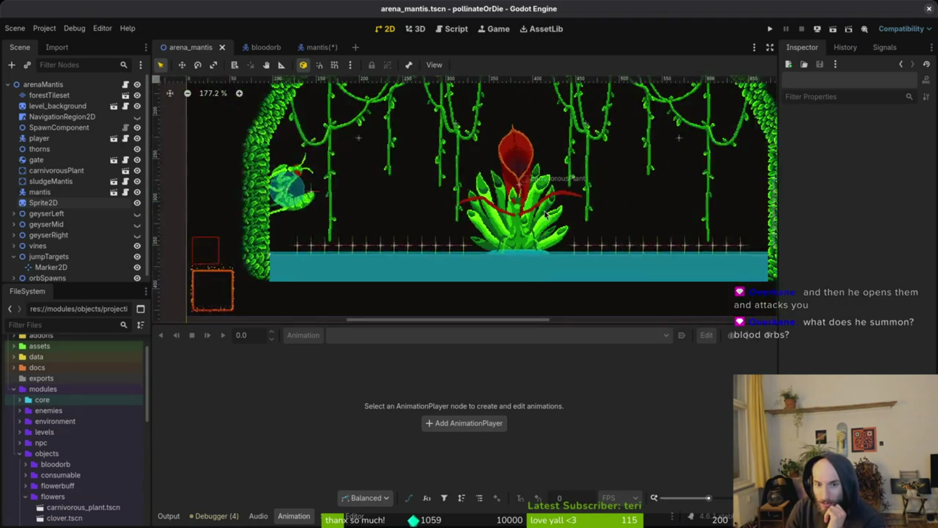
pyautogui.scroll(-1, 557, 212)
pyautogui.moveTo(652, 209); pyautogui.dragTo(638, 234)
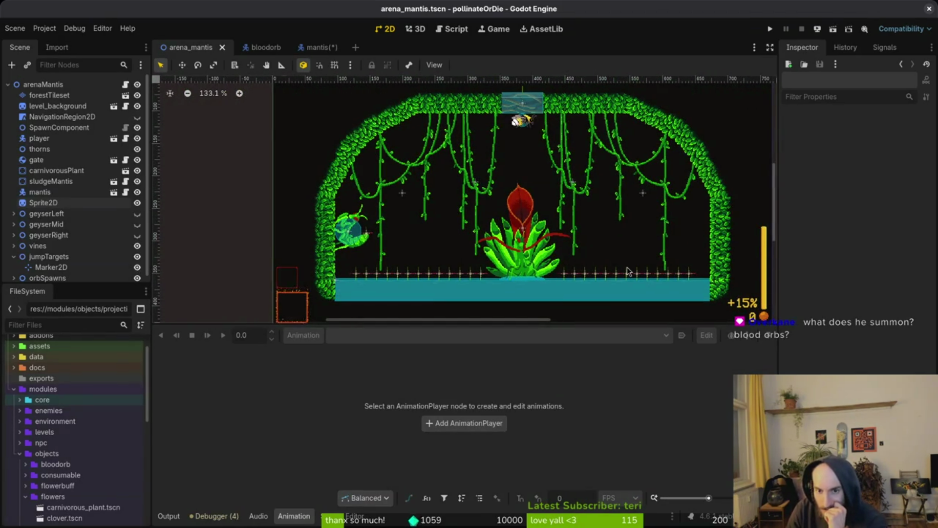
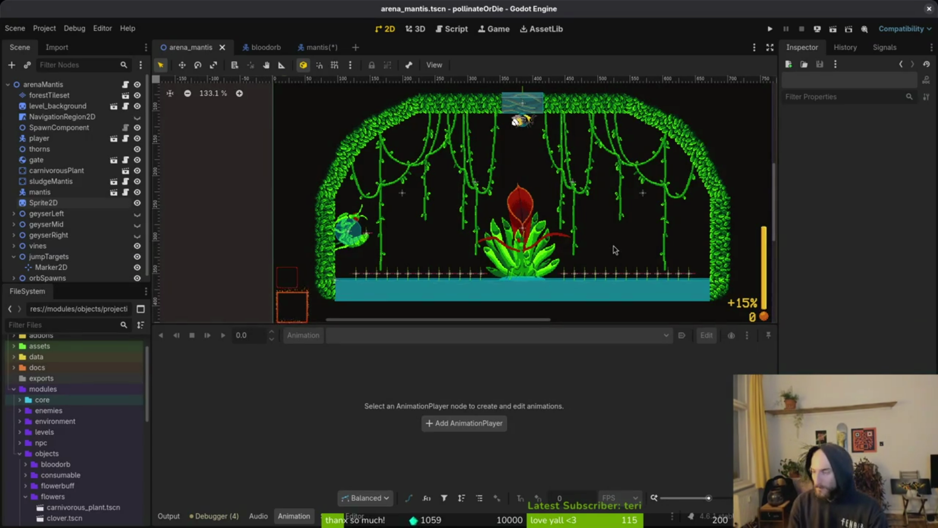
# From the terminal, launch Vim on the project folder and open bloodorb.gd
pyautogui.press('super+2')
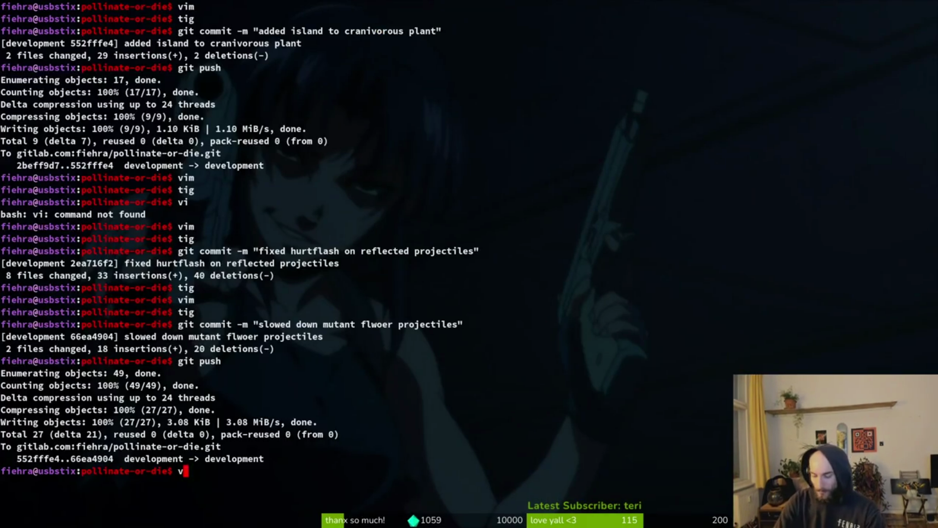
pyautogui.write('vim .')
pyautogui.press('Return')
pyautogui.press('space')
pyautogui.press('f')
pyautogui.press('f')
pyautogui.write('blood')
pyautogui.press('Return')
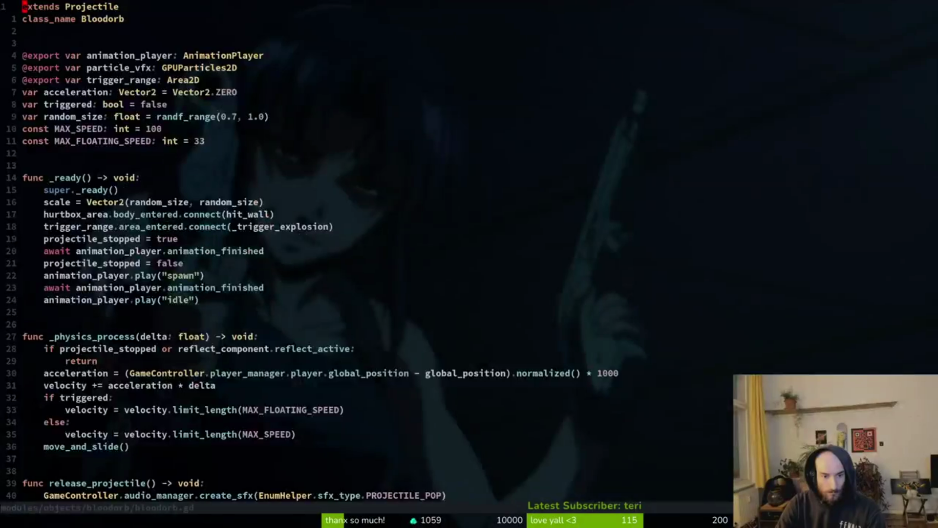
# In _ready, restore the despawn_timer connection to release_projectile, remove super._ready(), and save
pyautogui.scroll(-1, 195, 215)
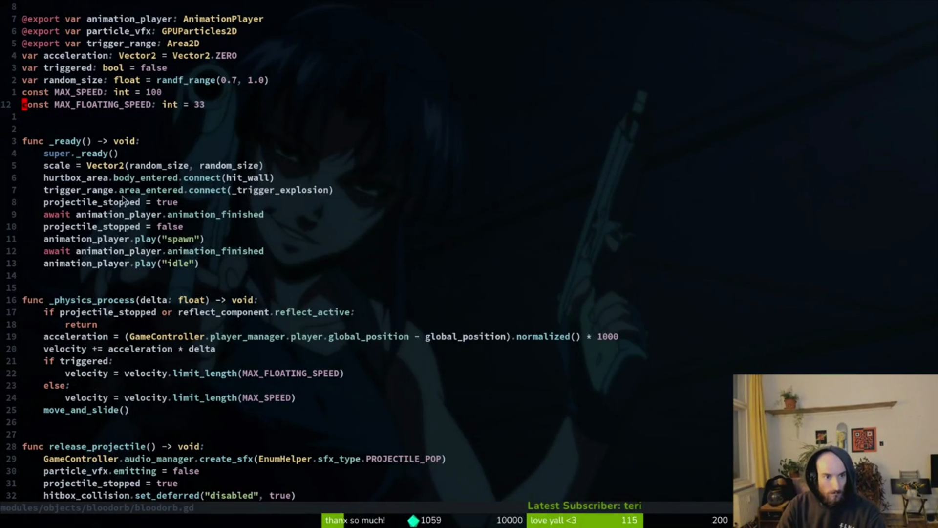
pyautogui.scroll(-5, 122, 203)
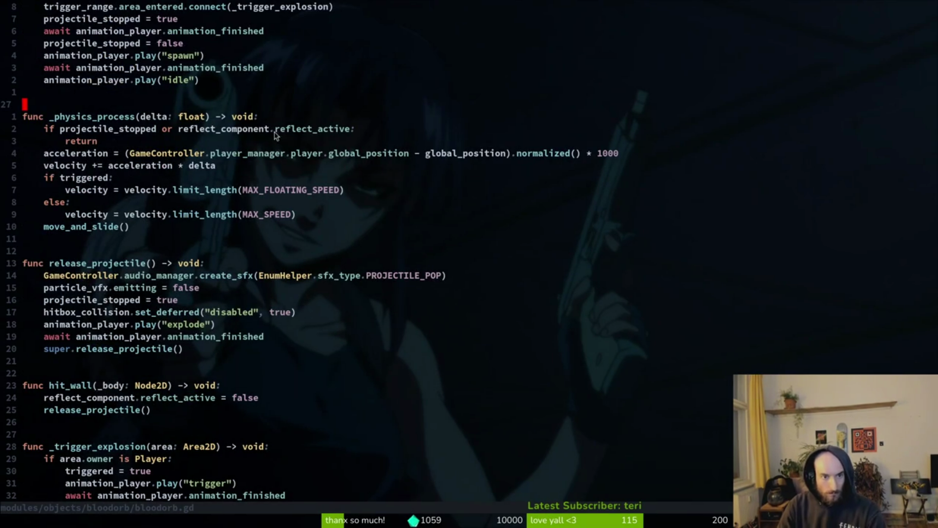
pyautogui.scroll(3, 271, 132)
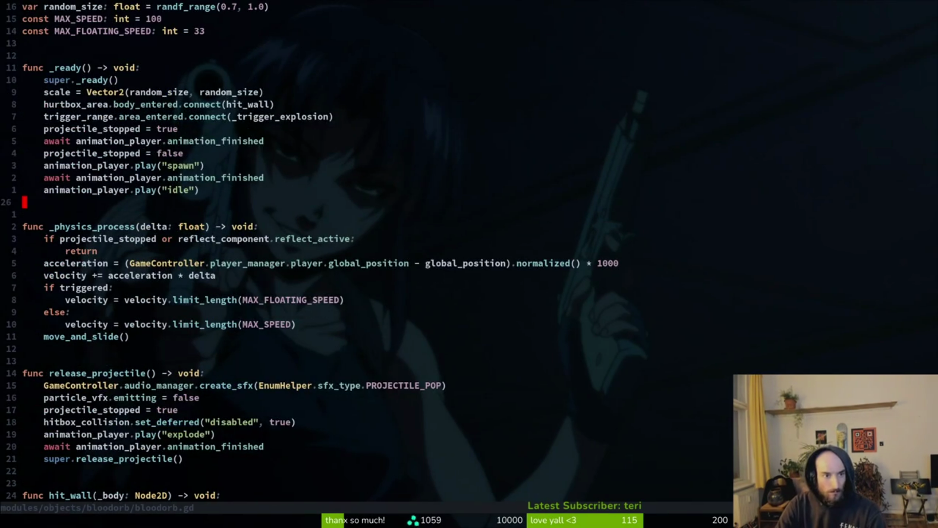
pyautogui.press('u')
pyautogui.press('u')
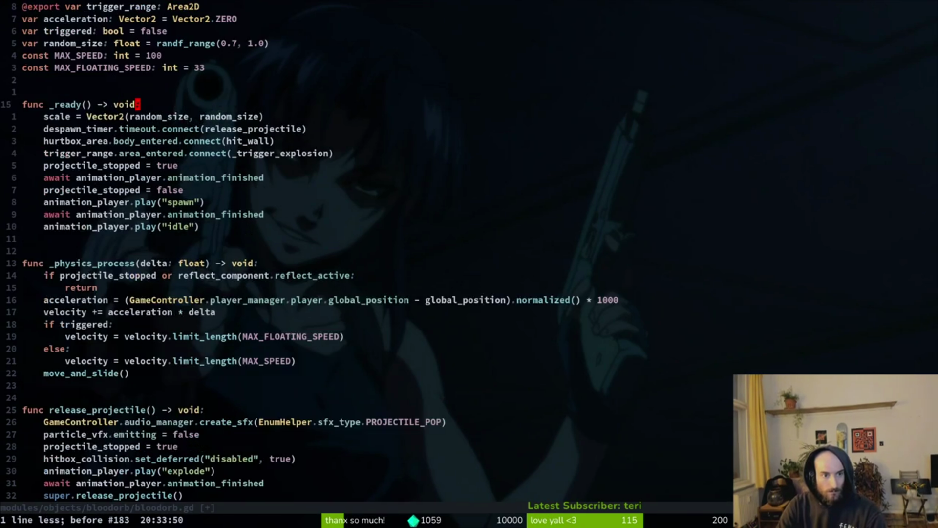
pyautogui.hotkey('ctrl', 'r')
pyautogui.press('j')
pyautogui.press('d')
pyautogui.press('d')
pyautogui.hotkey('ctrl', 's')
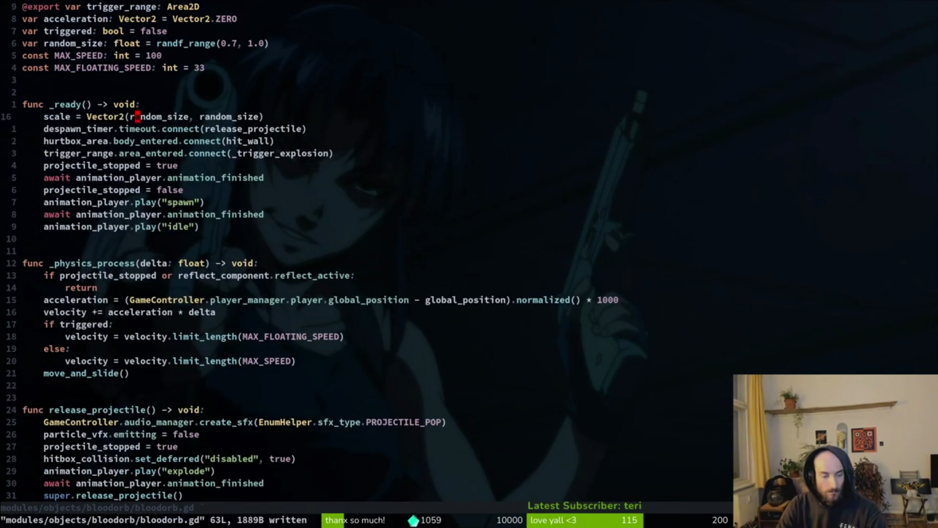
# Search the project files for projectile.gd
pyautogui.press('space')
pyautogui.press('f')
pyautogui.press('f')
pyautogui.write('proje')
pyautogui.press('Up')
pyautogui.press('Up')
pyautogui.press('Up')
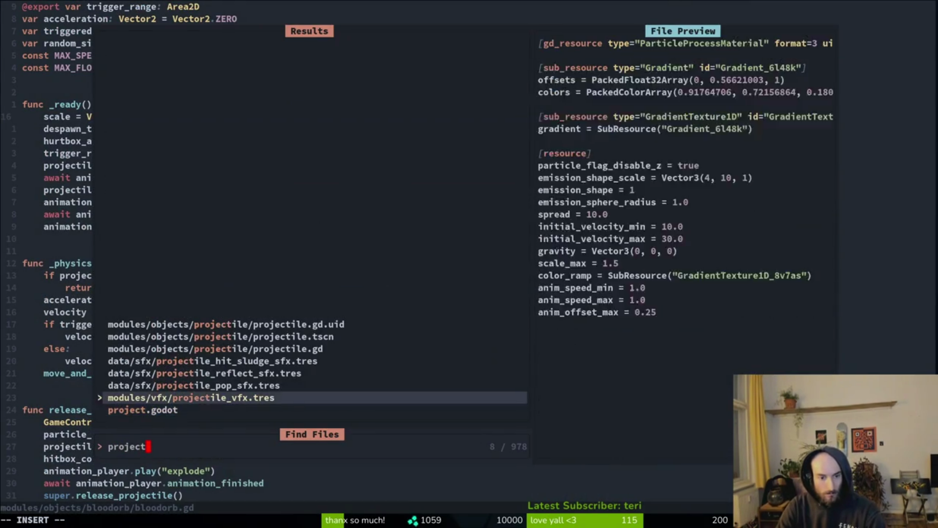
# Copy projectile.gd's hitbox_area connection line into bloodorb.gd's _ready and save
pyautogui.press('Return')
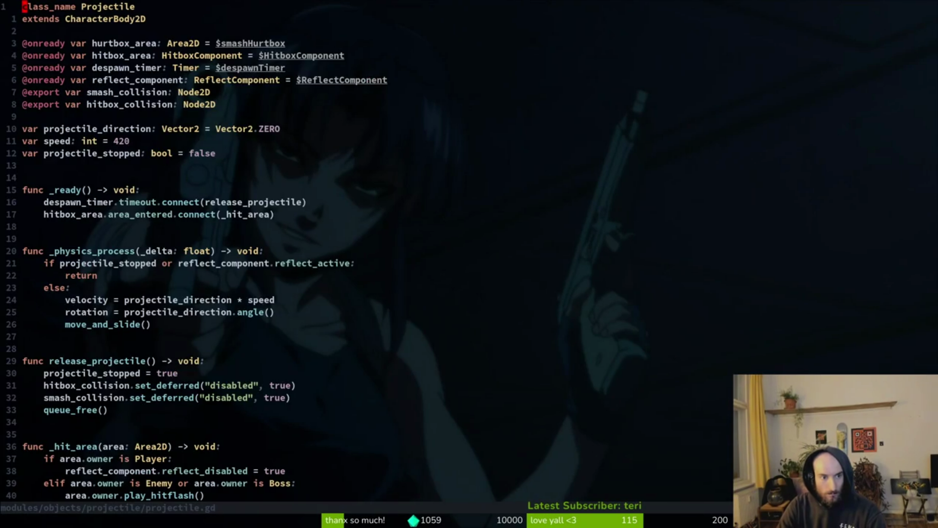
pyautogui.click(41, 214)
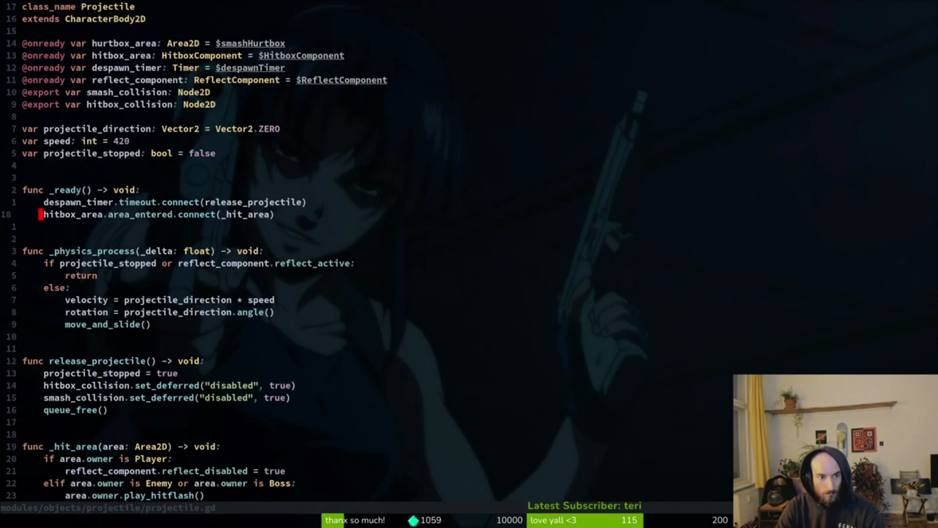
pyautogui.hotkey('ctrl', 'o')
pyautogui.write('j')
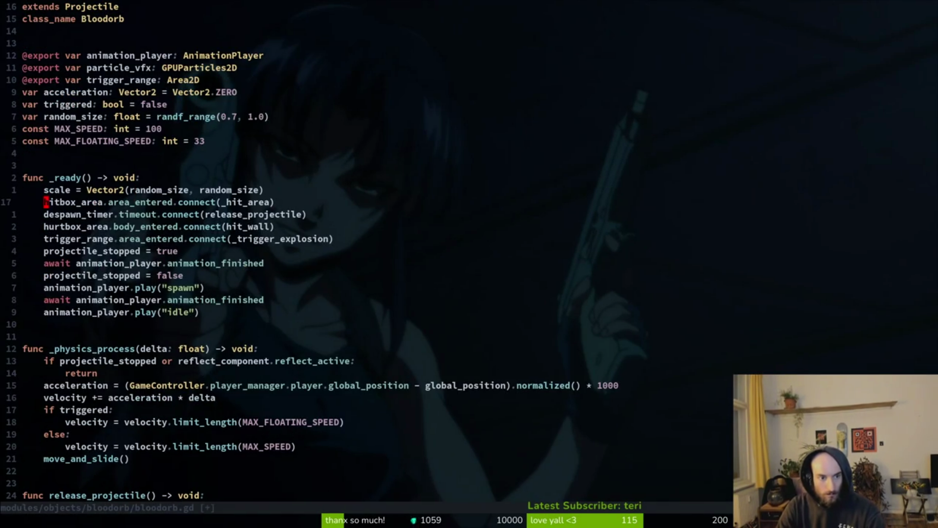
pyautogui.write('p:w')
pyautogui.press('Return')
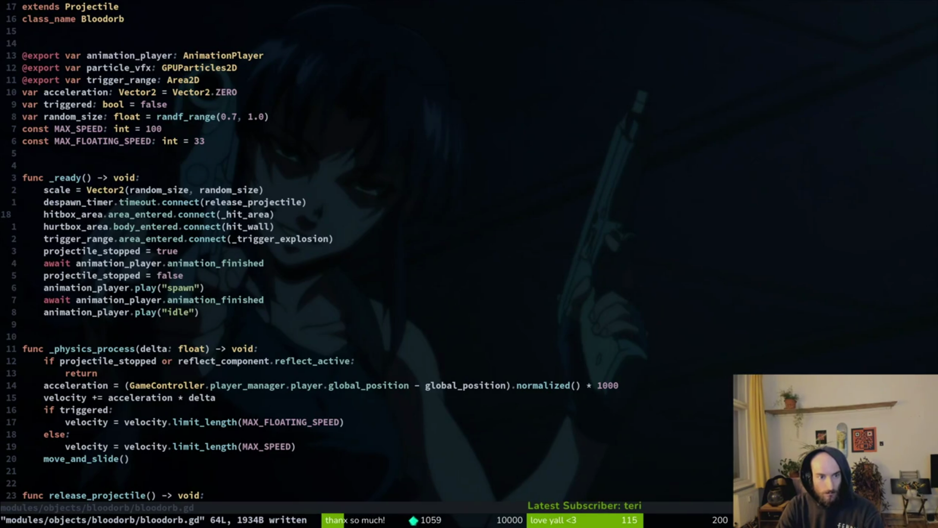
# Look up the _hit_area callback's definition in projectile.gd, then return to bloodorb.gd
pyautogui.press('w')
pyautogui.press('w')
pyautogui.press('w')
pyautogui.press('l')
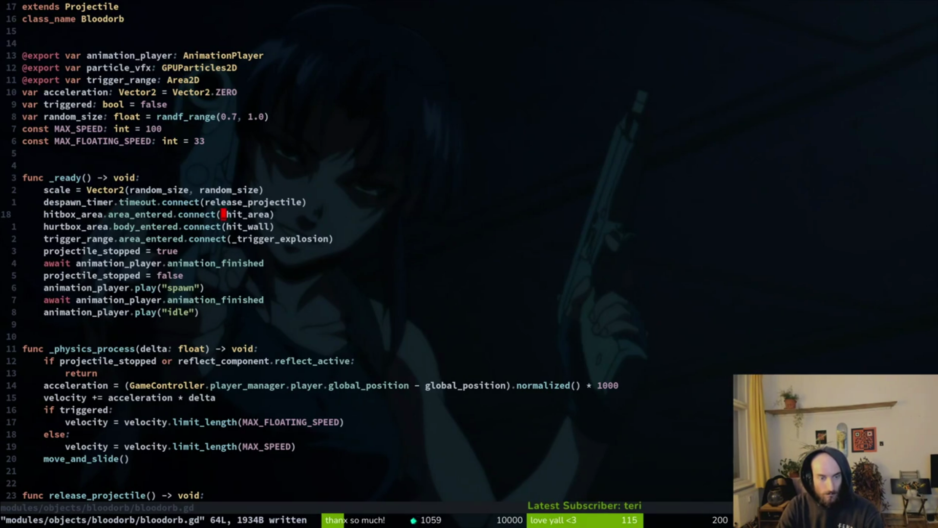
pyautogui.hotkey('ctrl', 'o')
pyautogui.press('j')
pyautogui.press(']')
pyautogui.press('m')
pyautogui.press(']')
pyautogui.press('m')
pyautogui.press(']')
pyautogui.press('m')
pyautogui.press('G')
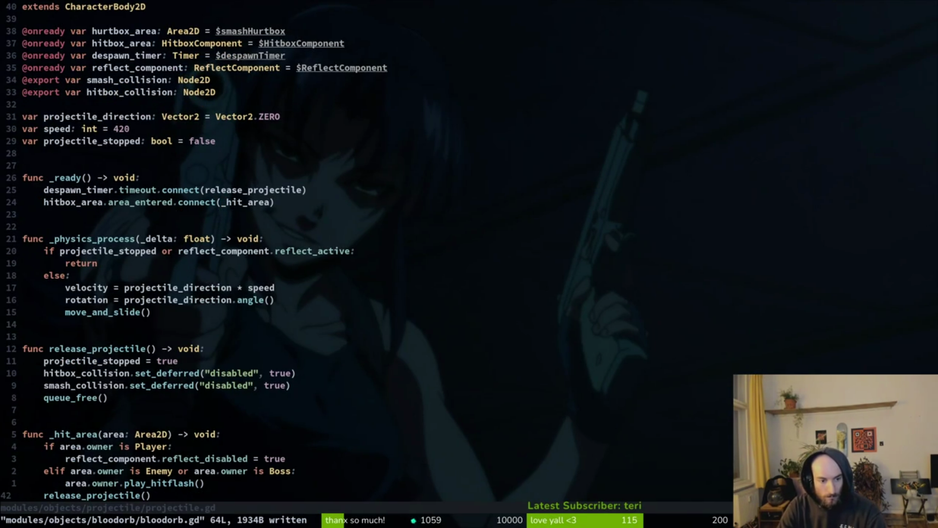
pyautogui.hotkey('ctrl', 'o')
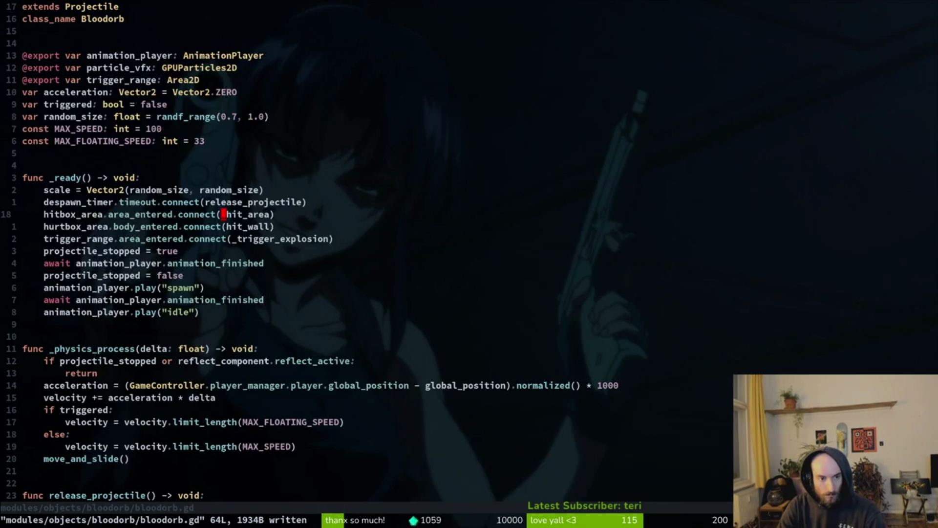
# Undo the line move, keep the hitbox_area connection, and save bloodorb.gd
pyautogui.press('u')
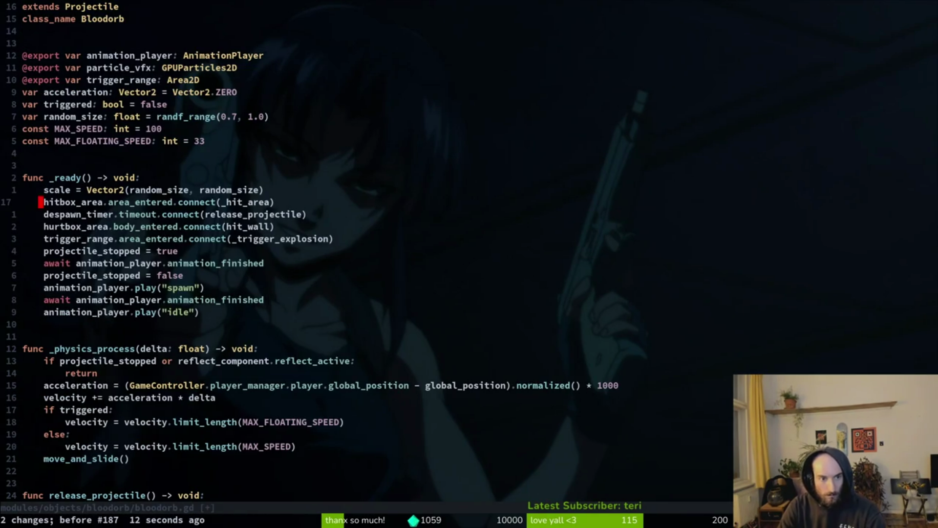
pyautogui.press('u')
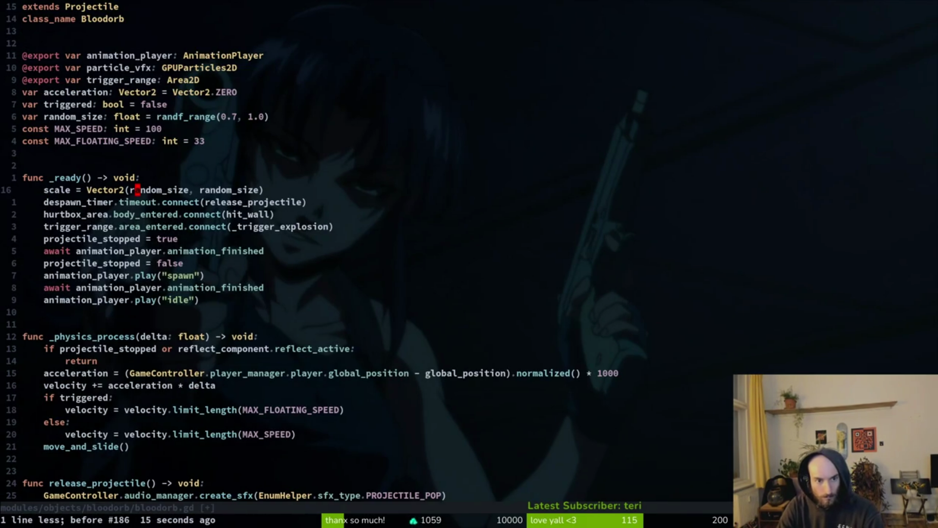
pyautogui.hotkey('ctrl', 'r')
pyautogui.write(':write')
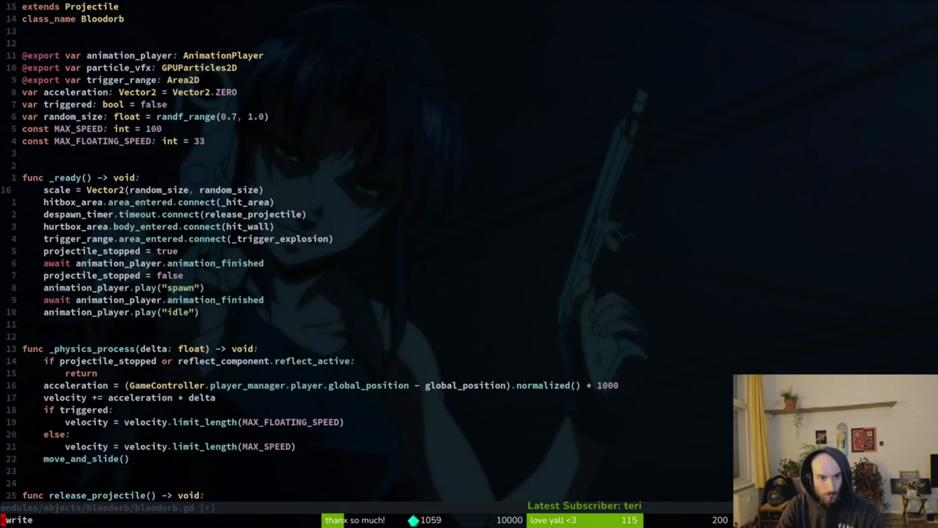
pyautogui.press('Return')
# Change the despawn_timer callback from release_projectile to _trigger_explosion and save
pyautogui.press('j')
pyautogui.press('j')
pyautogui.press('j')
pyautogui.hotkey('ctrl', 'd')
pyautogui.hotkey('ctrl', 'u')
pyautogui.press('k')
pyautogui.press('w')
pyautogui.press('w')
pyautogui.press('w')
pyautogui.write('wcw_t')
pyautogui.press('Tab')
pyautogui.press('Escape')
pyautogui.write(':w')
pyautogui.press('Return')
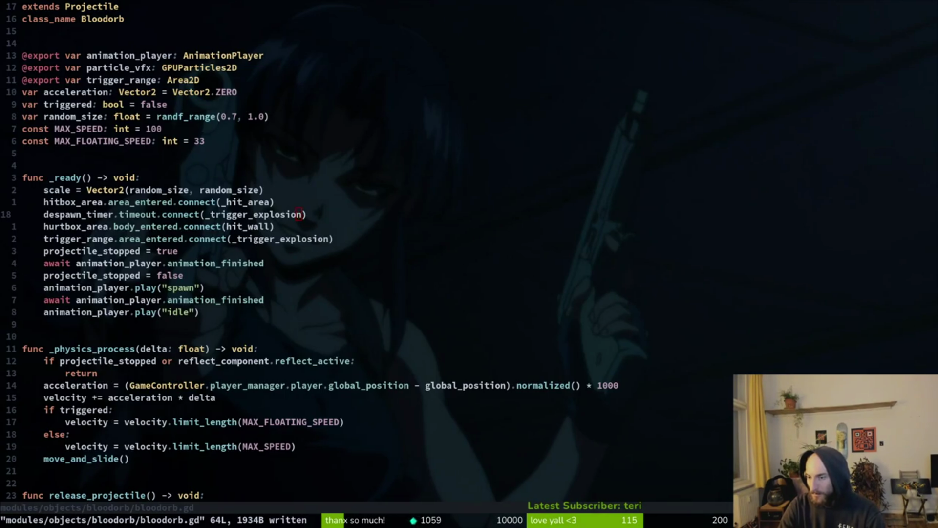
pyautogui.hotkey('alt', 'Tab')
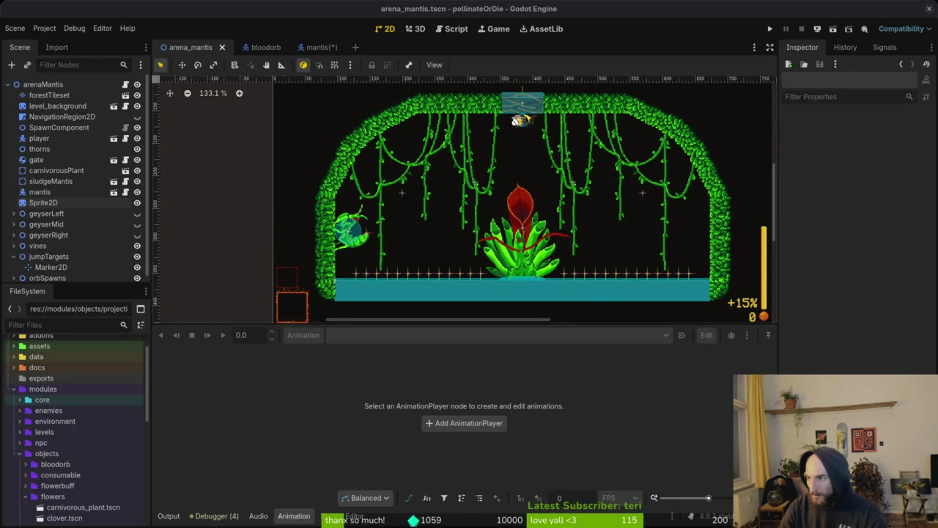
# Quit Vim and give the terminal a new random background with rando
pyautogui.hotkey('alt', 'Tab')
pyautogui.click(609, 409)
pyautogui.write(':q')
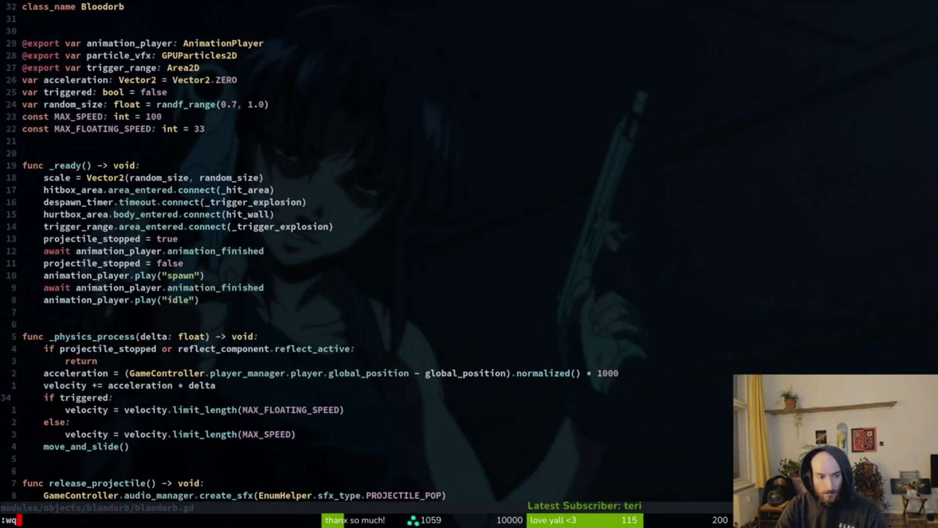
pyautogui.press('Return')
pyautogui.press('Return')
pyautogui.write('rando')
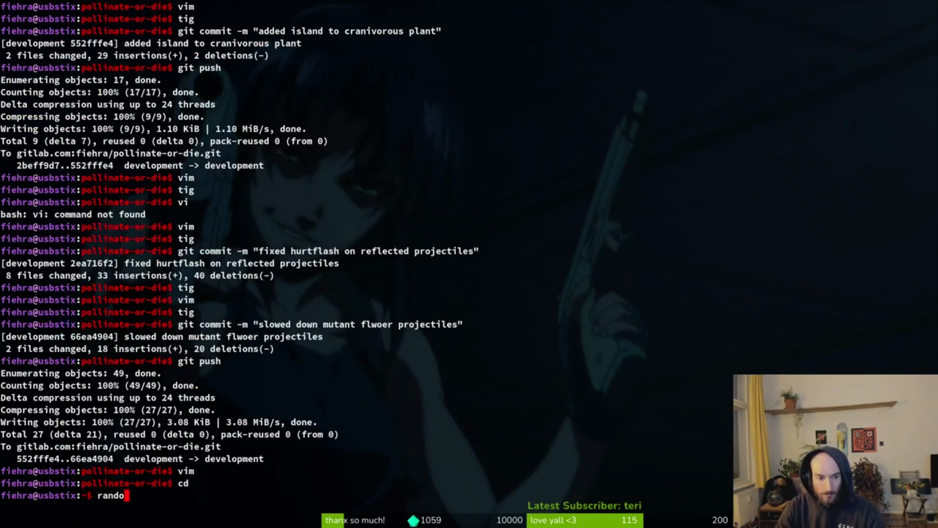
pyautogui.press('Return')
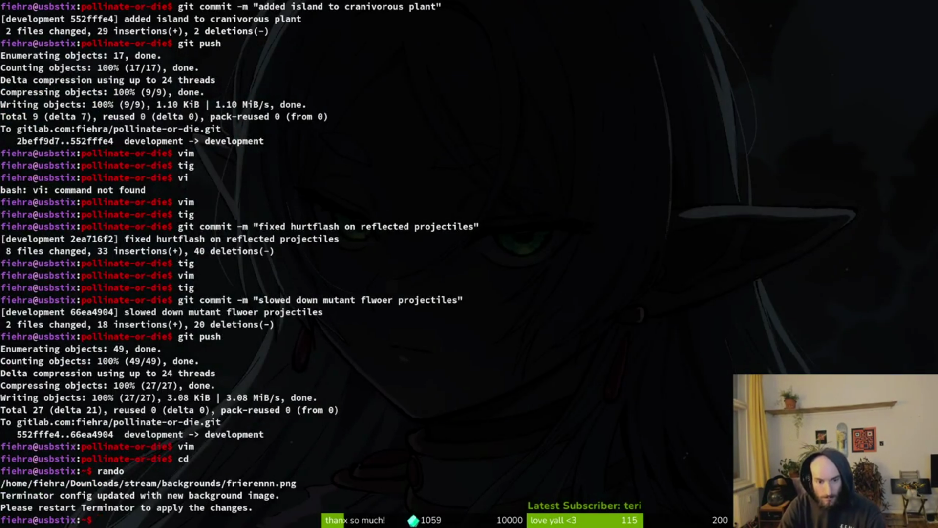
pyautogui.hotkey('ctrl', 'l')
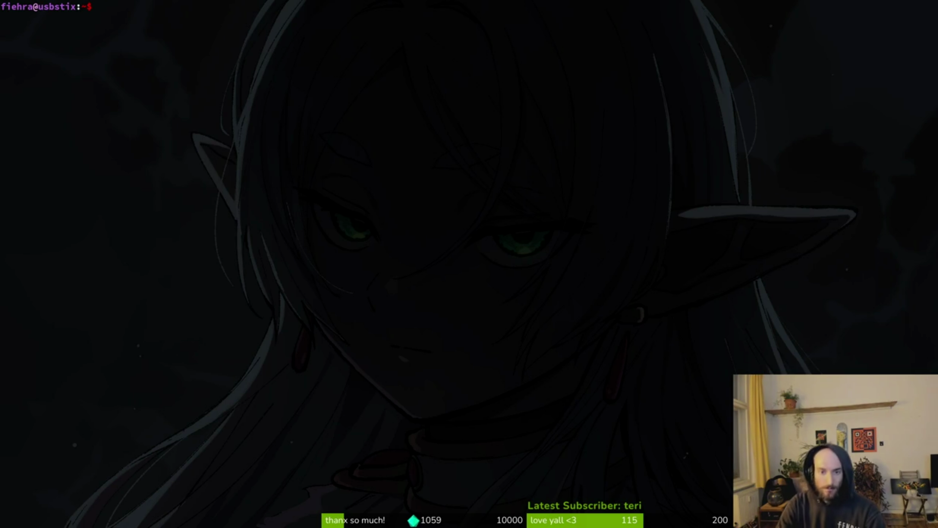
pyautogui.write('rando')
pyautogui.press('Return')
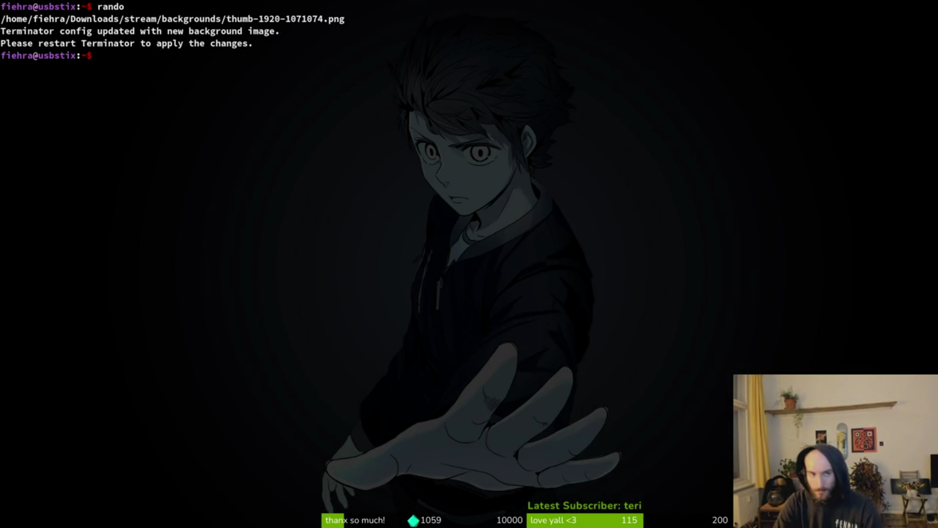
# Reopen gamedev/pollinate-or-die in Vim, then bring up the bloodorb scene in Godot
pyautogui.write('cdgamedev/pollinate-or-die/')
pyautogui.press('Return')
pyautogui.write('v .')
pyautogui.press('Return')
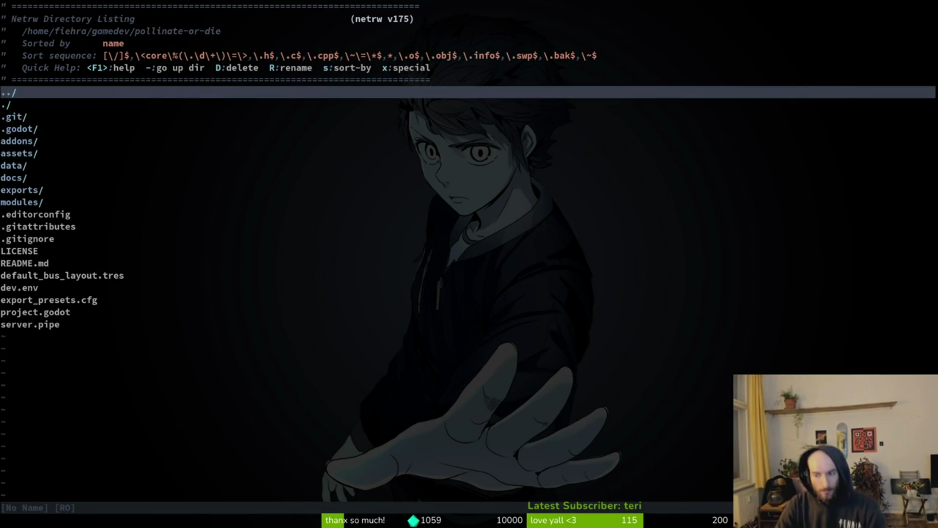
pyautogui.press('space')
pyautogui.press('f')
pyautogui.press('f')
pyautogui.write('bloo')
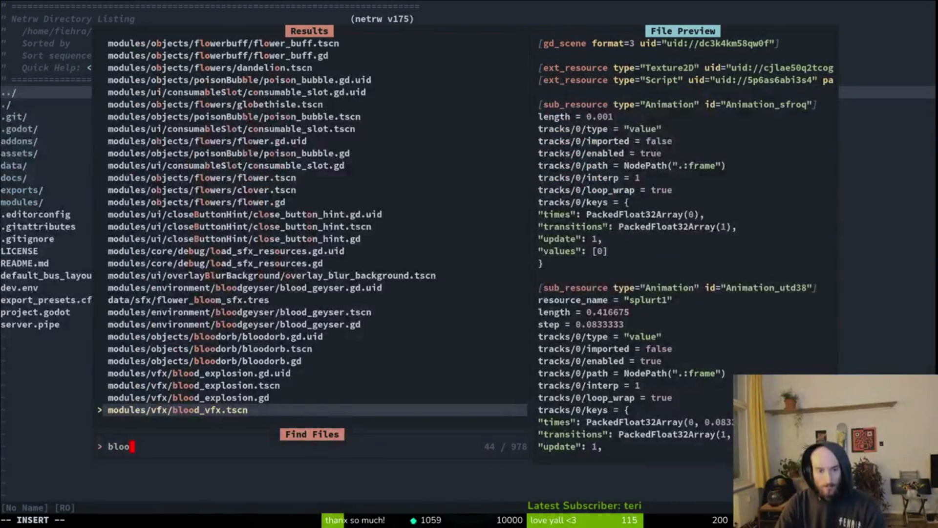
pyautogui.press('Escape')
pyautogui.press('Escape')
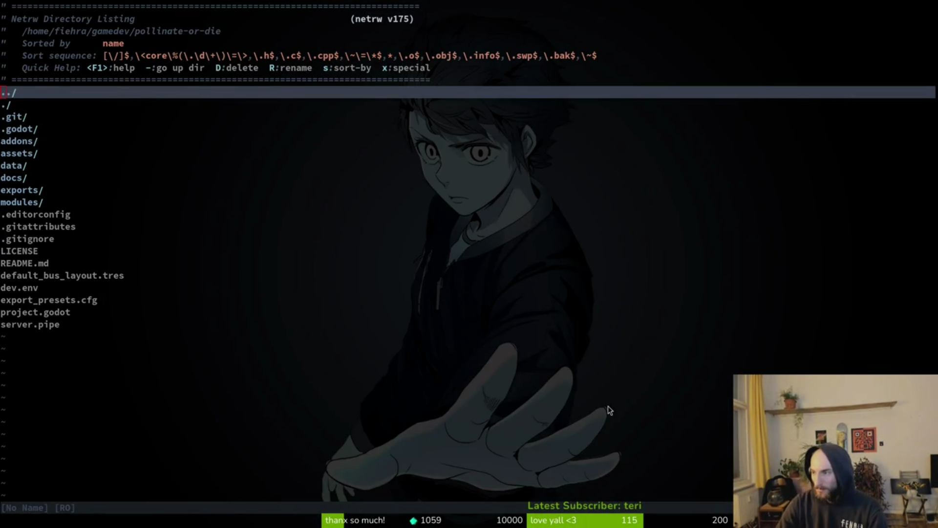
pyautogui.hotkey('alt', 'Tab')
pyautogui.click(252, 47)
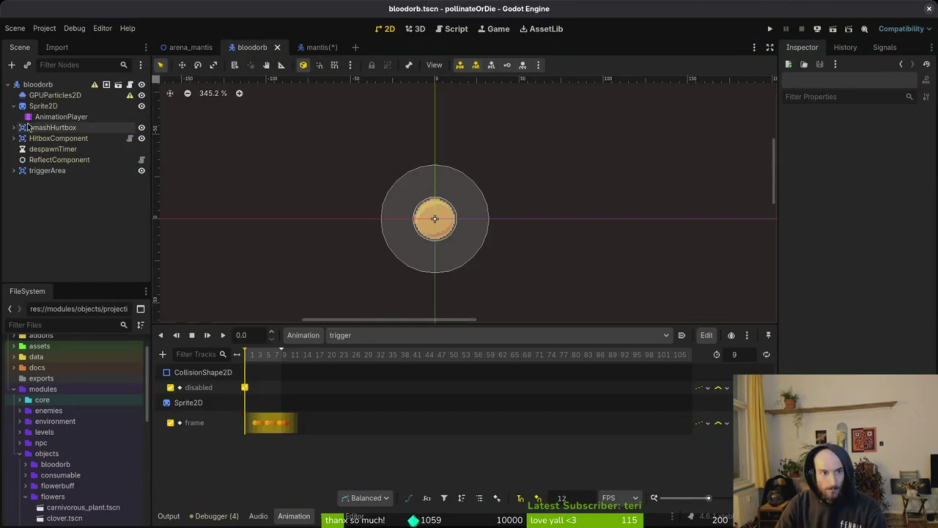
# Set the despawnTimer wait time to 8.0 s and run the game in debug mode
pyautogui.click(49, 149)
pyautogui.click(890, 149)
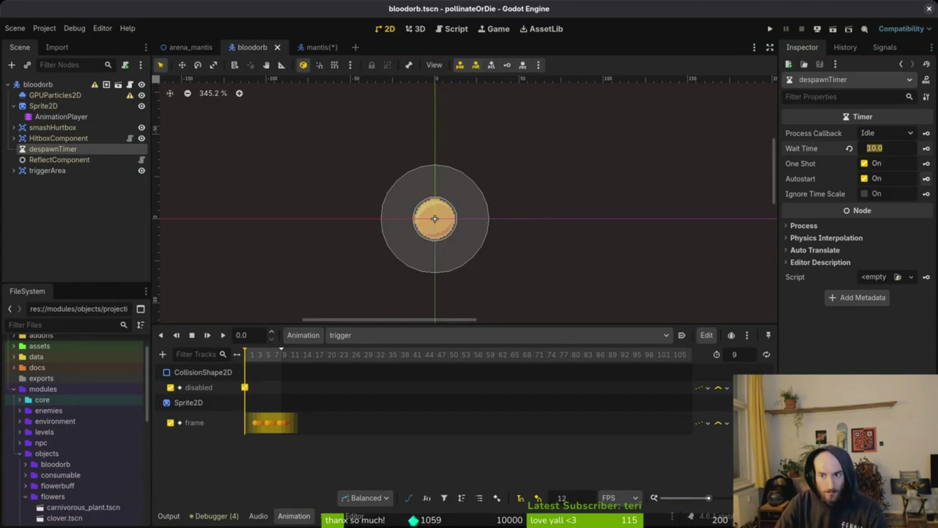
pyautogui.write('8')
pyautogui.click(770, 30)
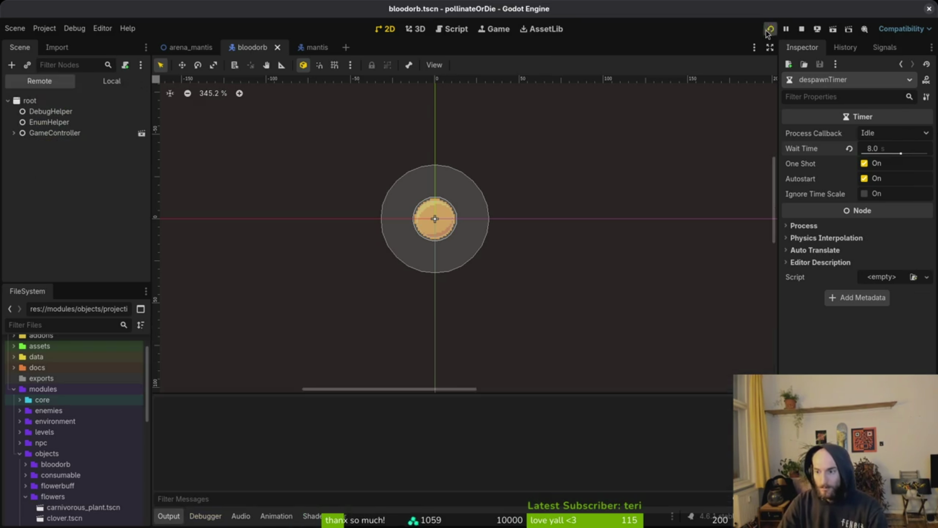
pyautogui.press('Return')
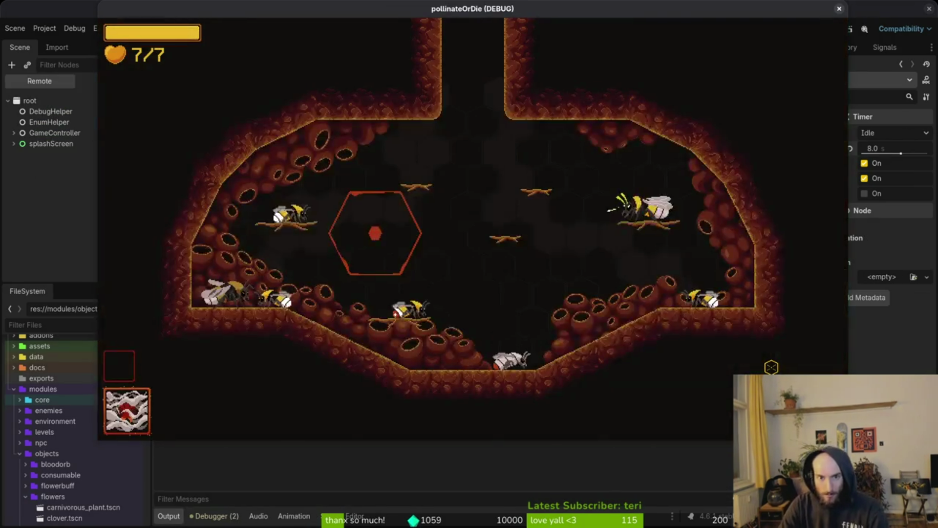
# Pick the mantis level, fight the Mantis boss with A/D/W/S movement, then quit to the editor
pyautogui.press('Return')
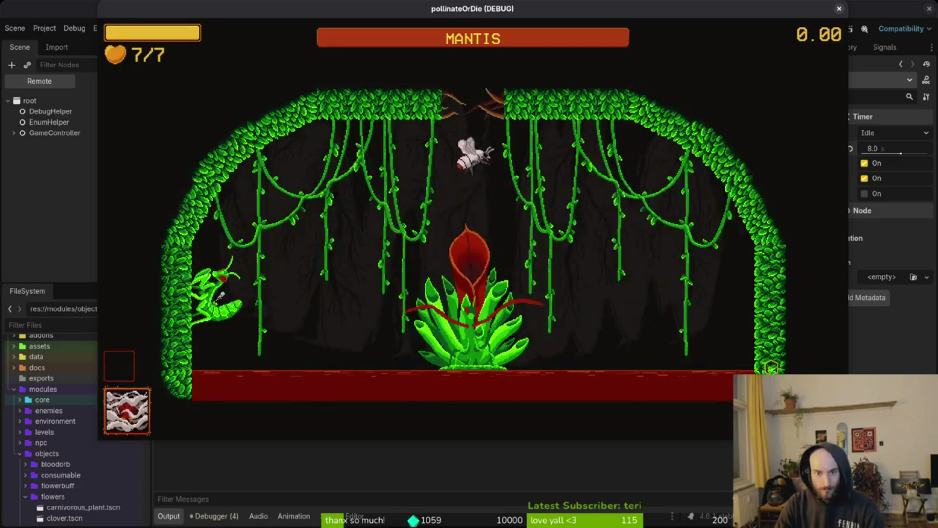
pyautogui.press('a')
pyautogui.press('a')
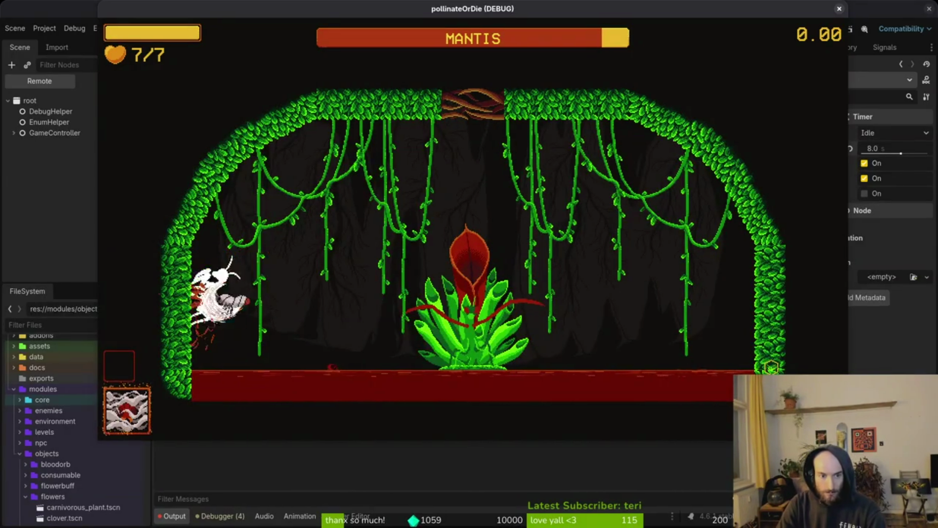
pyautogui.press('d')
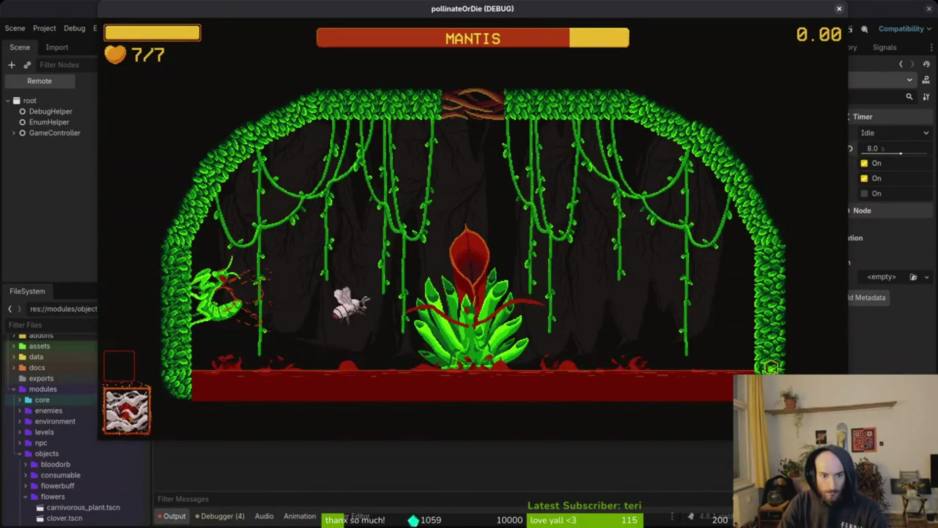
pyautogui.press('w')
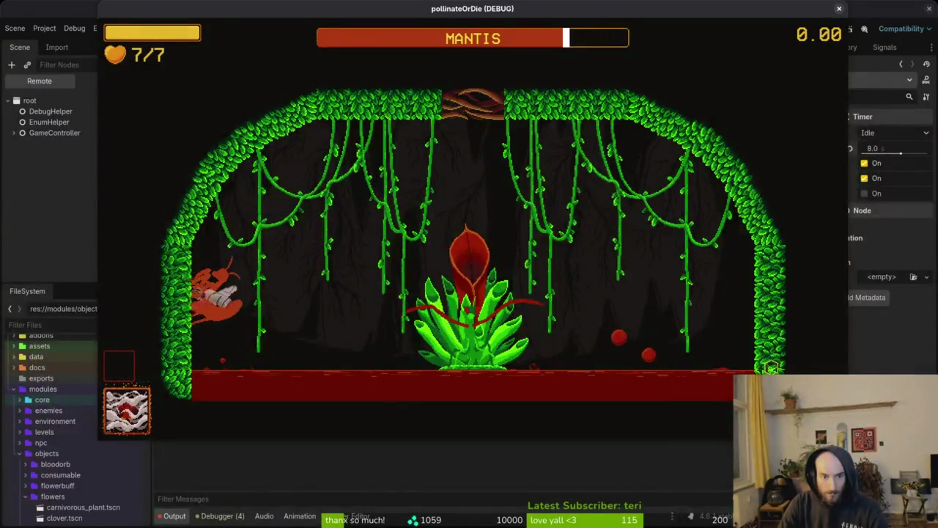
pyautogui.press('d')
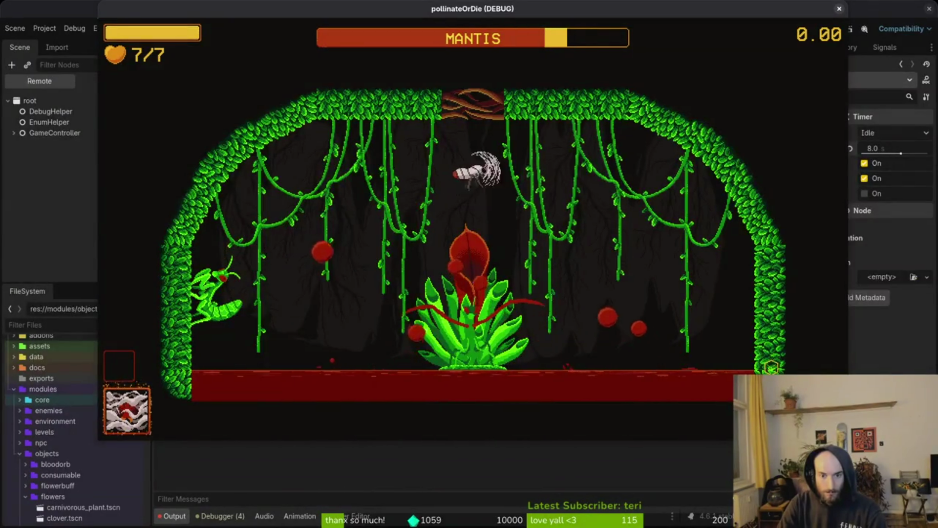
pyautogui.press('s')
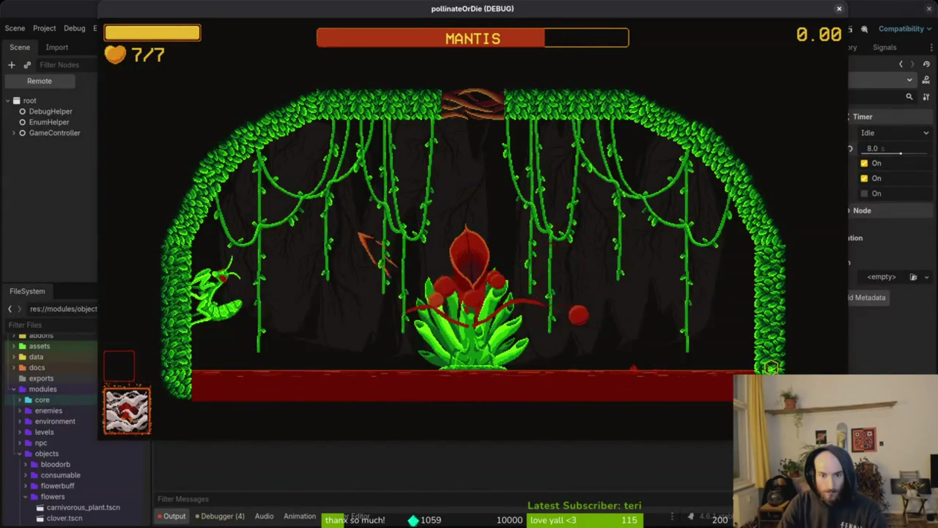
pyautogui.press('d')
pyautogui.press('a')
pyautogui.press('d')
pyautogui.press('a')
pyautogui.press('d')
pyautogui.press('a')
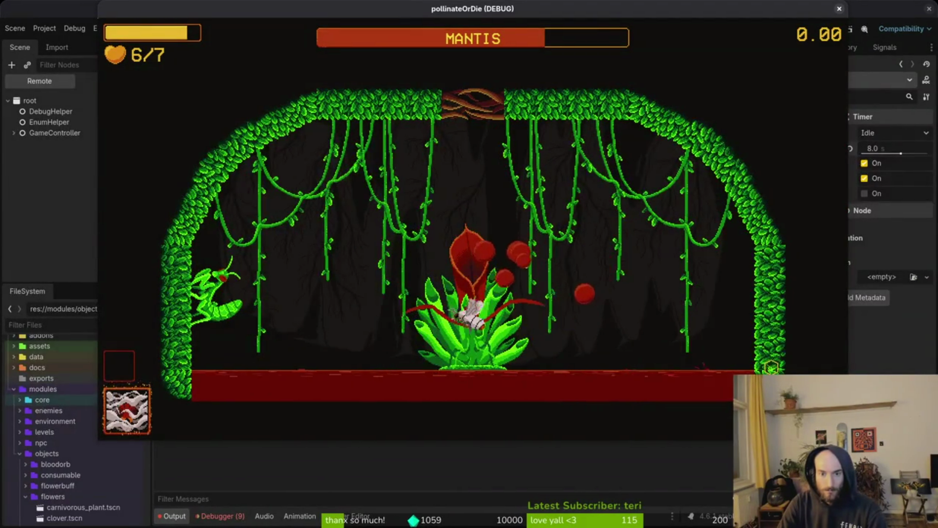
pyautogui.press('a')
pyautogui.press('d')
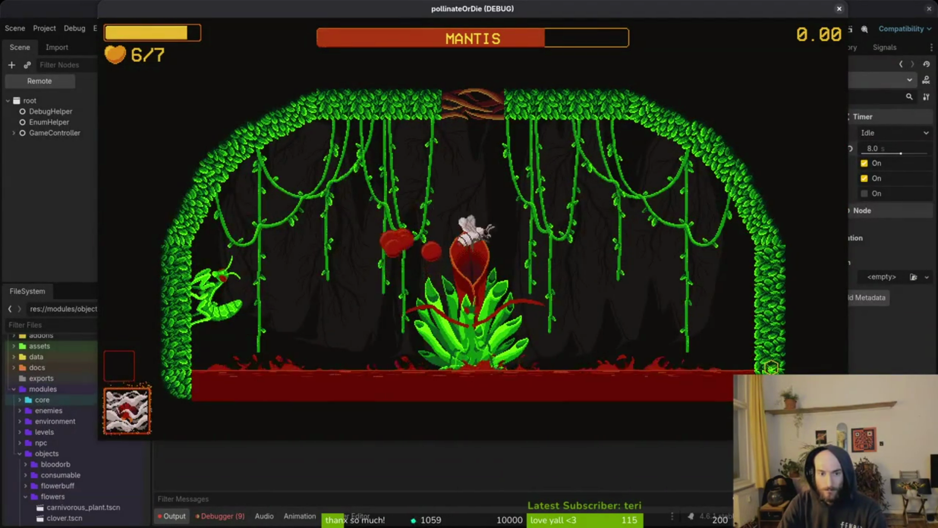
pyautogui.press('a')
pyautogui.press('a')
pyautogui.press('d')
pyautogui.press('d')
pyautogui.press('a')
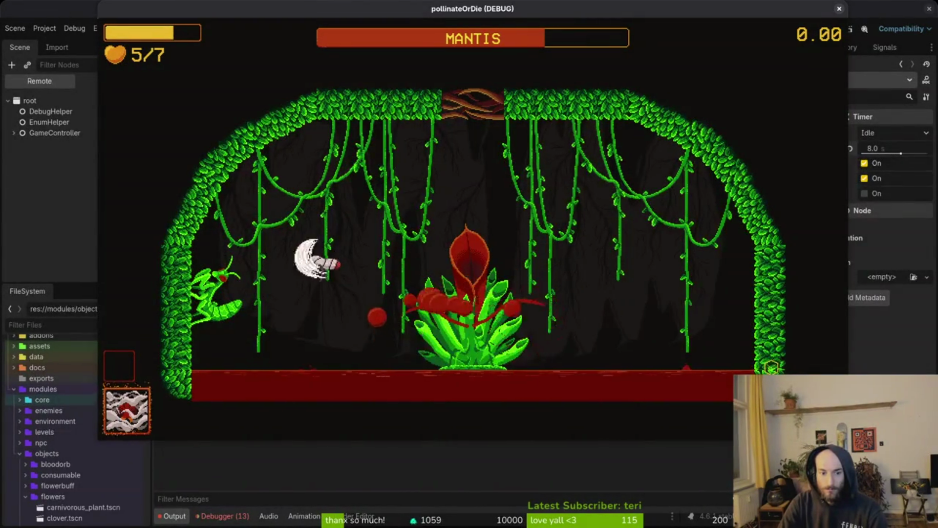
pyautogui.press('d')
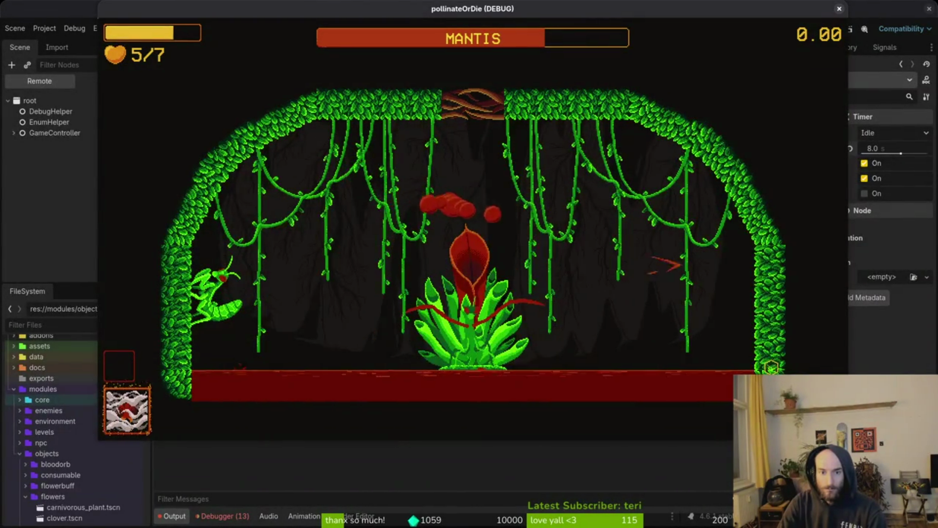
pyautogui.press('Escape')
pyautogui.press('F8')
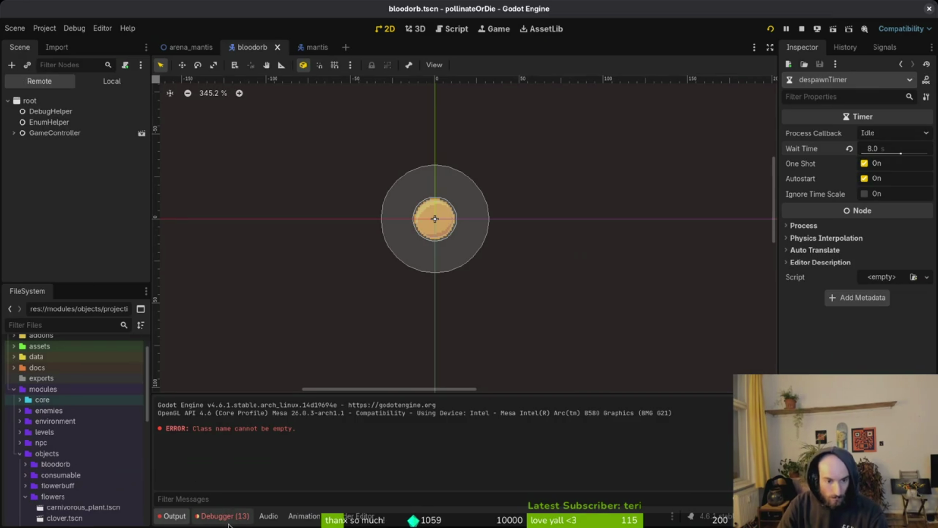
# View the debugger errors showing _trigger_explosion expects 1 argument, then switch to Vim
pyautogui.click(227, 517)
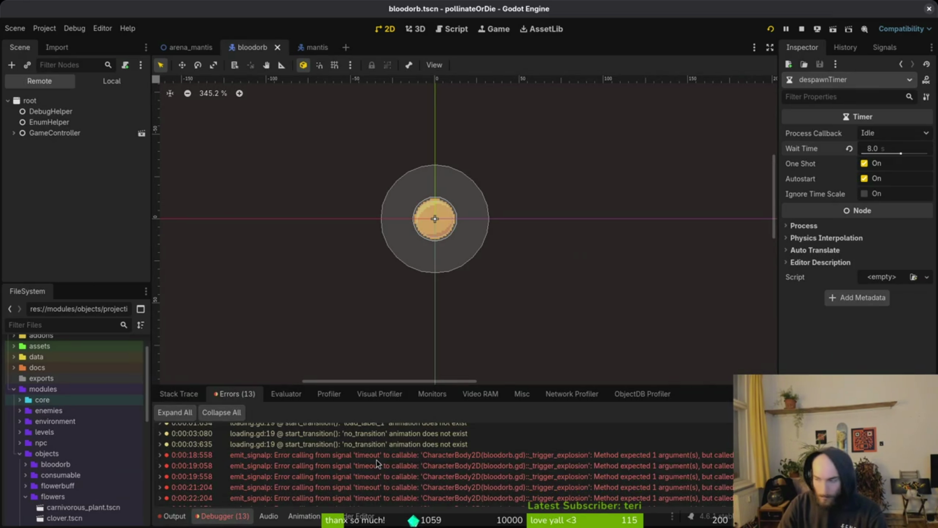
pyautogui.hotkey('alt', 'Tab')
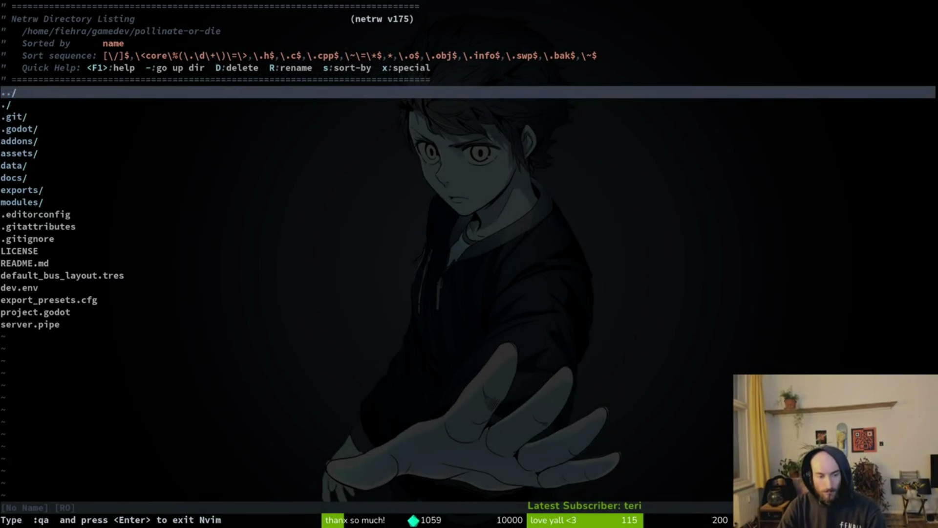
# Open bloodorb.gd via the file finder and scroll down to _trigger_explosion
pyautogui.press('space')
pyautogui.press('f')
pyautogui.press('f')
pyautogui.write('bloodorb')
pyautogui.press('Return')
pyautogui.press('j')
pyautogui.press('j')
pyautogui.press('j')
pyautogui.press('k')
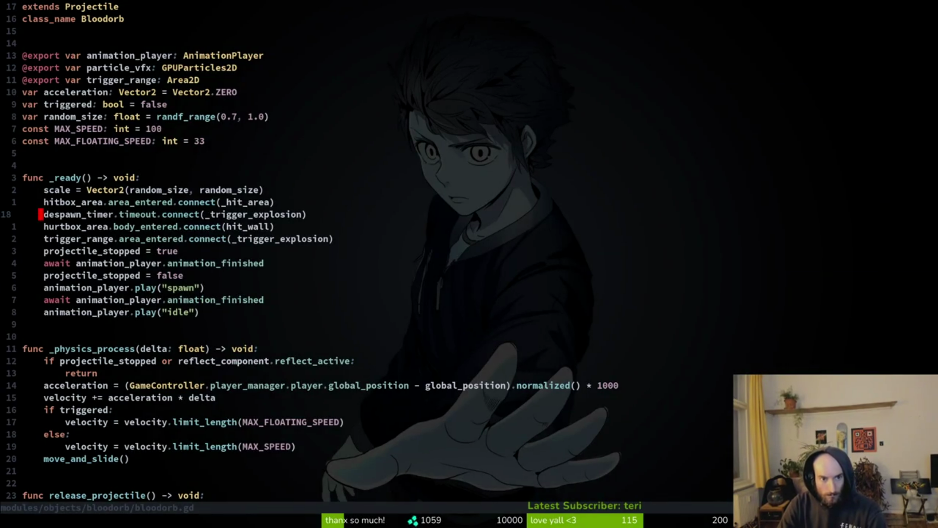
pyautogui.hotkey('ctrl', 'd')
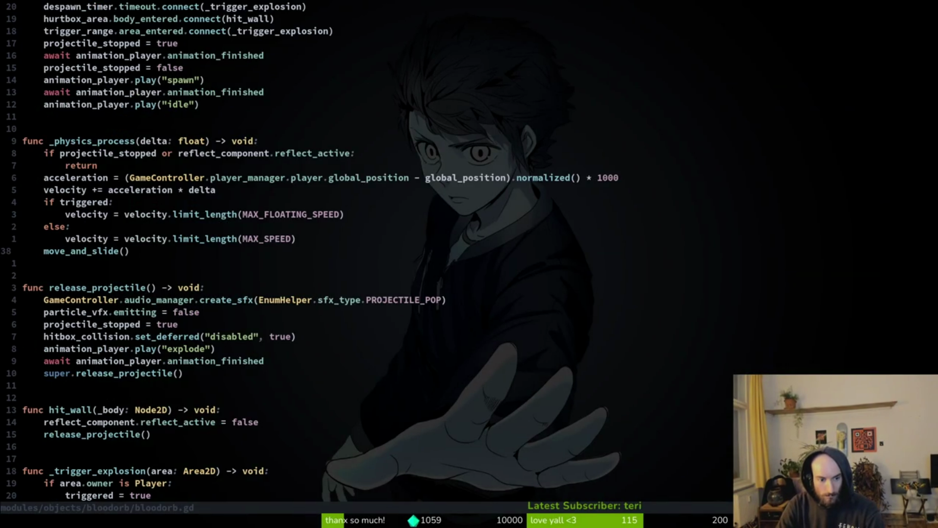
pyautogui.hotkey('ctrl', 'd')
# Rename the area parameter and its reference to _area, saving after each
pyautogui.write('kkwwa_')
pyautogui.press('Escape')
pyautogui.write(':w')
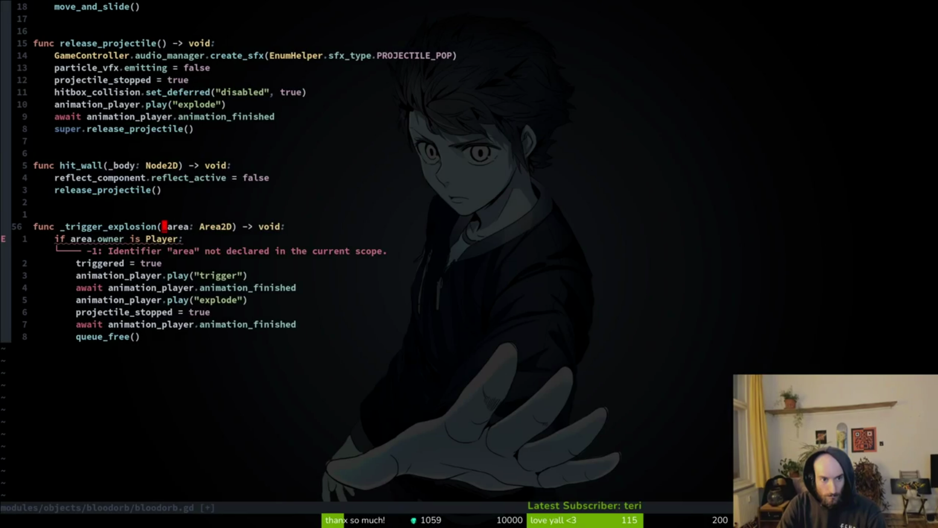
pyautogui.press('Return')
pyautogui.press('j')
pyautogui.press('b')
pyautogui.press('b')
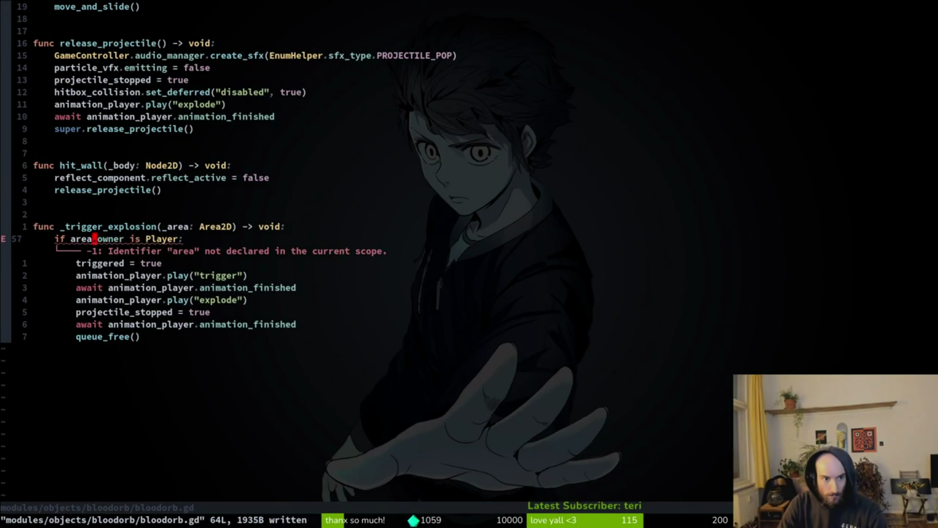
pyautogui.write('bi_')
pyautogui.press('Escape')
pyautogui.write(':write')
pyautogui.press('Return')
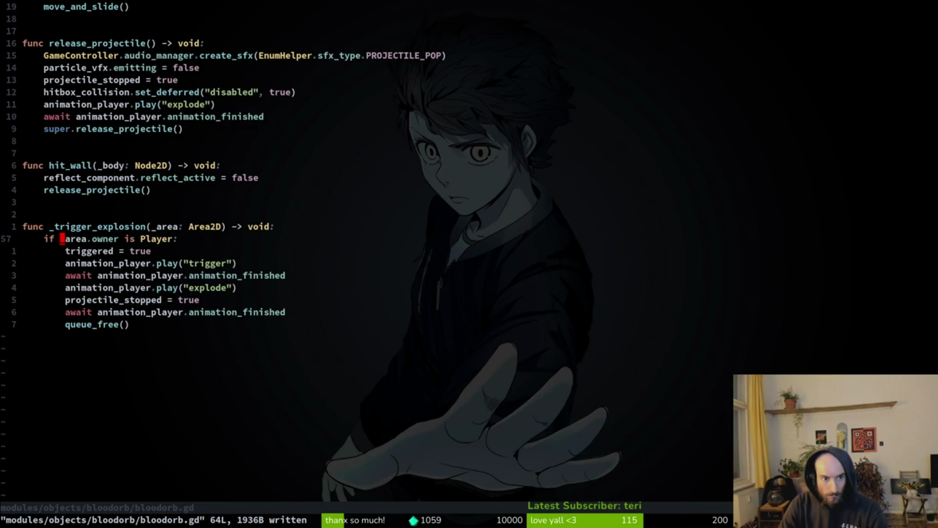
# Undo both underscore renames and save bloodorb.gd
pyautogui.hotkey('ctrl', 'u')
pyautogui.hotkey('ctrl', 'u')
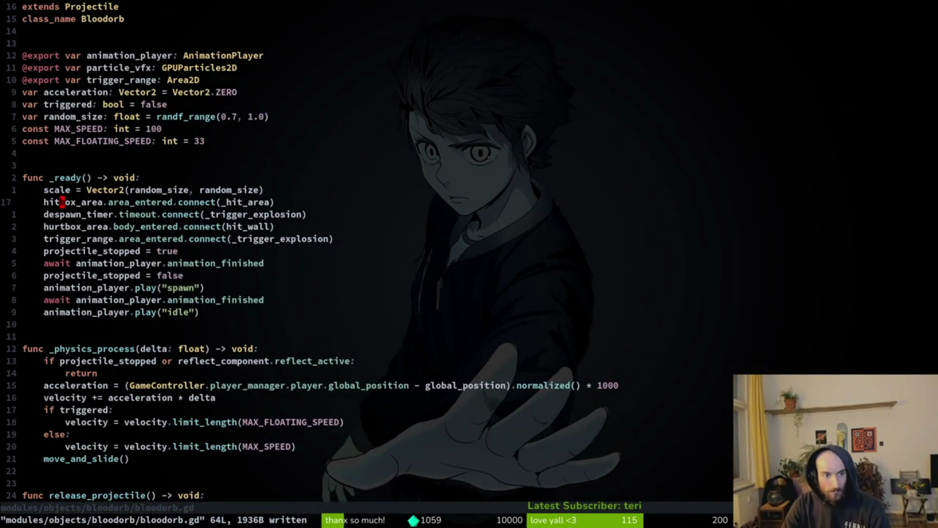
pyautogui.hotkey('ctrl', 'd')
pyautogui.hotkey('ctrl', 'd')
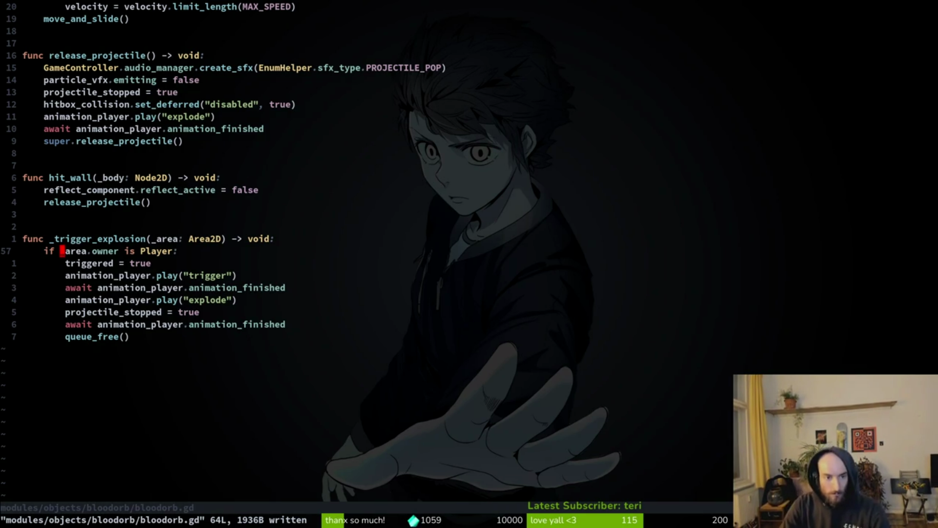
pyautogui.write('uu:w')
pyautogui.press('Return')
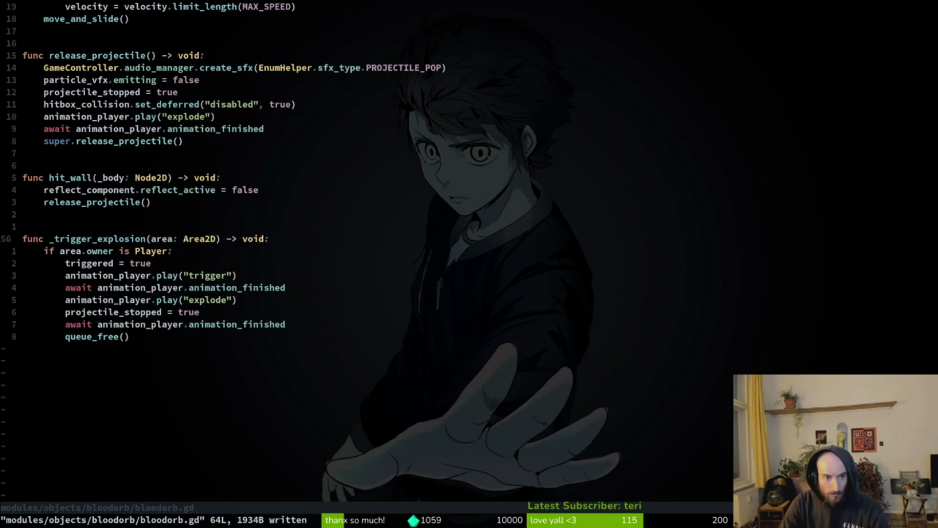
# Delete the 'if area.owner is Player:' check line in _trigger_explosion
pyautogui.press('j')
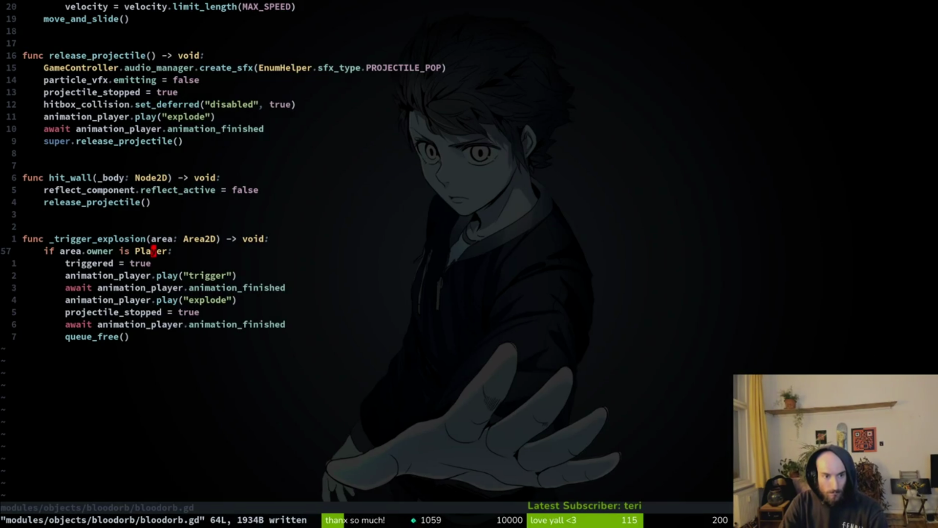
pyautogui.press('d')
pyautogui.press('d')
pyautogui.press('V')
pyautogui.press('Escape')
pyautogui.press('u')
pyautogui.hotkey('ctrl', 'r')
# Remove the area: Area2D parameter from the function signature, dedent its body, and save
pyautogui.press('k')
pyautogui.press('w')
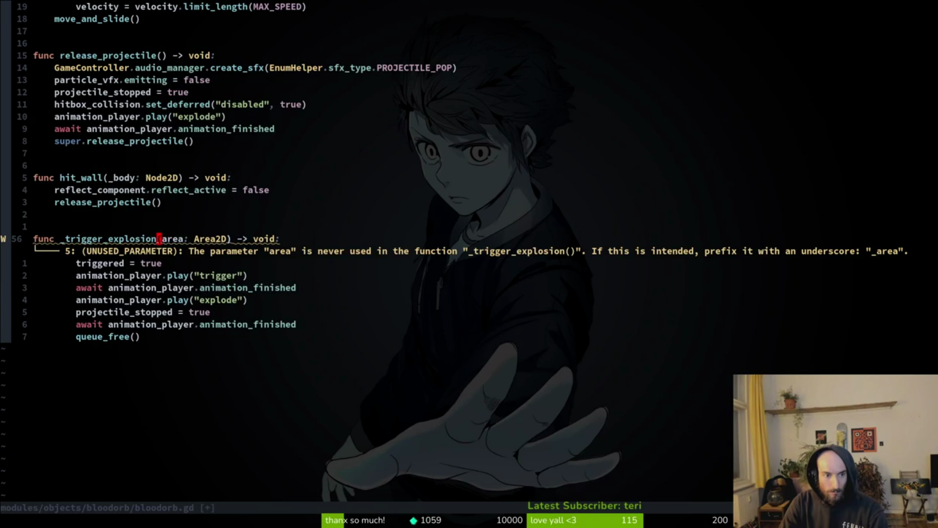
pyautogui.press('v')
pyautogui.press('W')
pyautogui.press('e')
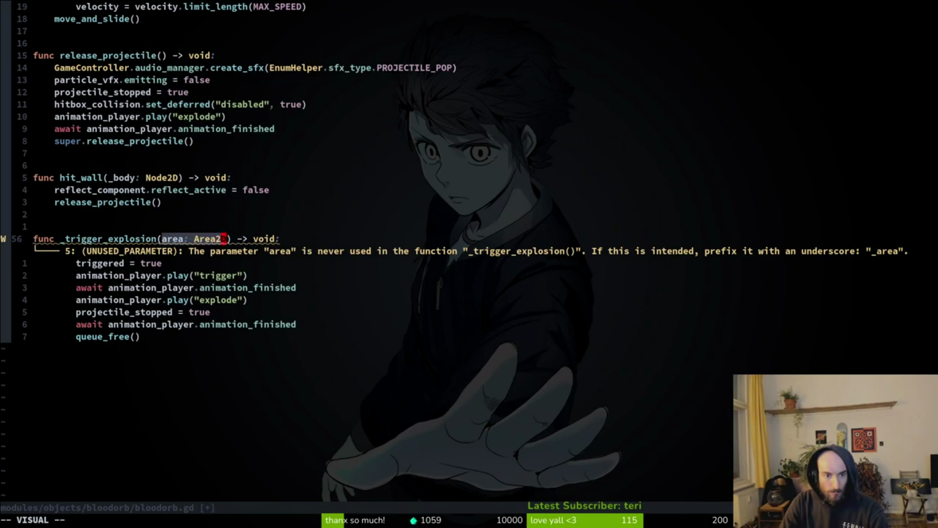
pyautogui.press('d')
pyautogui.press('j')
pyautogui.press('V')
pyautogui.press('j')
pyautogui.press('j')
pyautogui.press('j')
# On the trigger_range connection line, begin an inline func(area: Area2D) lambda
pyautogui.press('j')
pyautogui.press('j')
pyautogui.press('j')
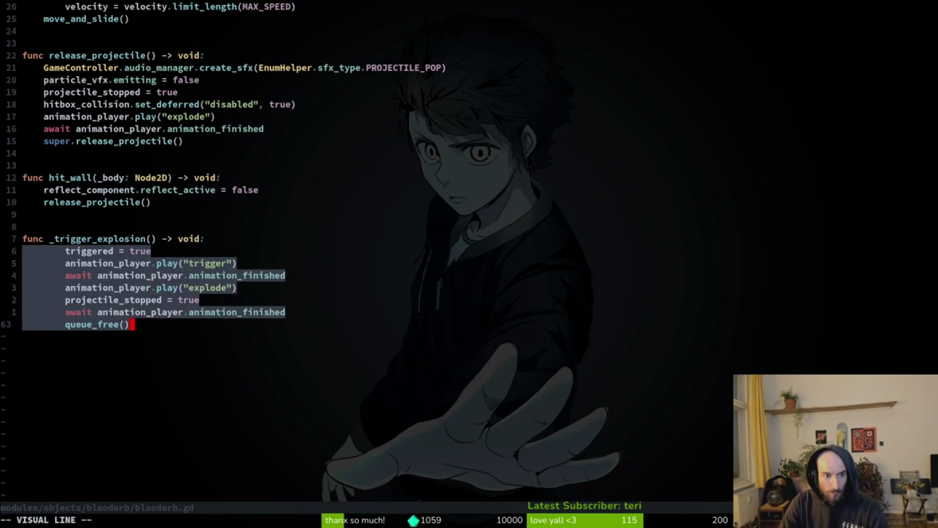
pyautogui.press('less')
pyautogui.write(':write')
pyautogui.press('Return')
pyautogui.press('2')
pyautogui.press('0')
pyautogui.press('k')
pyautogui.press('2')
pyautogui.press('0')
pyautogui.press('k')
pyautogui.press('j')
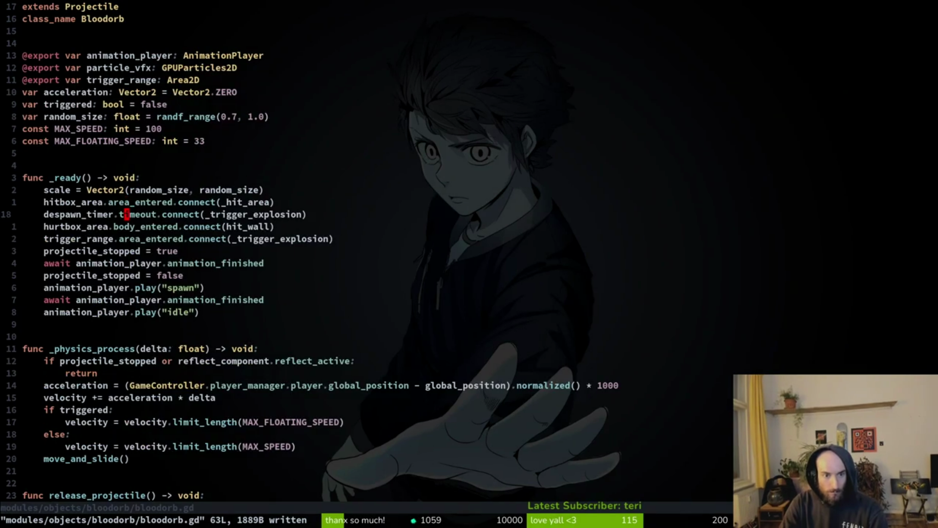
pyautogui.press('j')
pyautogui.press('j')
pyautogui.press('w')
pyautogui.press('w')
pyautogui.press('w')
pyautogui.write('wi')
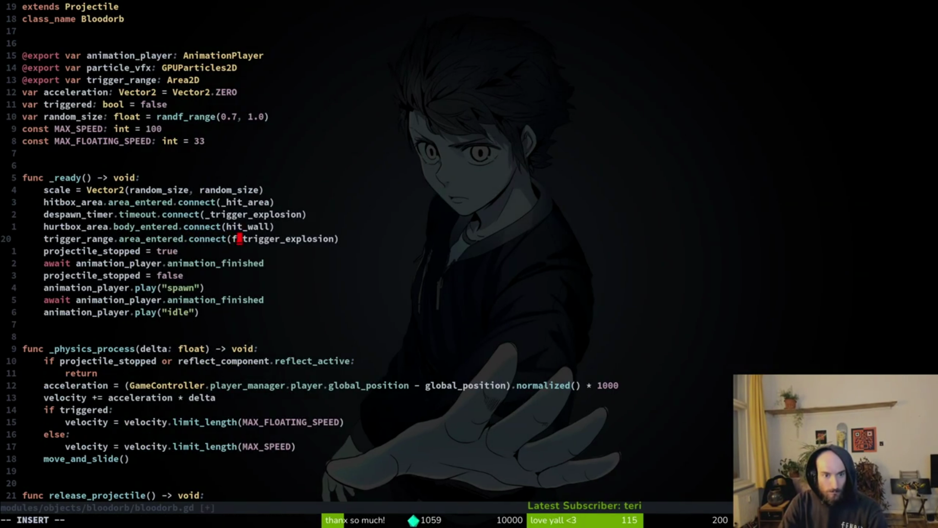
pyautogui.write('func(): if')
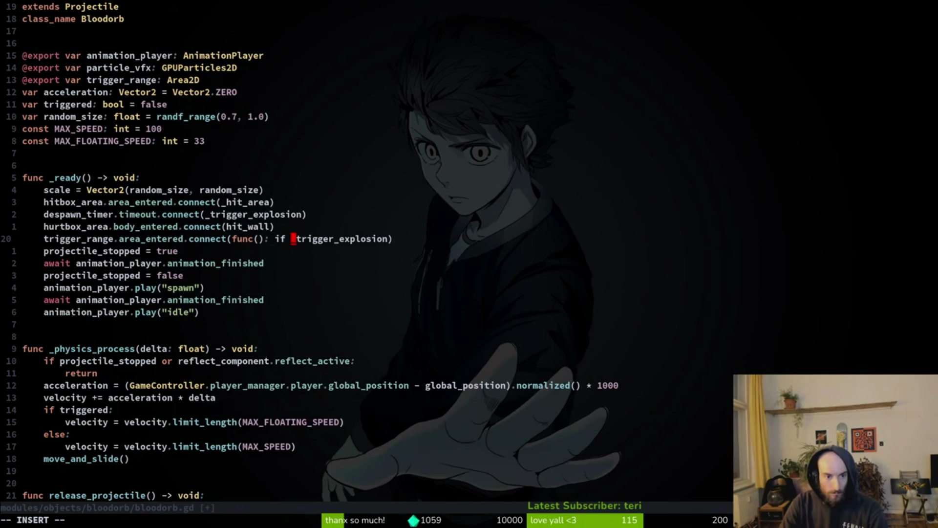
pyautogui.press('Escape')
pyautogui.write('hi')
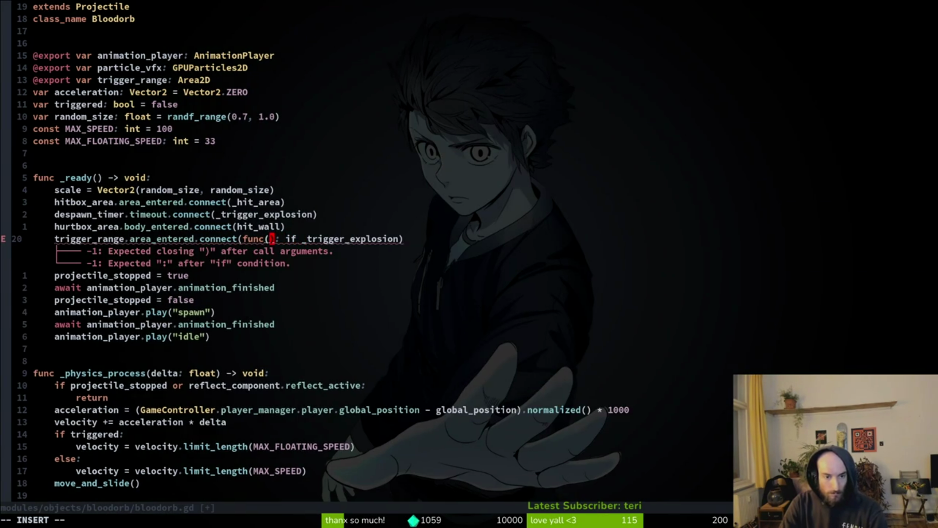
pyautogui.write('area: Ar')
pyautogui.write('ea2D')
pyautogui.press('Escape')
# Add the 'if area.owner is Player:' check calling _trigger_explosion(), and save bloodorb.gd
pyautogui.write('wwsarea.owner is p')
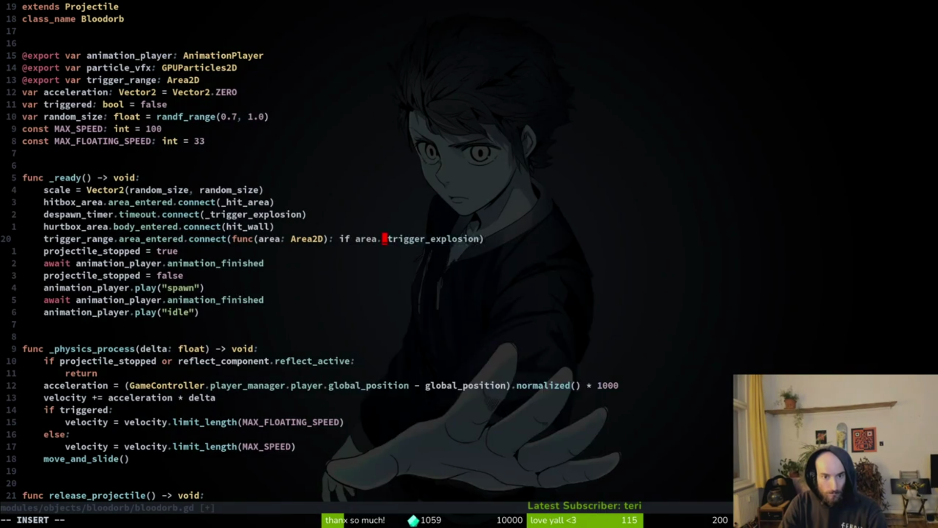
pyautogui.write('la')
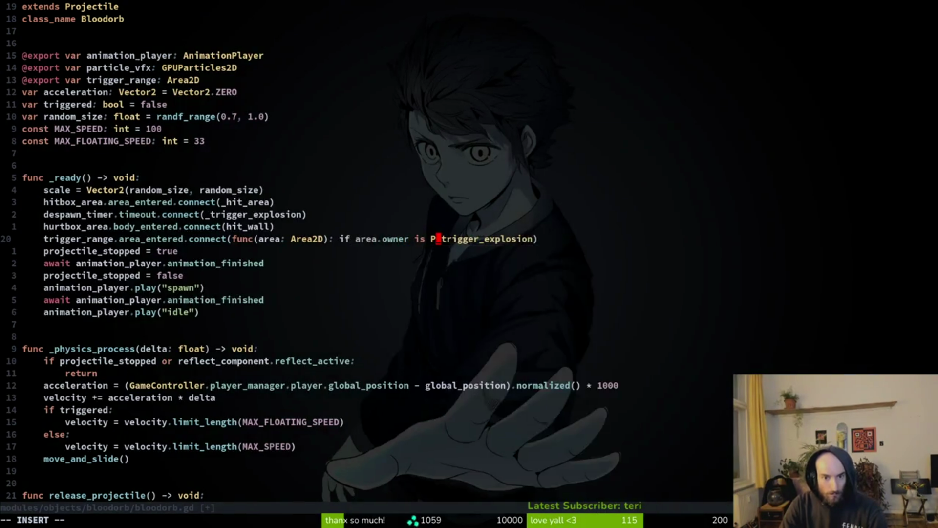
pyautogui.press('Tab')
pyautogui.press('Return')
pyautogui.write(':')
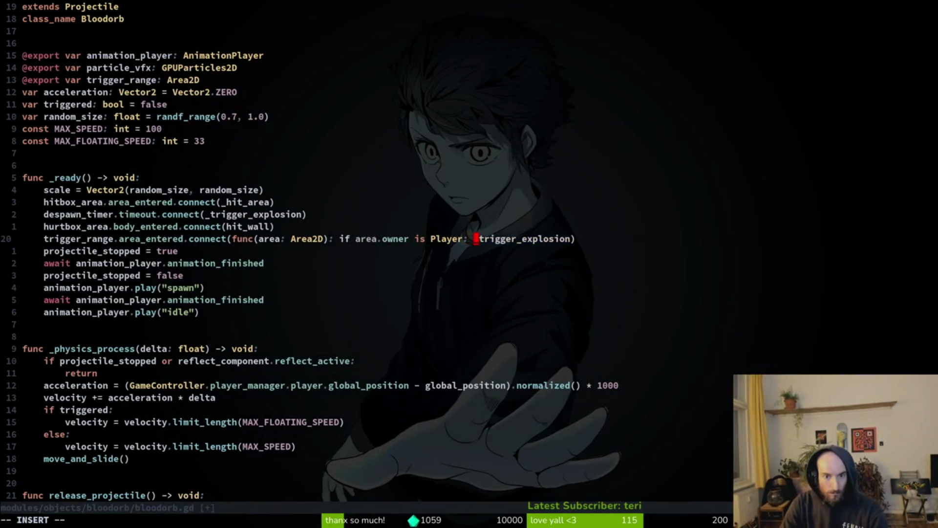
pyautogui.press('Escape')
pyautogui.write(':w')
pyautogui.press('Return')
pyautogui.write('kA')
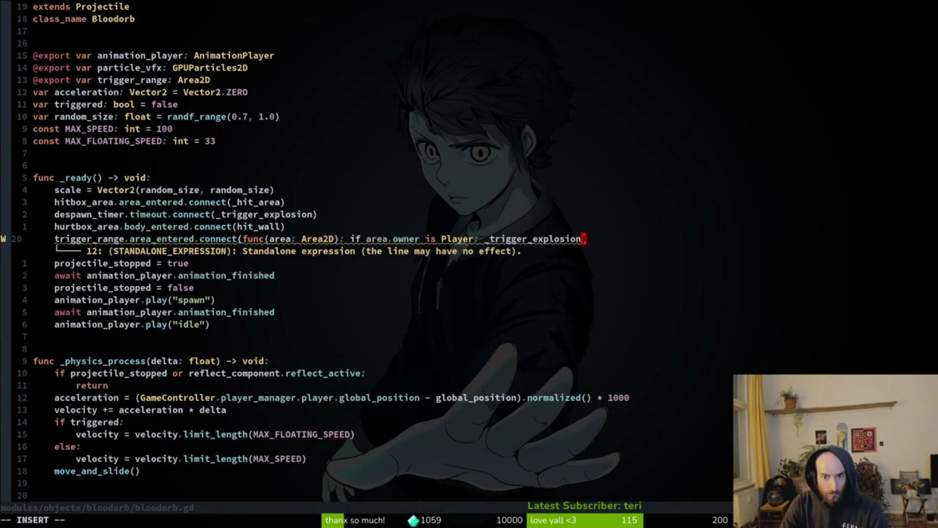
pyautogui.write('()')
pyautogui.press('Escape')
pyautogui.write(':w')
pyautogui.press('Return')
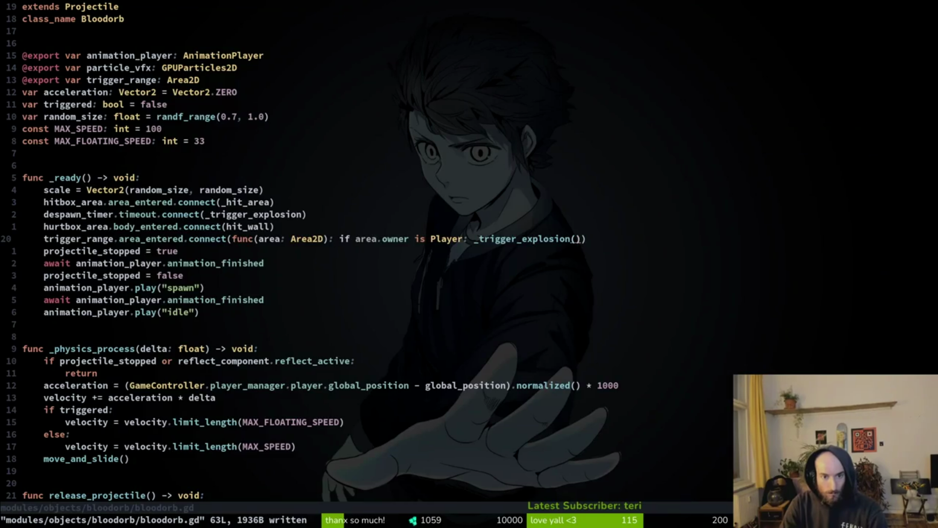
# Run the game from Godot with F5, load the mantis level to test, then close it
pyautogui.hotkey('alt', 'Tab')
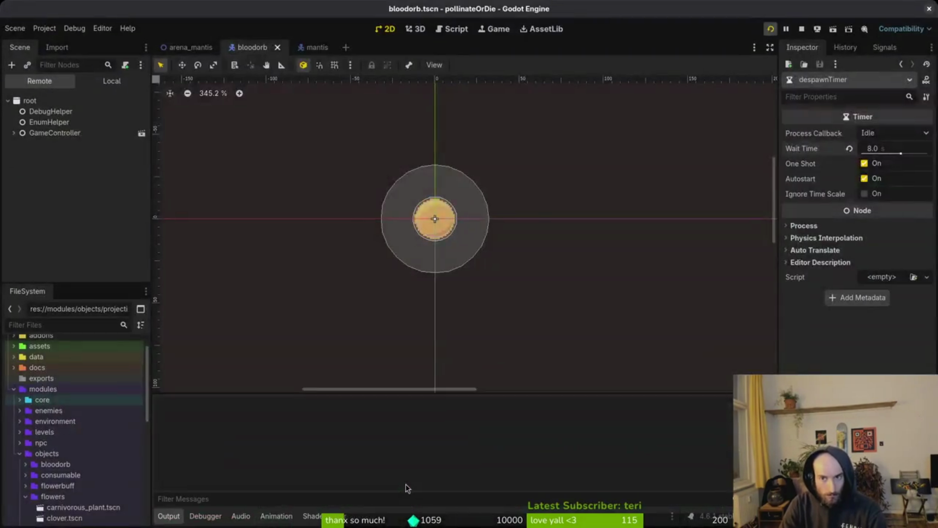
pyautogui.press('F5')
pyautogui.press('Return')
pyautogui.press('Up')
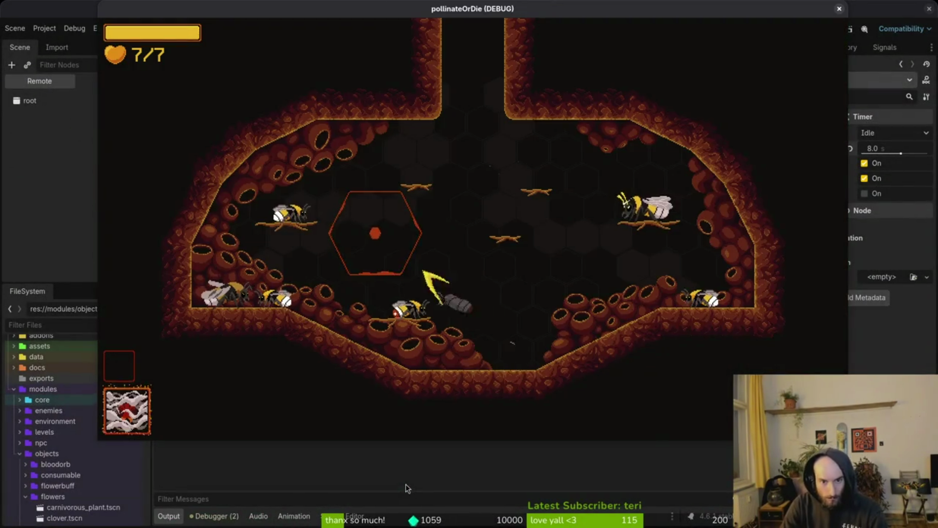
pyautogui.press('Return')
pyautogui.press('F8')
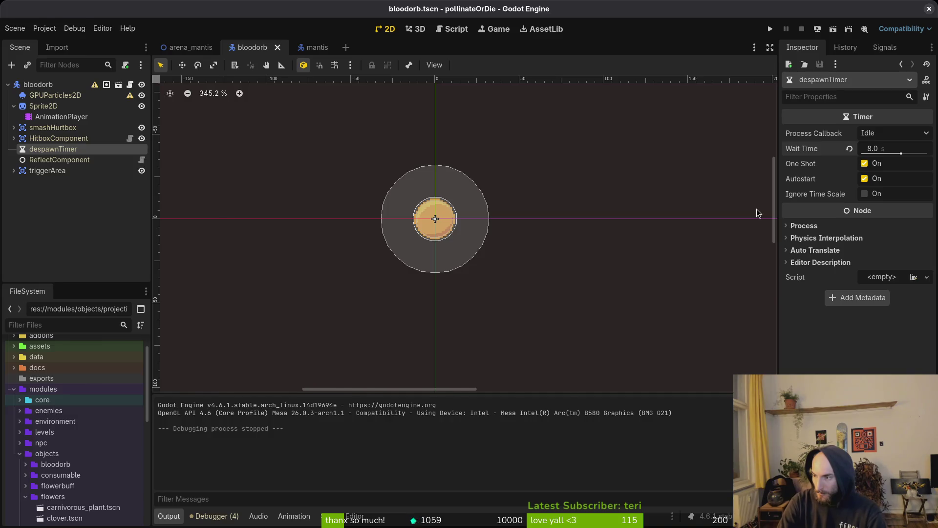
pyautogui.hotkey('alt', 'Tab')
# Quit Vim with :q and open the git status view with tig status
pyautogui.write(':q')
pyautogui.press('Return')
pyautogui.write('tig status')
pyautogui.press('Return')
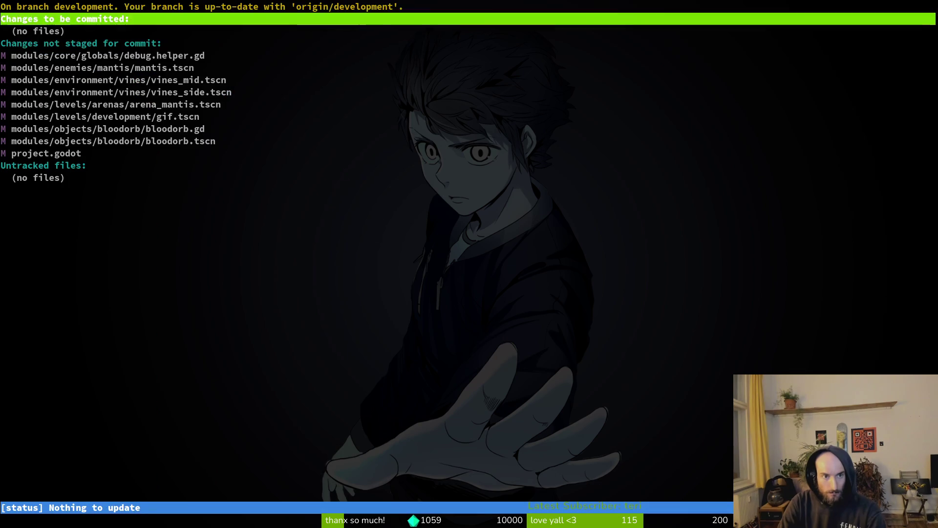
# Stage vines_mid, vines_side, arena_mantis, bloodorb.gd and bloodorb.tscn in tig, then quit tig
pyautogui.press('Down')
pyautogui.press('Down')
pyautogui.press('Down')
pyautogui.press('Return')
pyautogui.press('Down')
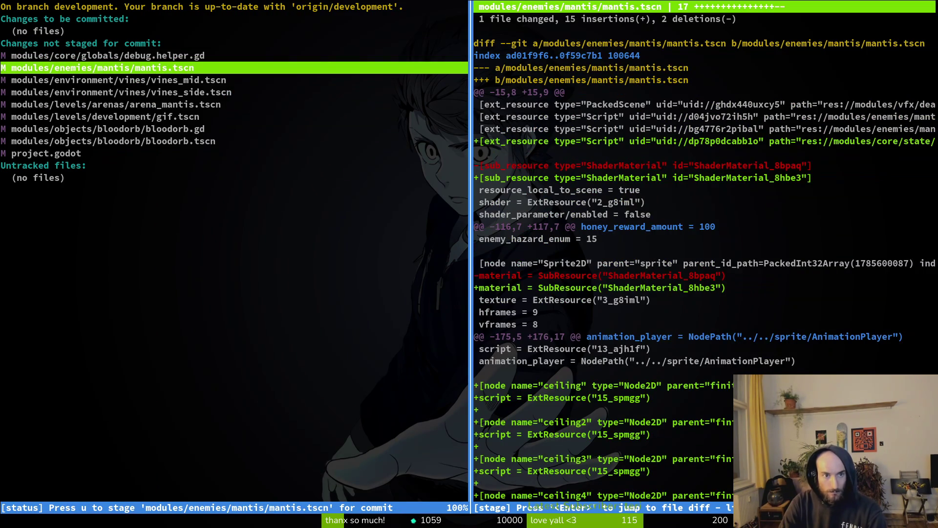
pyautogui.press('Down')
pyautogui.press('u')
pyautogui.press('u')
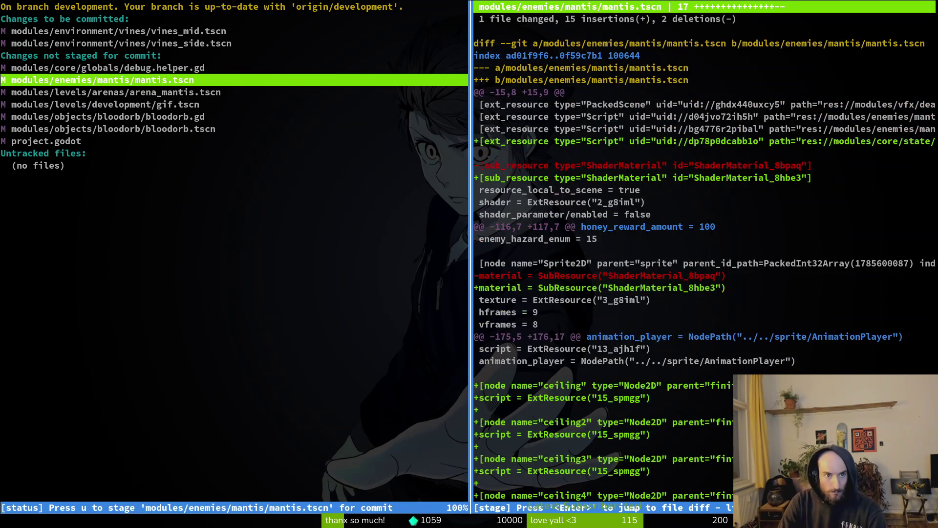
pyautogui.press('Down')
pyautogui.press('u')
pyautogui.press('Down')
pyautogui.press('Down')
pyautogui.press('u')
pyautogui.press('Down')
pyautogui.press('u')
pyautogui.press('Up')
pyautogui.press('Up')
pyautogui.press('Down')
pyautogui.press('Down')
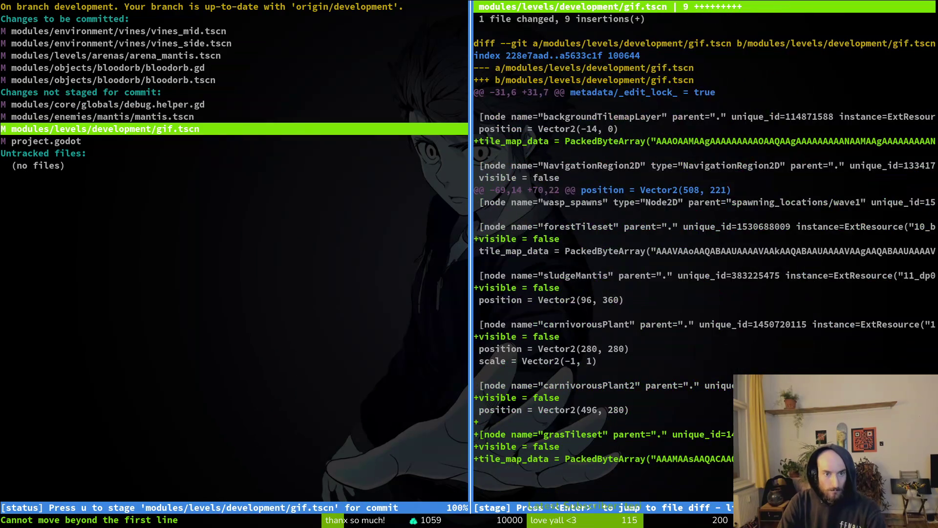
pyautogui.press('Up')
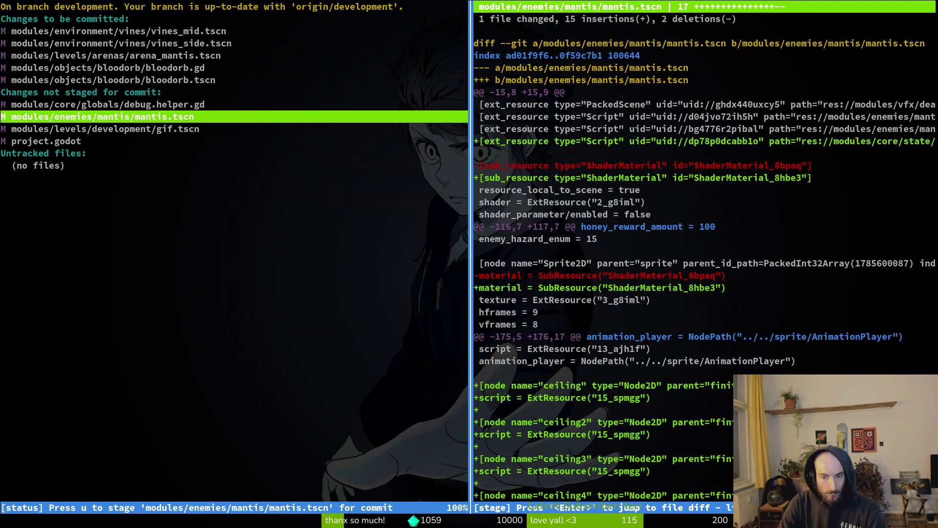
pyautogui.press('Q')
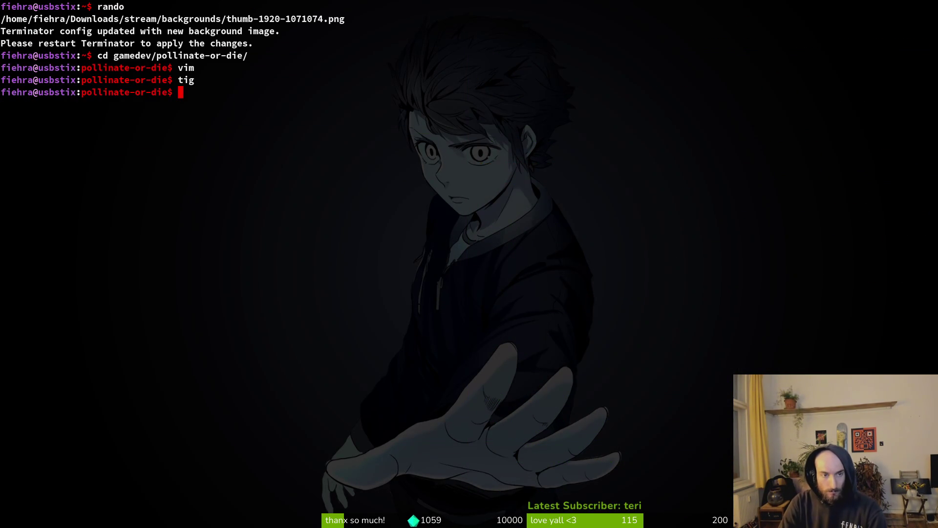
# Commit the staged changes as "improved blood orb logic" and push
pyautogui.hotkey('alt', 'Tab')
pyautogui.hotkey('alt', 'Tab')
pyautogui.press('Up')
pyautogui.press('BackSpace')
pyautogui.press('BackSpace')
pyautogui.press('BackSpace')
pyautogui.write('git commit ')
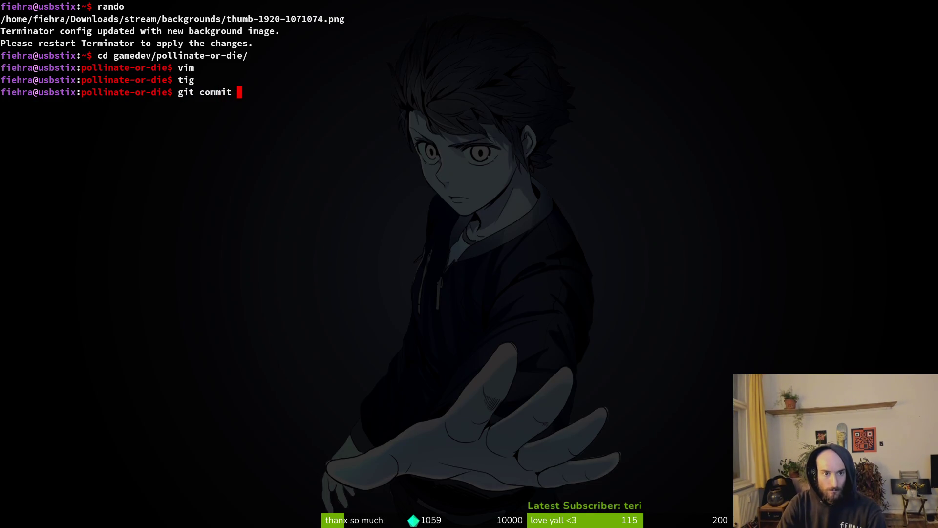
pyautogui.write('-m "impro')
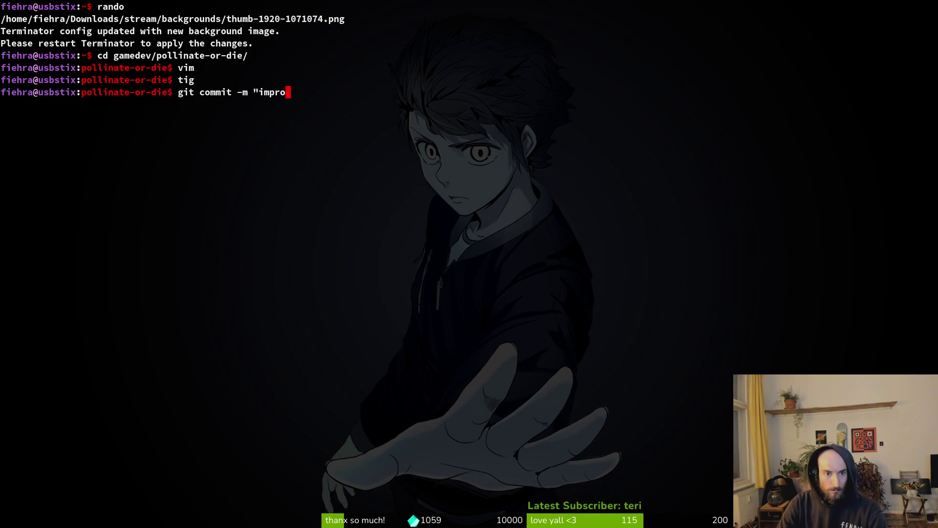
pyautogui.write('ved blood orb logic"')
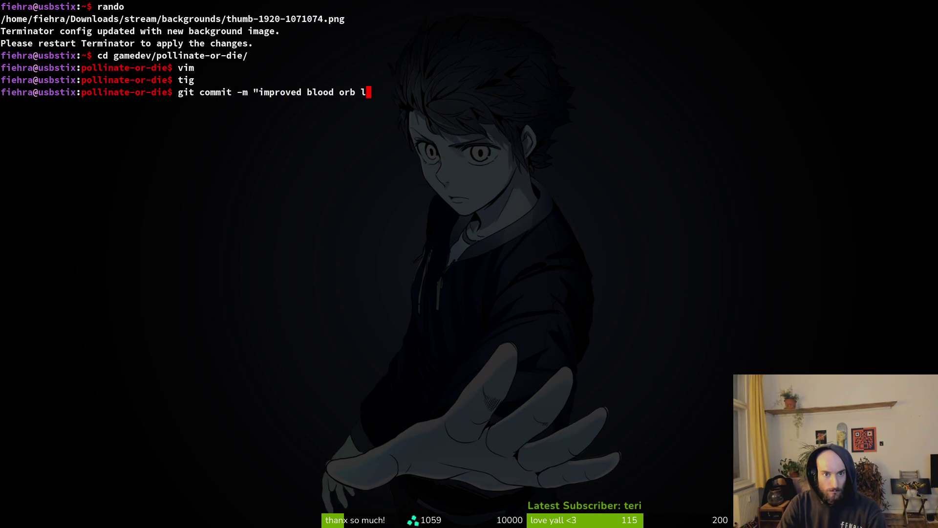
pyautogui.press('Return')
pyautogui.write('t push')
pyautogui.hotkey('alt', 'Tab')
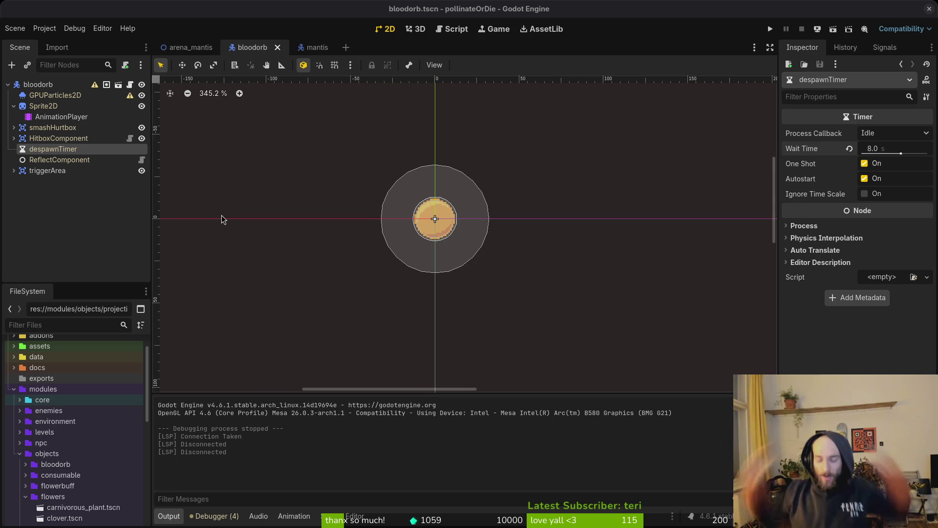
# Open Godot's mantis scene, zoom out on its states, then switch to the mantis-Sheet sprite sheet in Aseprite
pyautogui.click(325, 51)
pyautogui.scroll(-4, 489, 243)
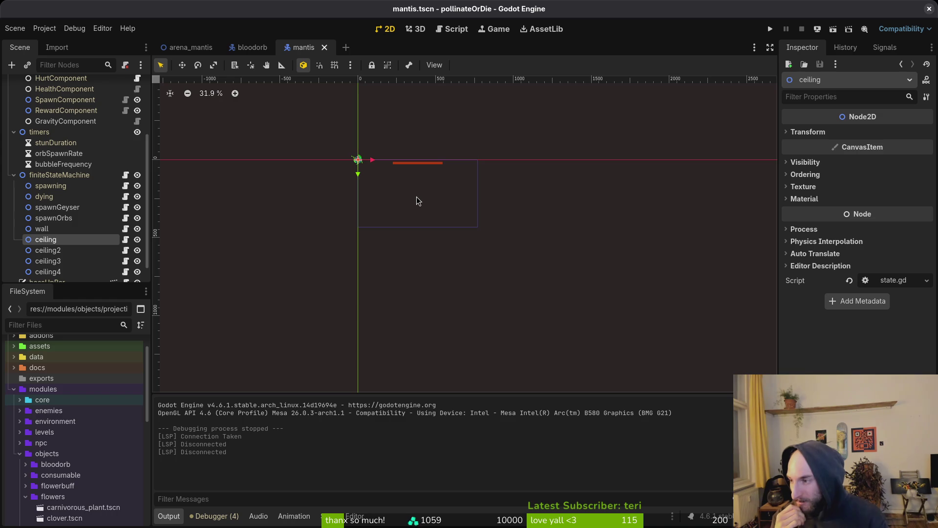
pyautogui.hotkey('alt', 'Tab')
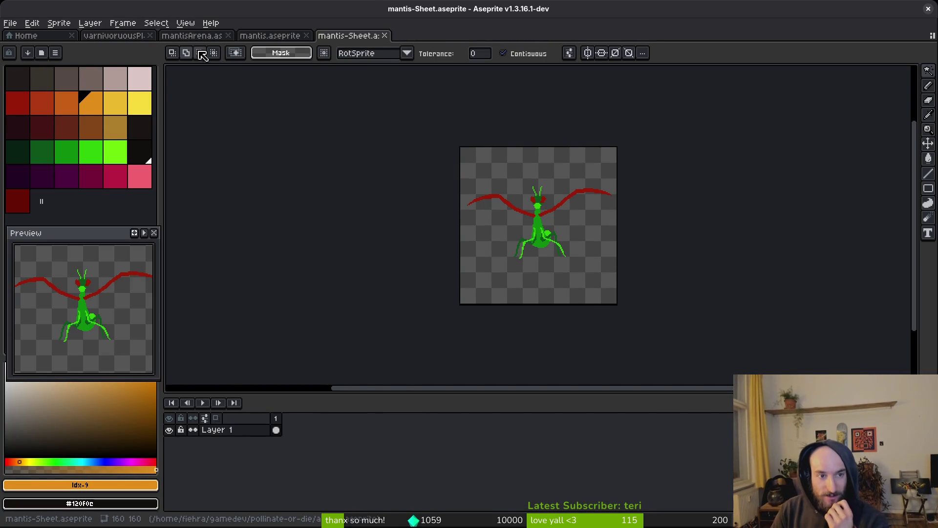
# View the mantisArena diagram in Aseprite, then inspect the mantis spawning state node in Godot
pyautogui.click(198, 37)
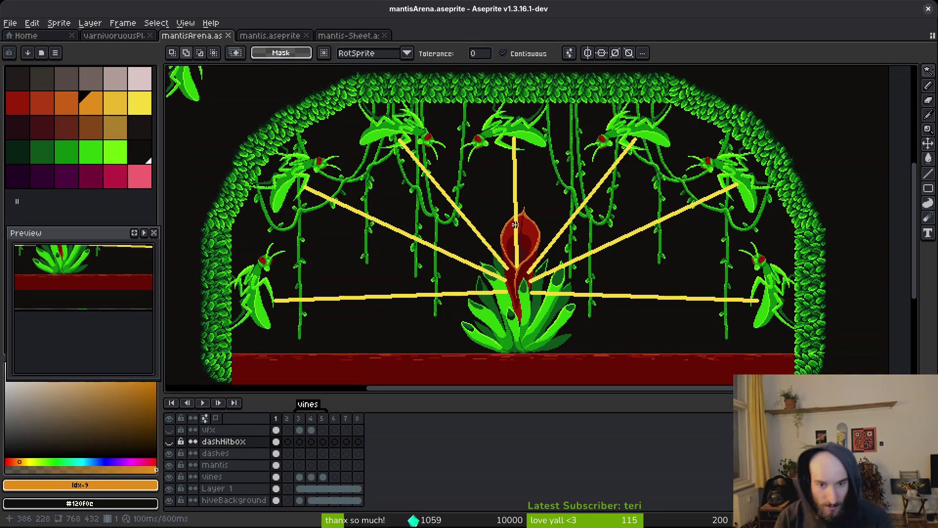
pyautogui.scroll(-2, 549, 298)
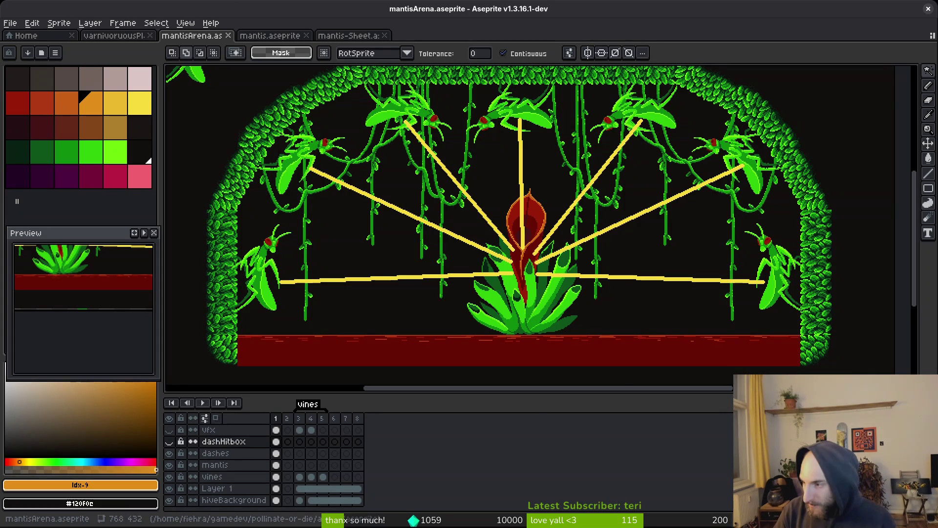
pyautogui.hotkey('alt', 'Tab')
pyautogui.click(49, 186)
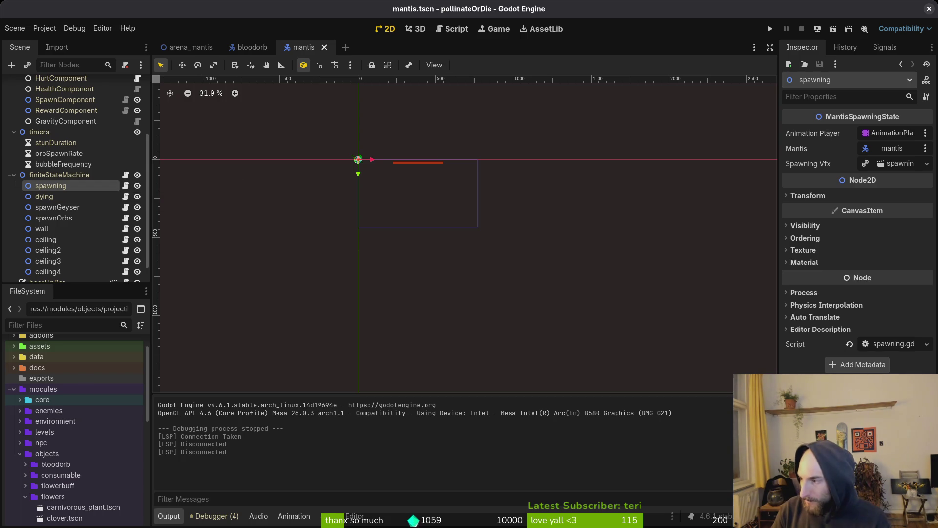
# Open Vim on the project with 'v .' and find and open mantis/spawning.gd
pyautogui.press('super+2')
pyautogui.write('v .')
pyautogui.press('Return')
pyautogui.press('space')
pyautogui.press('f')
pyautogui.press('f')
pyautogui.write('spawn')
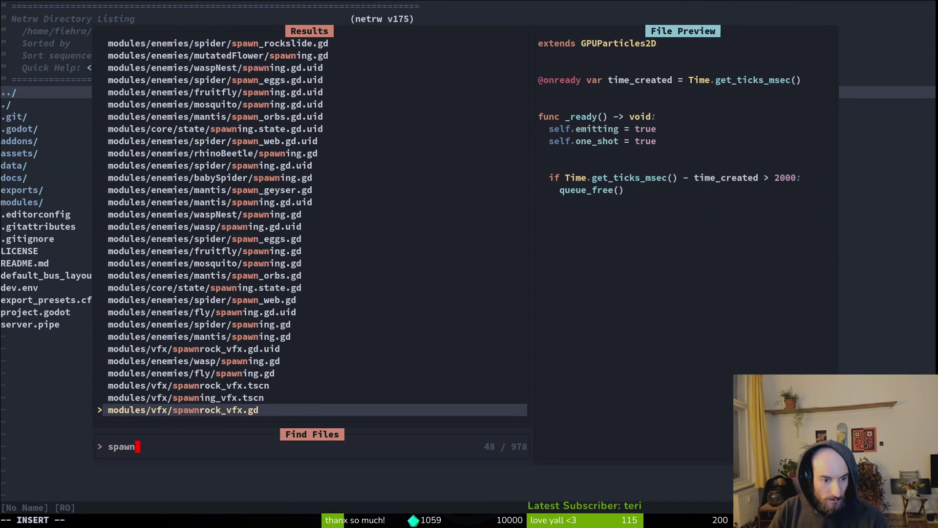
pyautogui.write('ing')
pyautogui.press('Up')
pyautogui.press('Up')
pyautogui.press('Up')
pyautogui.press('Return')
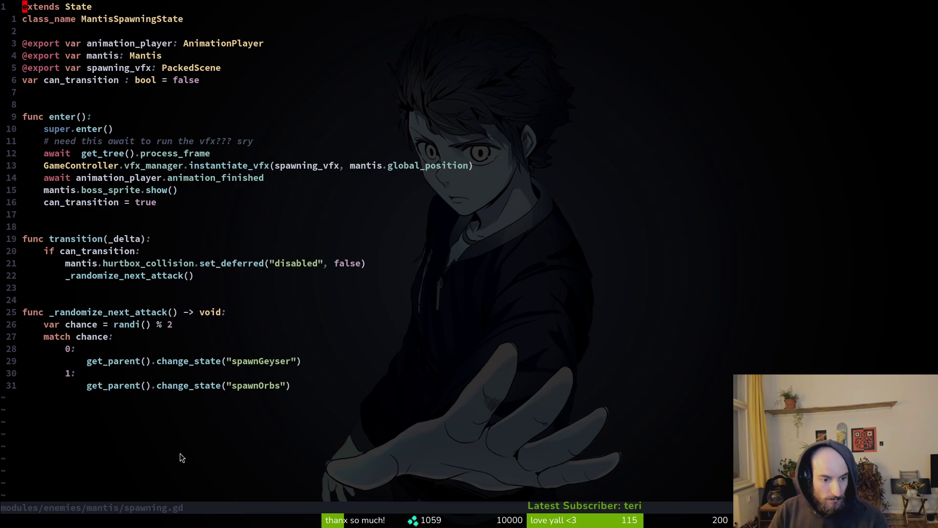
# Delete the can_transition and spawning_vfx declarations in spawning.gd and save
pyautogui.click(73, 153)
pyautogui.press('k')
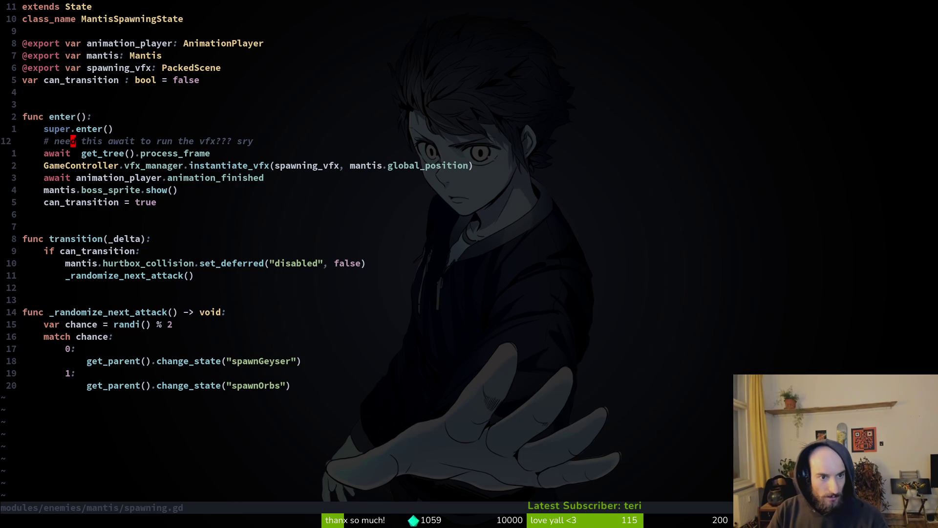
pyautogui.hotkey('shift', 'v')
pyautogui.press('j')
pyautogui.press('j')
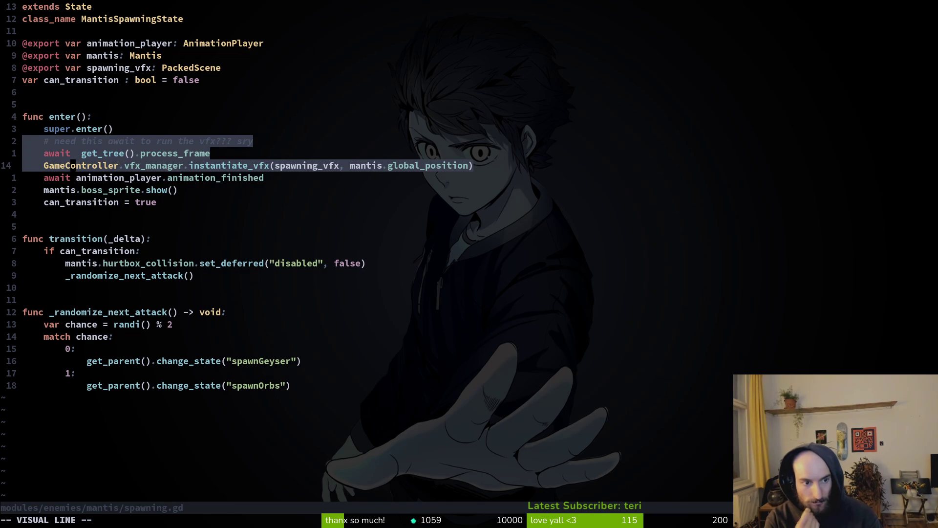
pyautogui.press('Escape')
pyautogui.press('k')
pyautogui.press('k')
pyautogui.press('k')
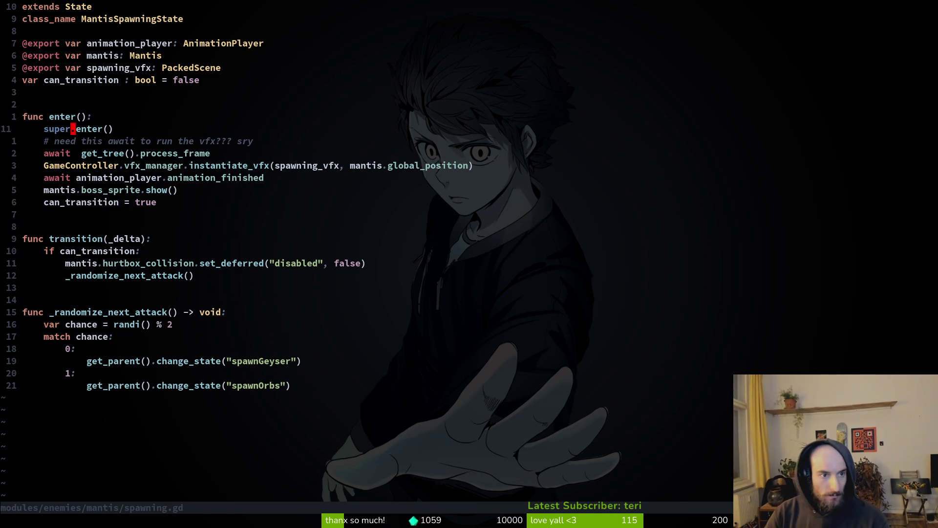
pyautogui.press('d')
pyautogui.press('d')
pyautogui.hotkey('ctrl', 's')
pyautogui.press('j')
pyautogui.press('j')
pyautogui.press('k')
pyautogui.press('k')
pyautogui.press('k')
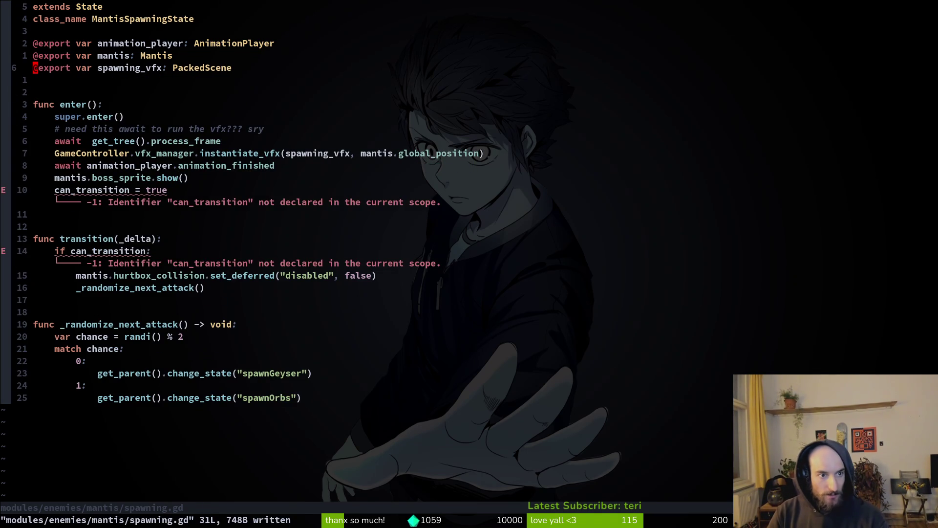
pyautogui.press('d')
pyautogui.press('d')
pyautogui.hotkey('ctrl', 's')
# Delete the four lines from the comment through the animation await in enter()
pyautogui.press('j')
pyautogui.press('j')
pyautogui.press('j')
pyautogui.press('j')
pyautogui.press('j')
pyautogui.press('j')
pyautogui.press('k')
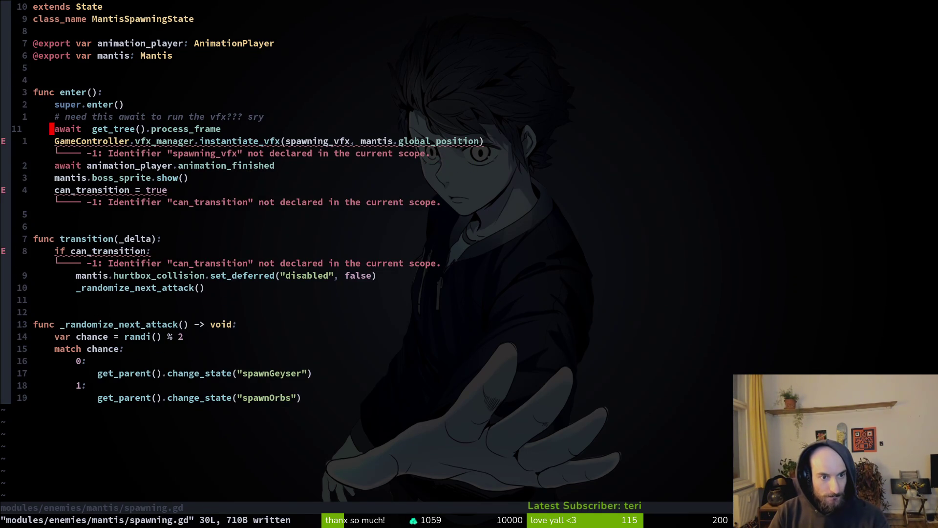
pyautogui.press('k')
pyautogui.hotkey('shift', 'v')
pyautogui.press('j')
pyautogui.press('j')
pyautogui.press('j')
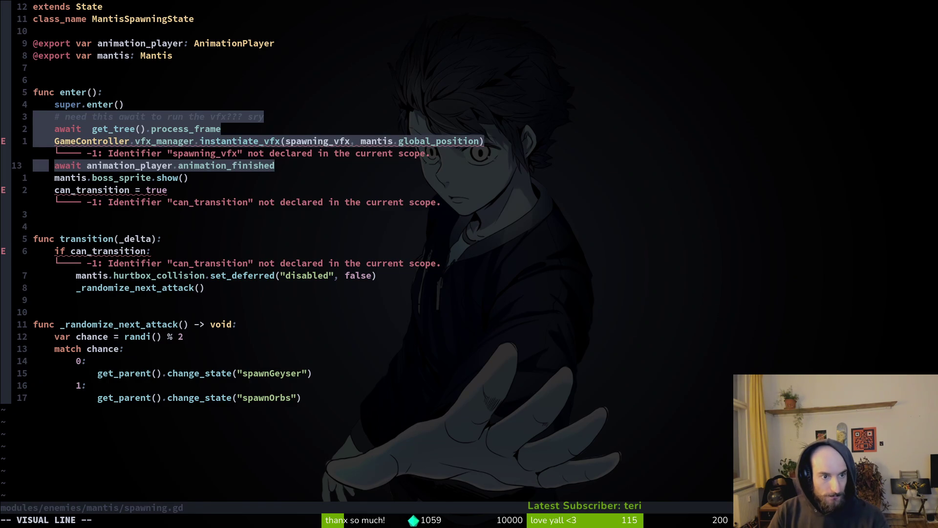
pyautogui.press('d')
pyautogui.hotkey('ctrl', 's')
pyautogui.press('j')
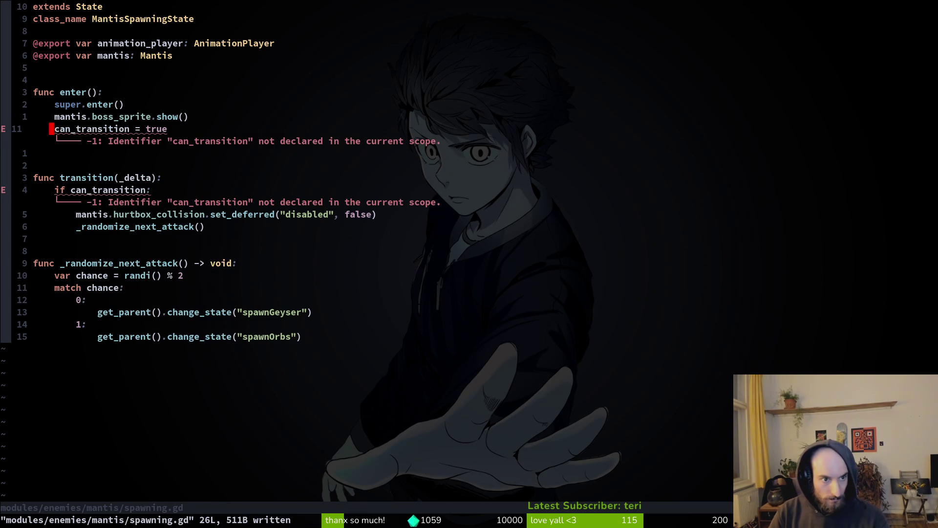
# Remove the boss_sprite.show() and can_transition lines plus an extra blank line in enter(), saving
pyautogui.press('k')
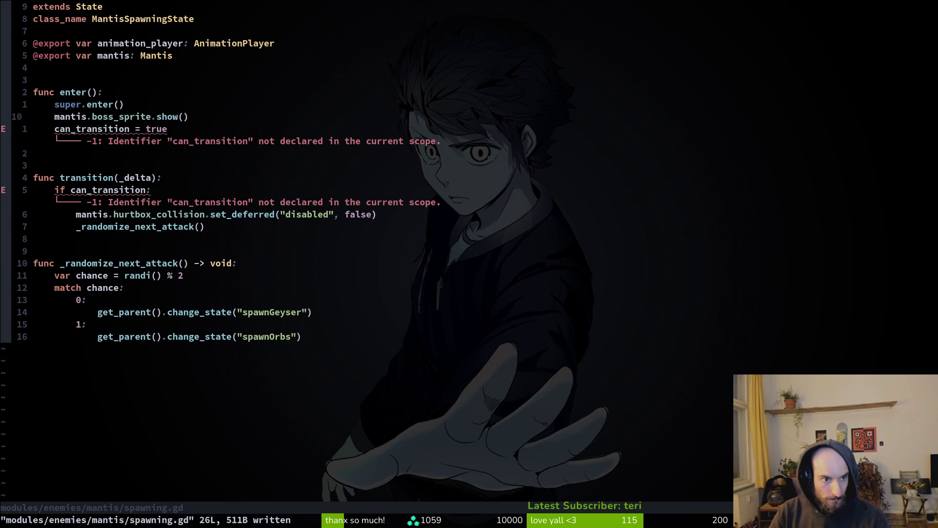
pyautogui.press('d')
pyautogui.press('d')
pyautogui.hotkey('ctrl', 's')
pyautogui.press('c')
pyautogui.press('c')
pyautogui.press('Escape')
pyautogui.hotkey('ctrl', 's')
pyautogui.press('k')
pyautogui.press('k')
pyautogui.press('j')
pyautogui.press('j')
pyautogui.press('d')
pyautogui.press('d')
pyautogui.hotkey('ctrl', 's')
pyautogui.press('j')
pyautogui.press('j')
pyautogui.press('j')
pyautogui.press('k')
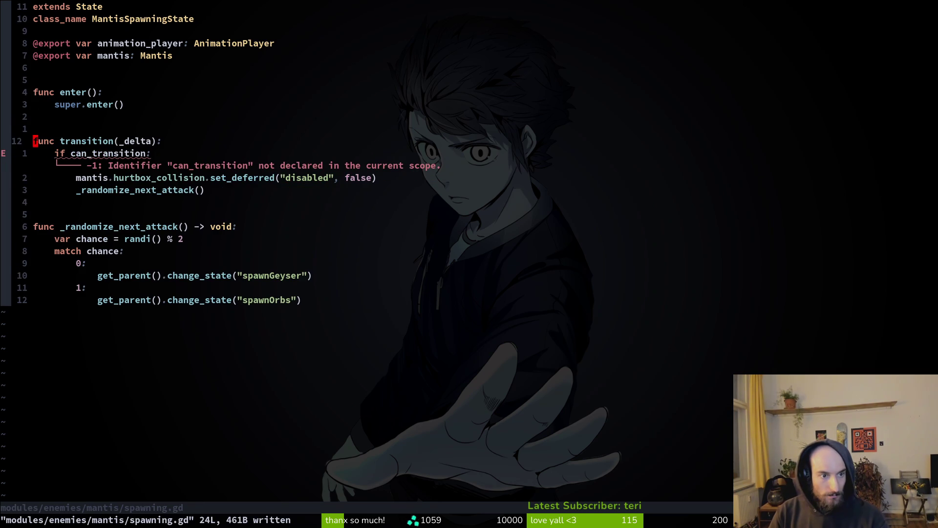
# Move the hurtbox_collision.set_deferred line up into enter()
pyautogui.press('V')
pyautogui.press('j')
pyautogui.press('j')
pyautogui.press('j')
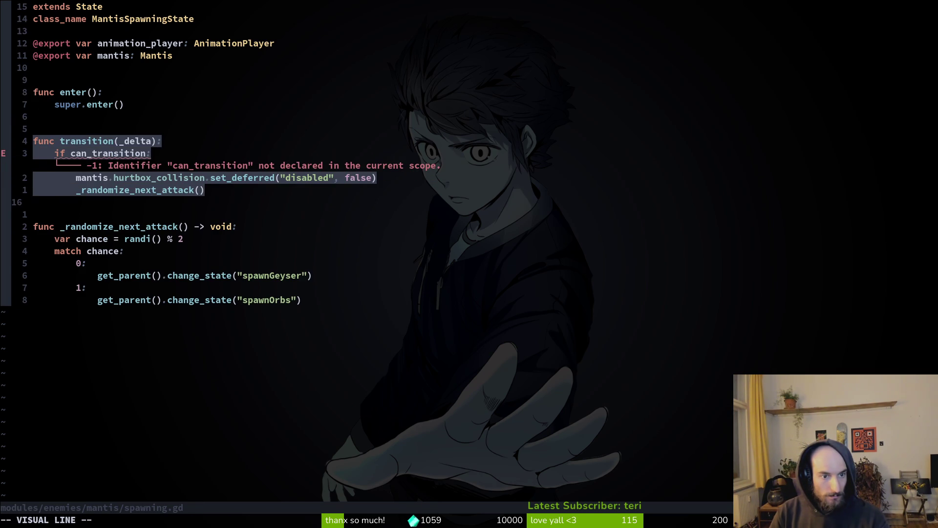
pyautogui.press('Escape')
pyautogui.press('k')
pyautogui.press('k')
pyautogui.hotkey('shift', 'v')
pyautogui.hotkey('shift', 'k')
pyautogui.hotkey('shift', 'k')
pyautogui.hotkey('shift', 'k')
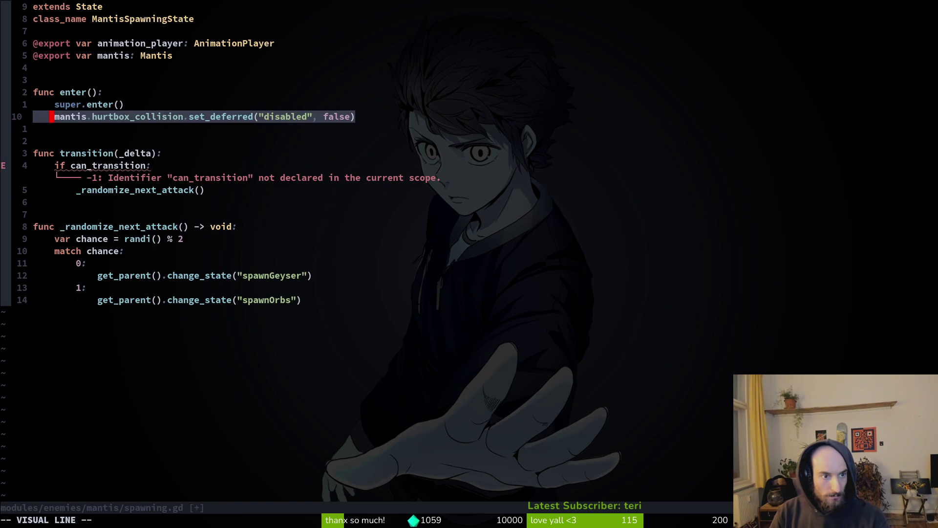
pyautogui.press('Escape')
pyautogui.hotkey('alt', 'Tab')
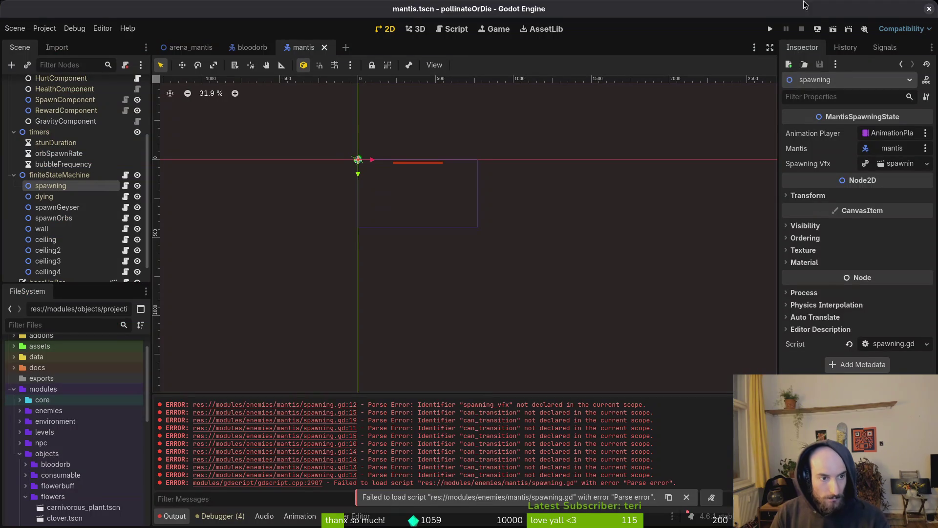
# Select the HurtboxComponent node and turn its visibility on
pyautogui.scroll(4, 49, 172)
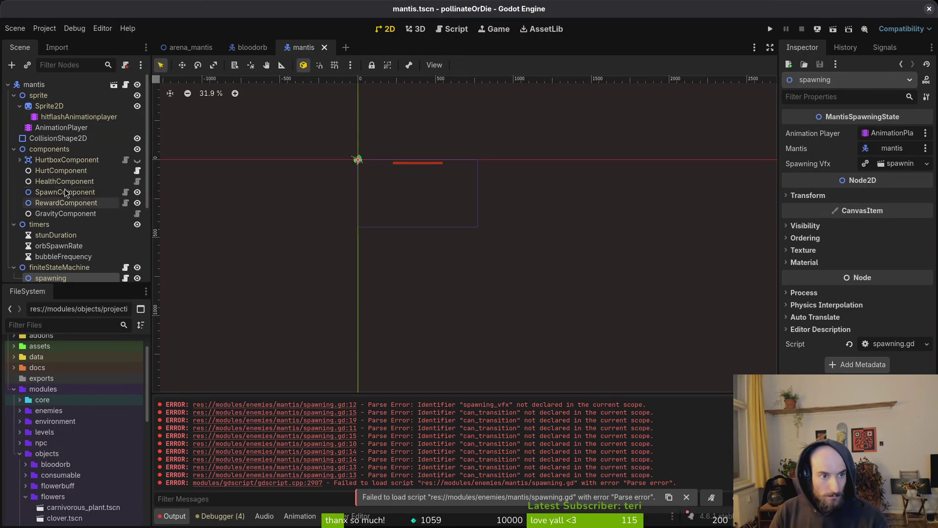
pyautogui.click(15, 138)
pyautogui.click(74, 160)
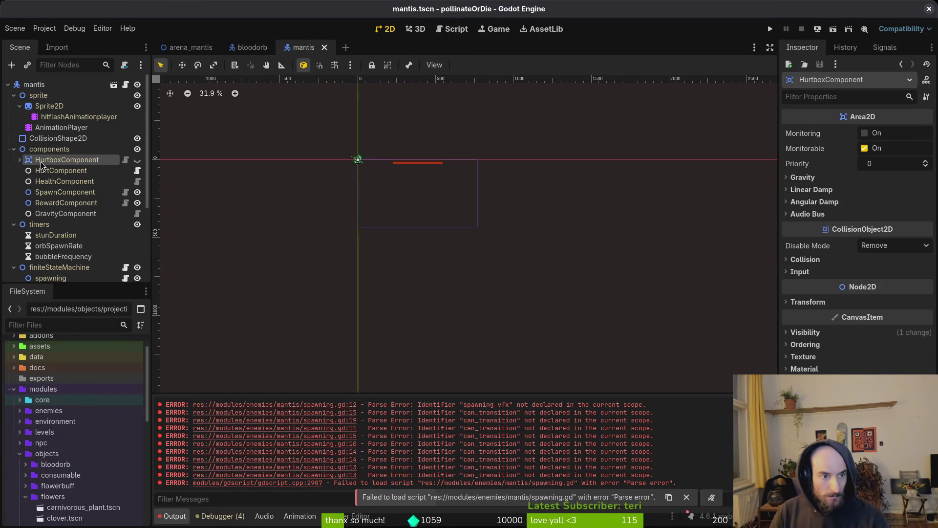
pyautogui.click(138, 161)
pyautogui.scroll(12, 362, 164)
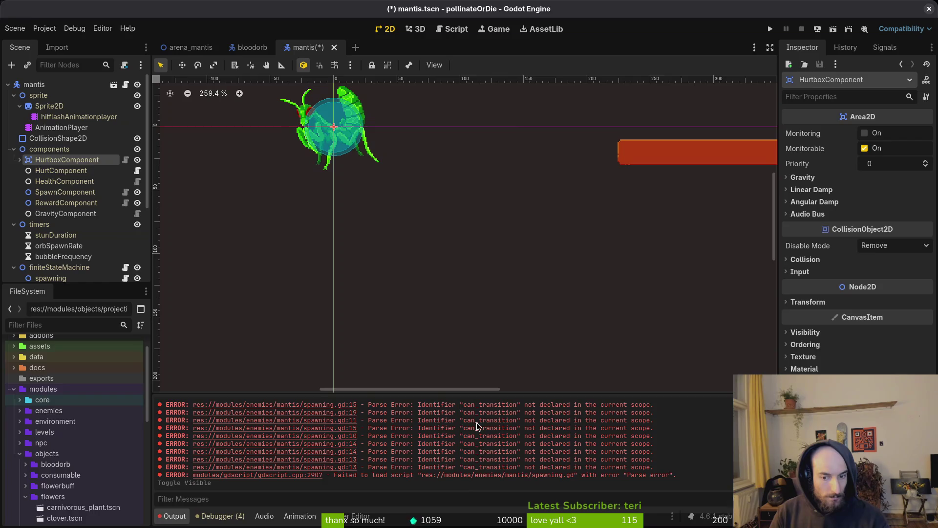
# In spawning.gd, delete everything from func transition to the end of the file and save
pyautogui.hotkey('alt', 'Tab')
pyautogui.press('k')
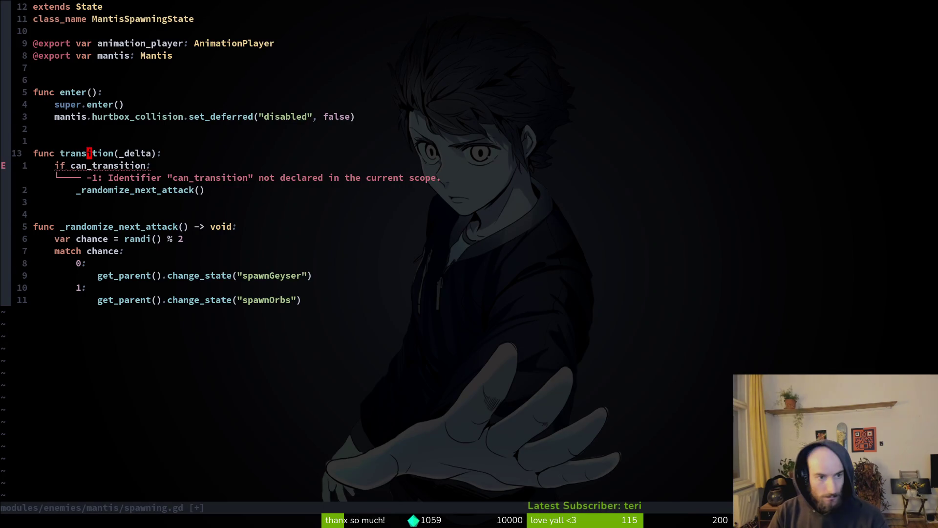
pyautogui.press('V')
pyautogui.press('j')
pyautogui.press('j')
pyautogui.press('j')
pyautogui.press('j')
pyautogui.press('j')
pyautogui.press('j')
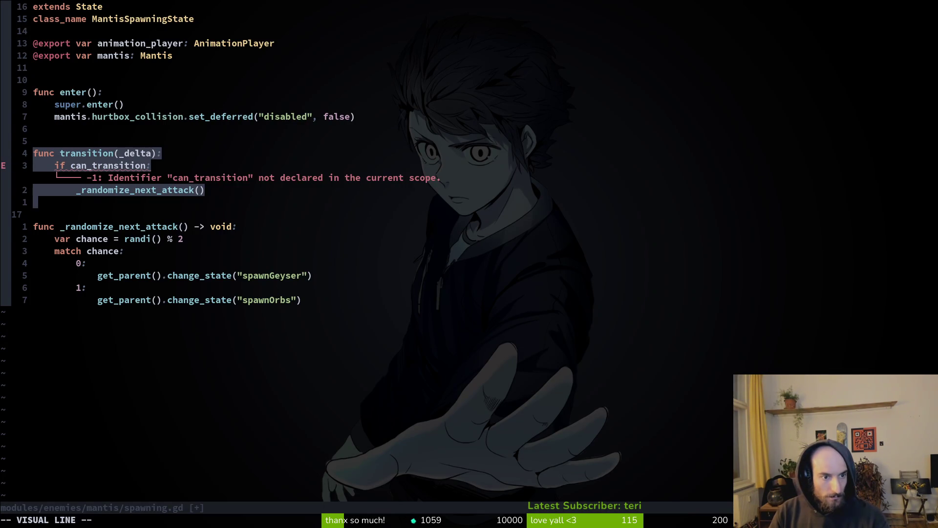
pyautogui.write('Gd:w')
pyautogui.press('Return')
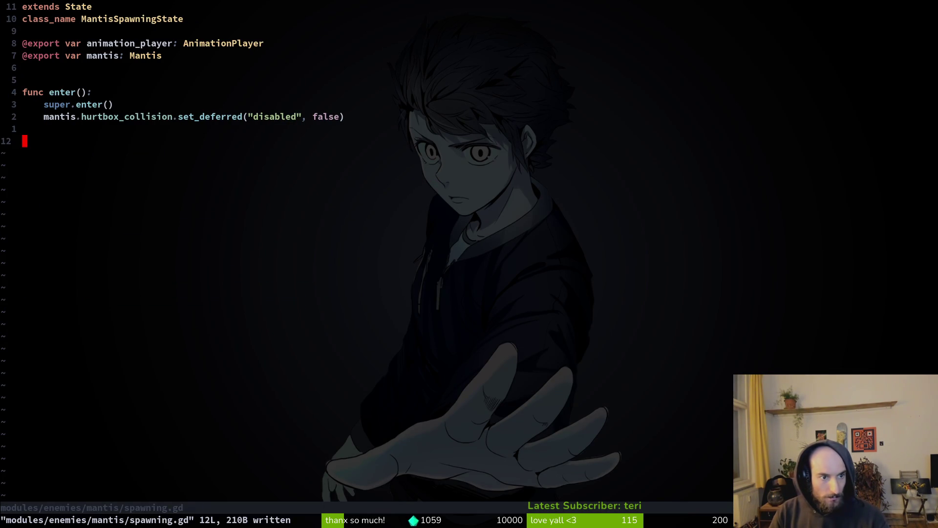
# Inspect the hurtbox's collision shape, collapse the scene tree branches, and save the mantis scene
pyautogui.hotkey('alt', 'Tab')
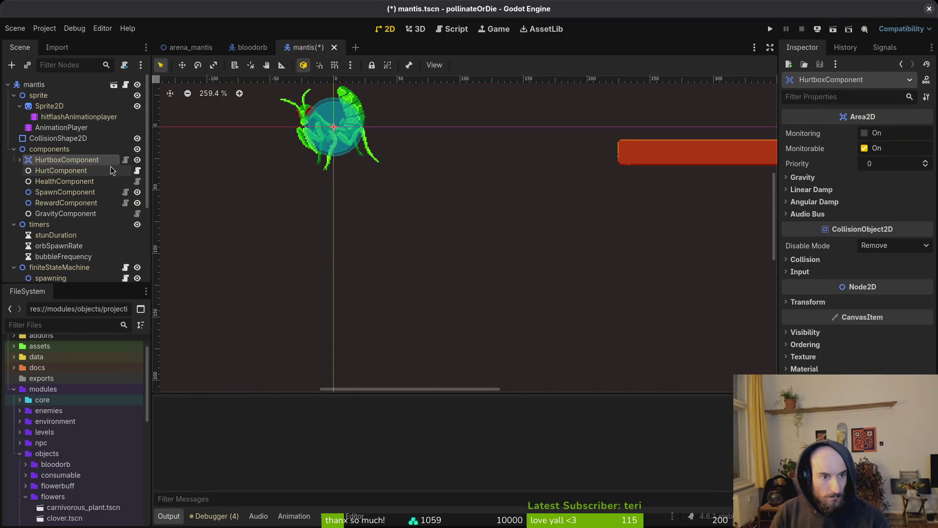
pyautogui.click(19, 160)
pyautogui.click(25, 170)
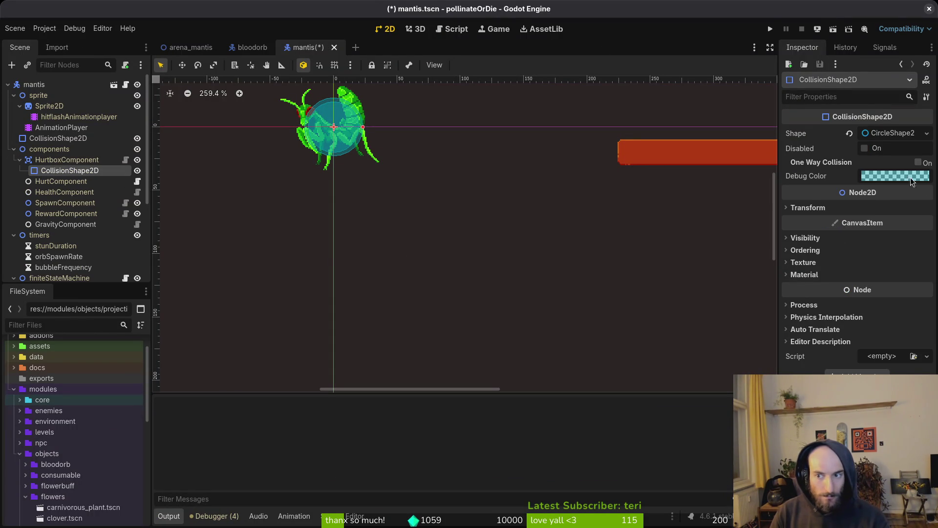
pyautogui.click(20, 160)
pyautogui.click(14, 149)
pyautogui.hotkey('ctrl', 's')
pyautogui.click(19, 106)
pyautogui.click(14, 149)
pyautogui.click(12, 161)
pyautogui.click(11, 161)
pyautogui.click(11, 162)
pyautogui.hotkey('alt', 'Tab')
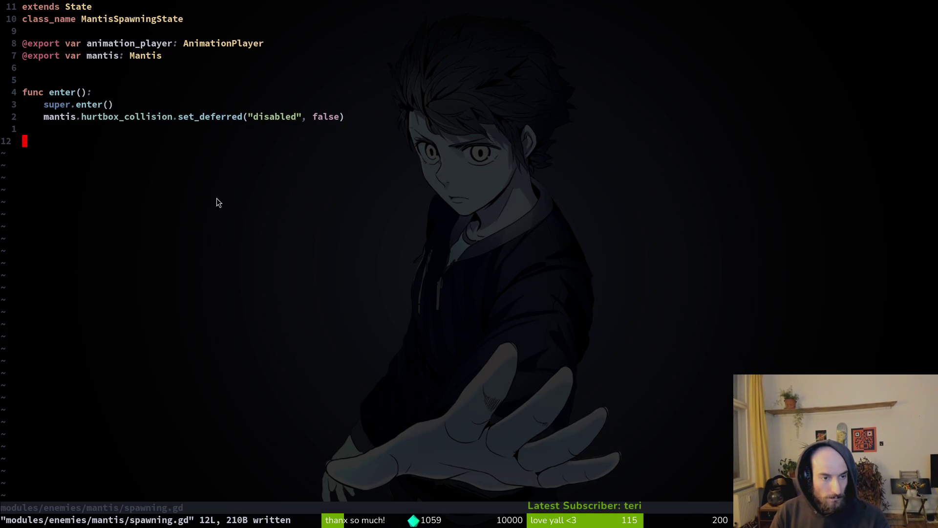
# Add animation_player.play("stealth") under the hurtbox line in enter() and save
pyautogui.click(52, 97)
pyautogui.click(84, 117)
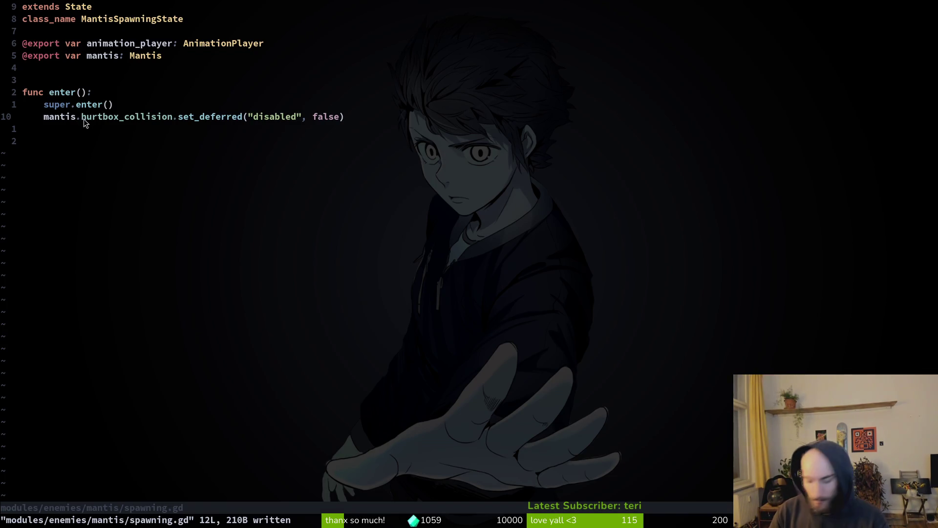
pyautogui.write('oanimation_player.p')
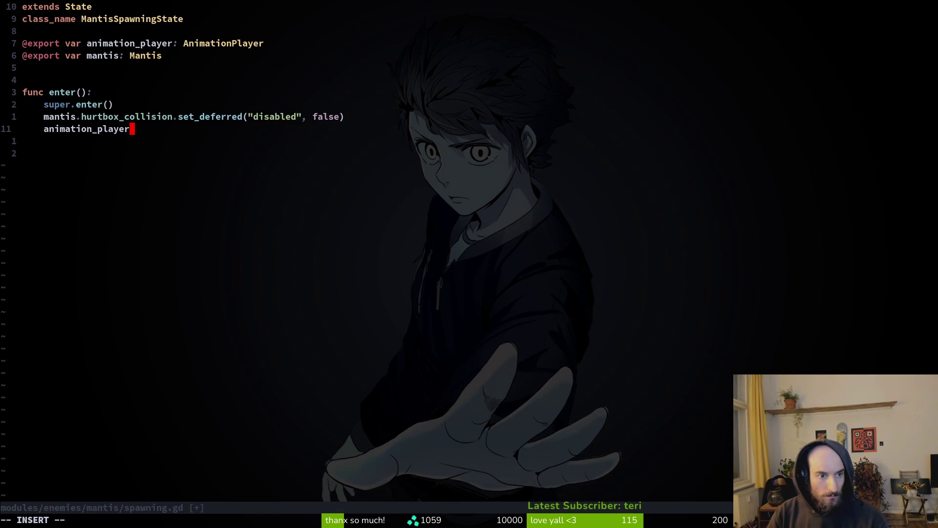
pyautogui.press('Tab')
pyautogui.write('("stealt')
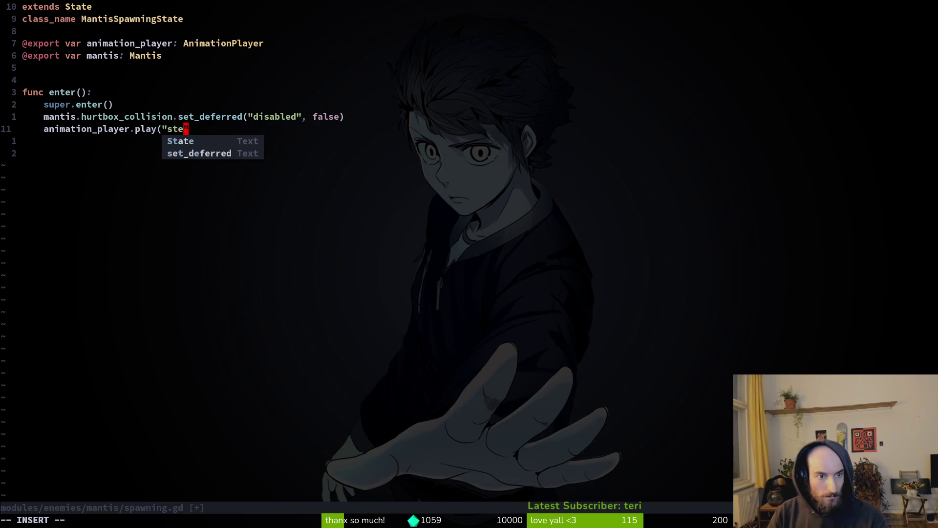
pyautogui.write('h")')
pyautogui.press('Escape')
pyautogui.write(':w')
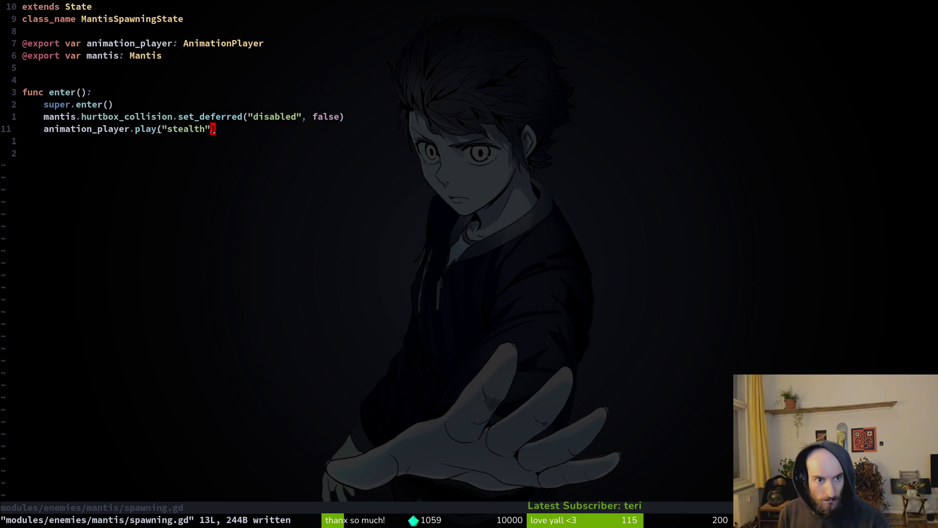
# Delete the stealth play line again and save the script
pyautogui.press('x')
pyautogui.press('d')
pyautogui.press('d')
pyautogui.write(':w')
pyautogui.press('Return')
pyautogui.hotkey('alt', 'Tab')
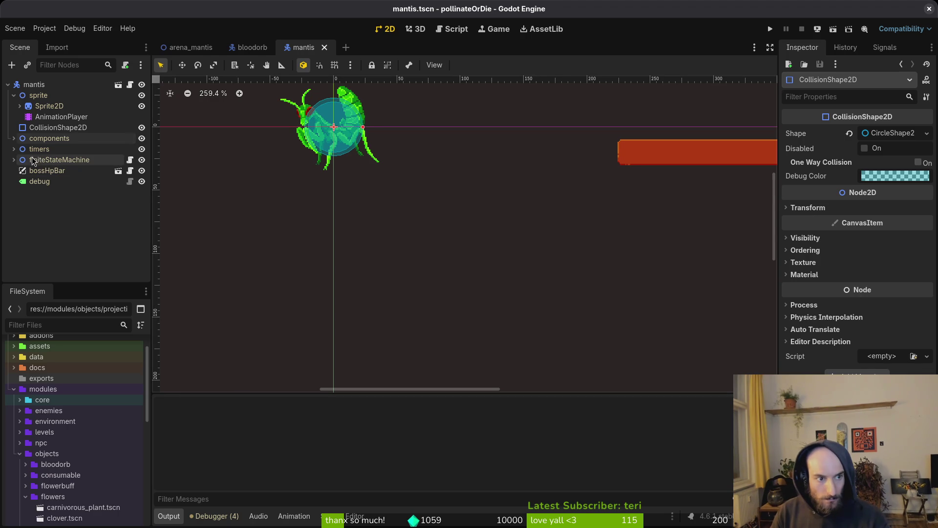
# Rename the mantis's spawning animation to stealth in the animation library manager and save
pyautogui.click(61, 116)
pyautogui.click(371, 336)
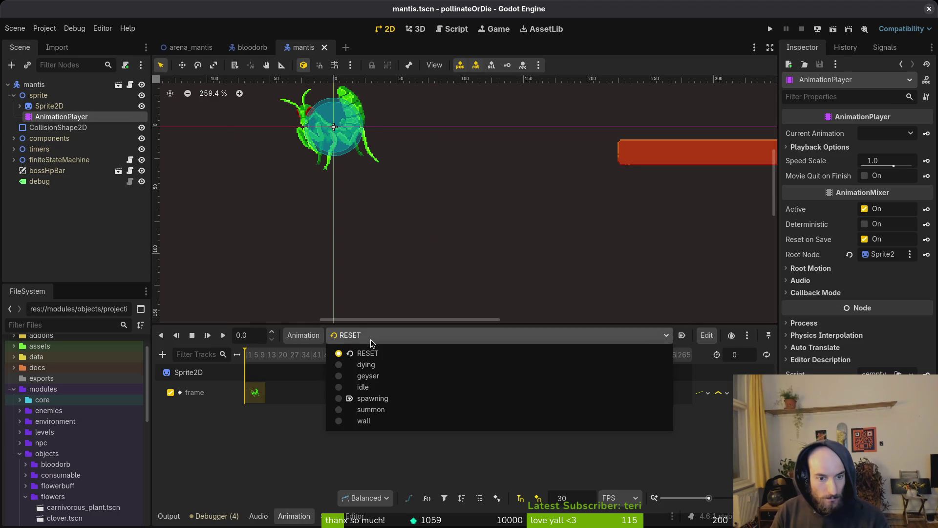
pyautogui.click(384, 399)
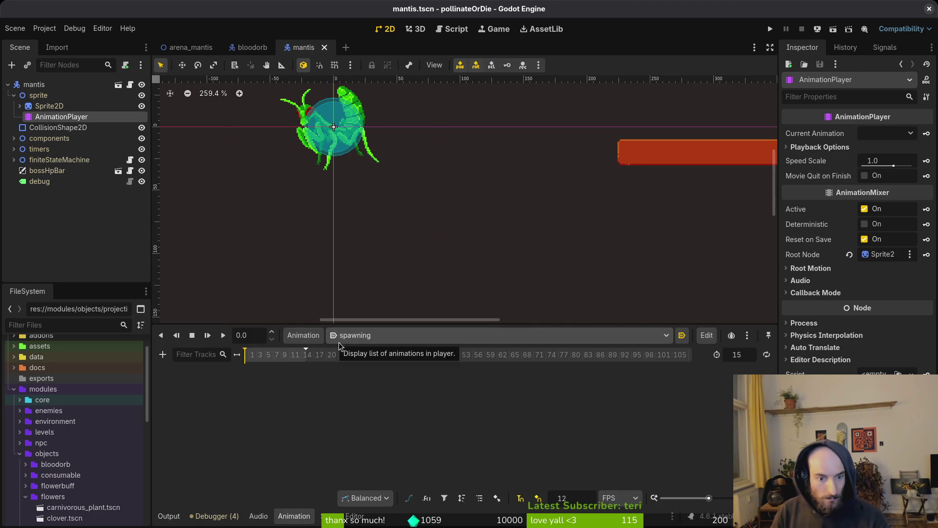
pyautogui.click(303, 335)
pyautogui.click(335, 368)
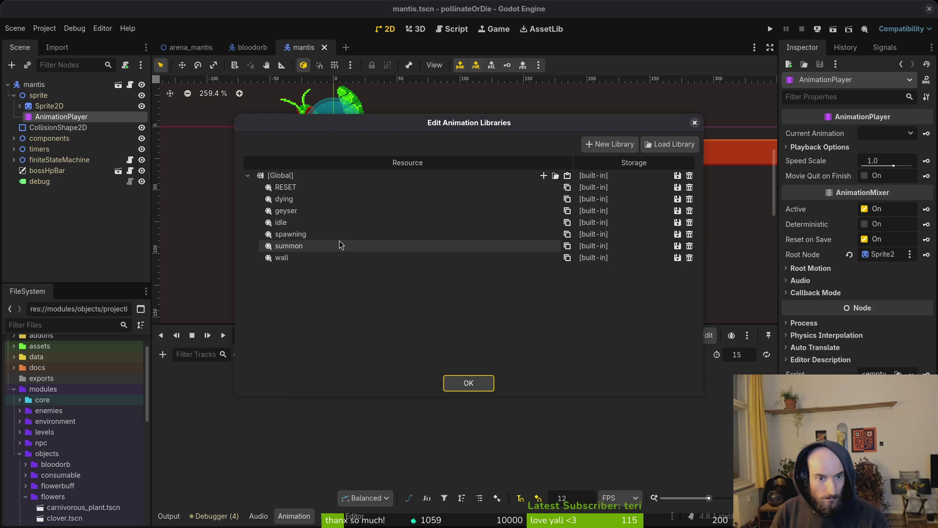
pyautogui.doubleClick(336, 234)
pyautogui.write('stealth')
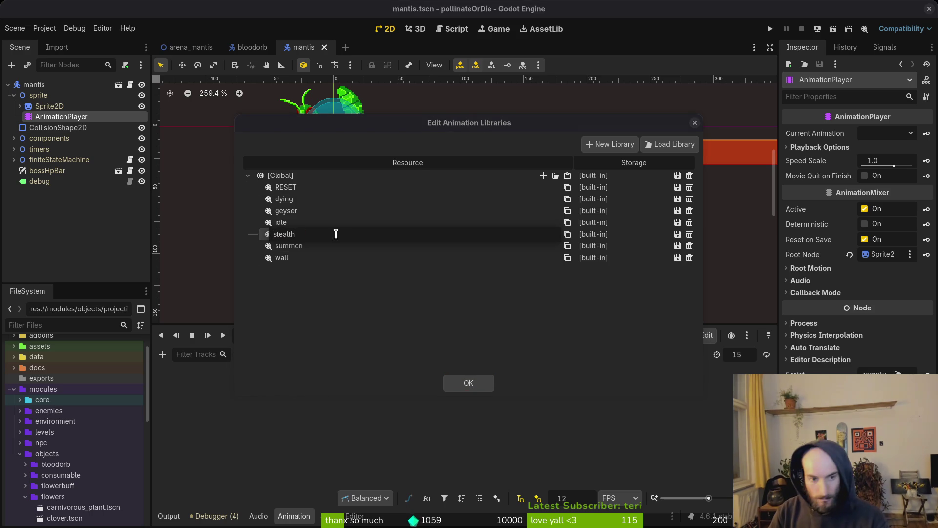
pyautogui.press('Return')
pyautogui.click(488, 388)
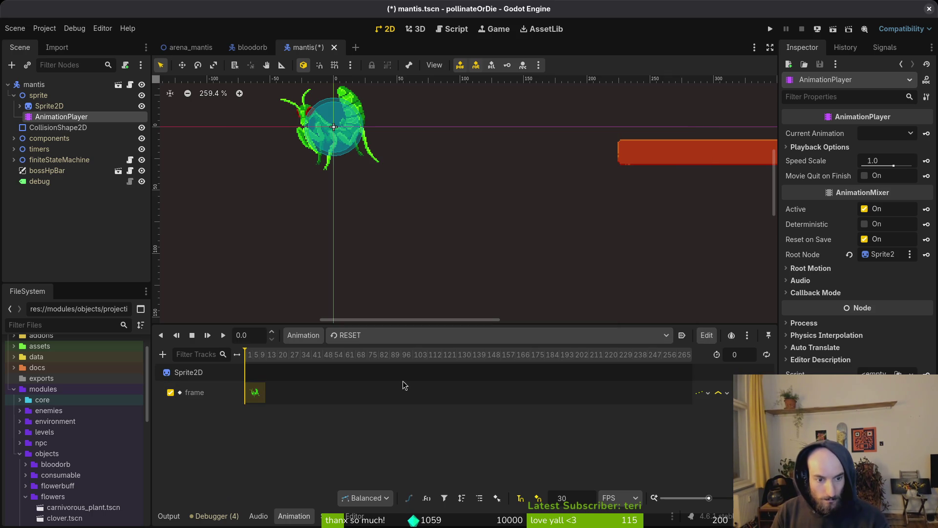
pyautogui.hotkey('ctrl', 's')
# Make the stealth animation loop with a length of 4 and save the scene
pyautogui.click(381, 335)
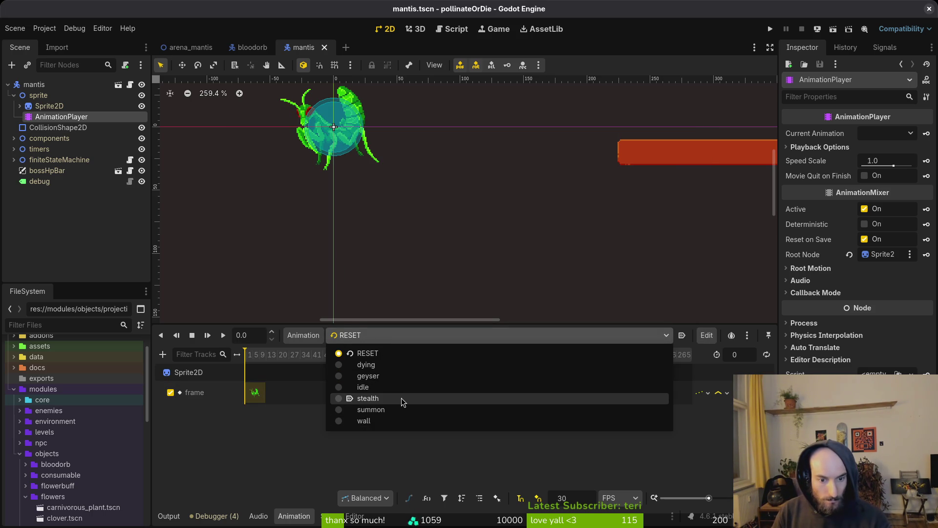
pyautogui.click(401, 398)
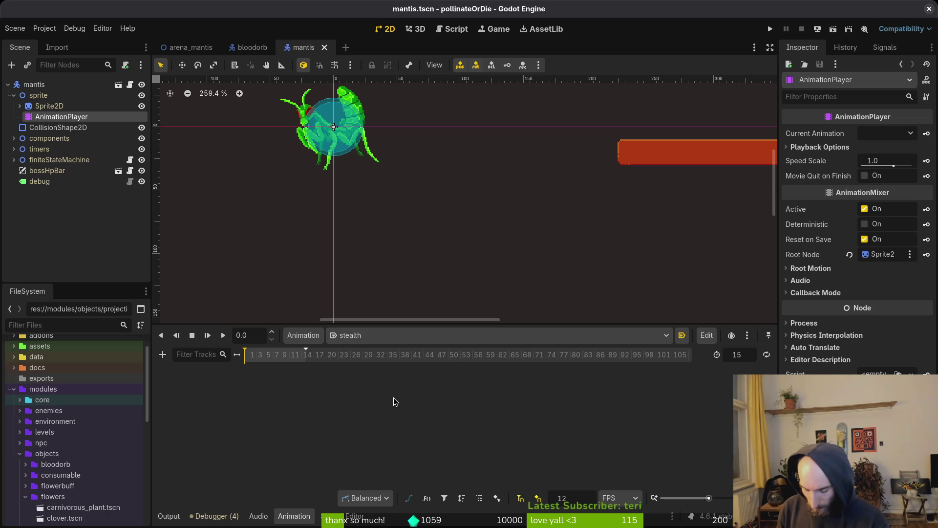
pyautogui.click(767, 354)
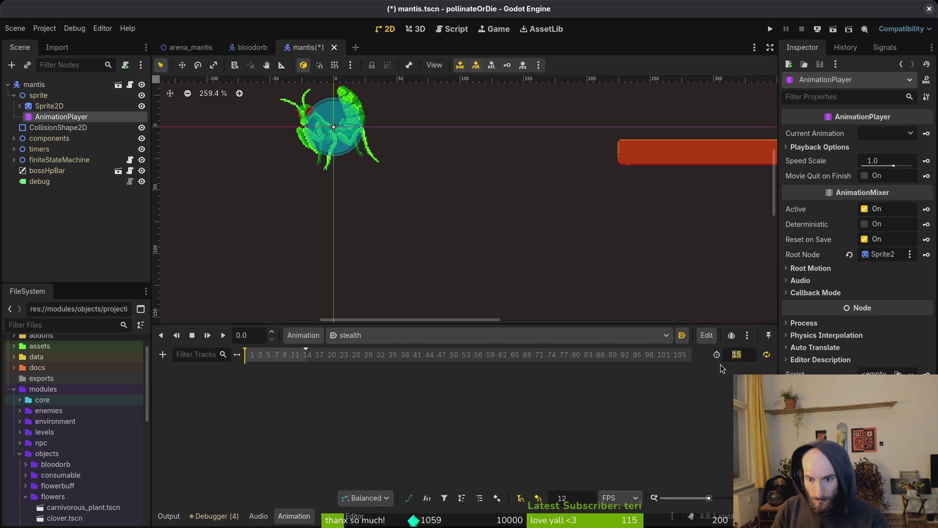
pyautogui.write('4')
pyautogui.press('Return')
pyautogui.hotkey('ctrl', 's')
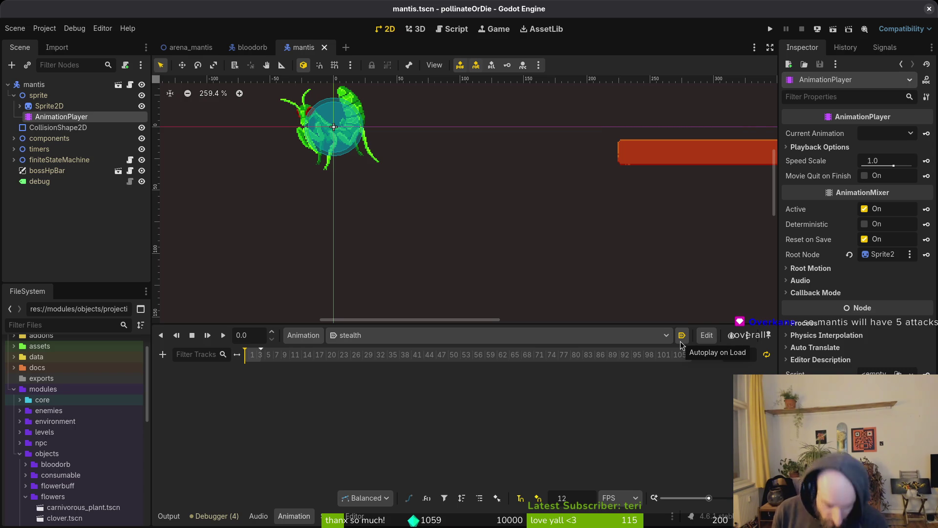
pyautogui.hotkey('alt', 'Tab')
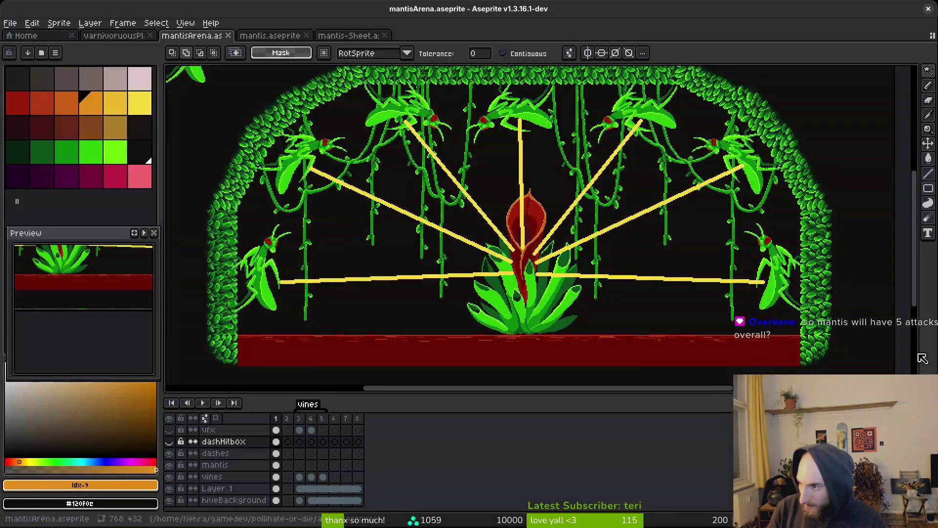
# Copy the hiveBackground cel from frame 1 into the empty frame 2
pyautogui.scroll(1, 491, 288)
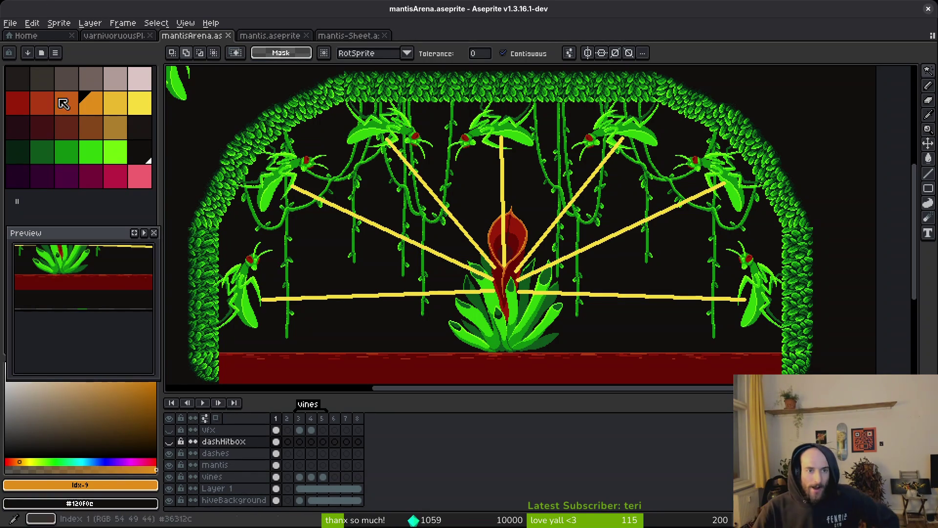
pyautogui.click(288, 445)
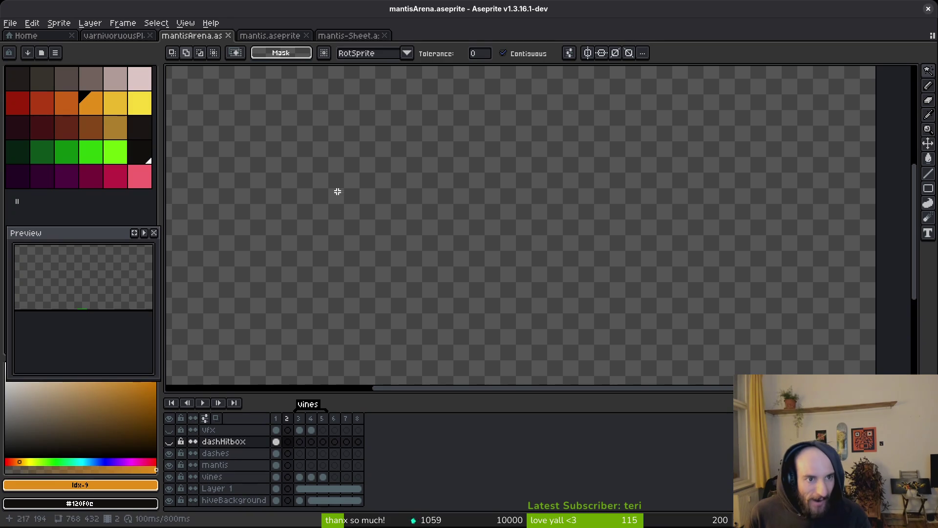
pyautogui.moveTo(276, 500); pyautogui.dragTo(288, 500)
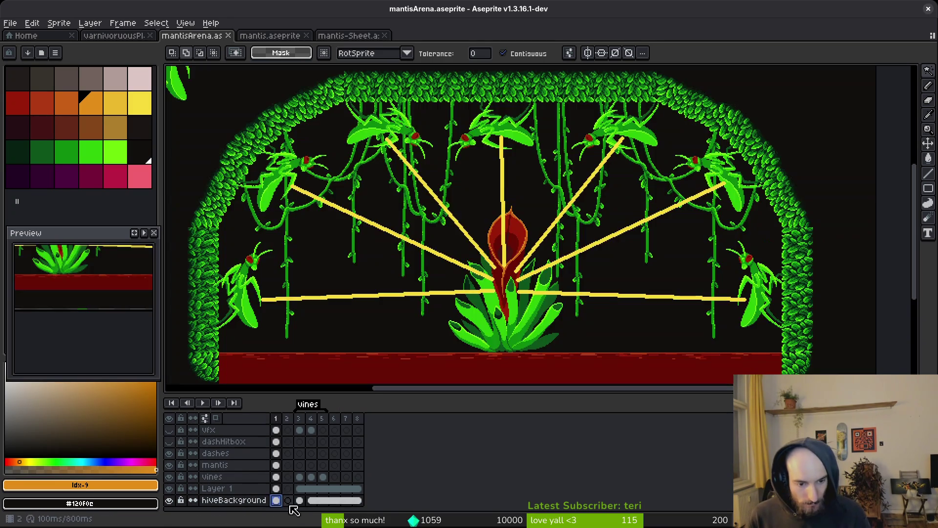
# Remove the trial text and write the stealth label at font size 12 on frame 2
pyautogui.scroll(-1, 519, 240)
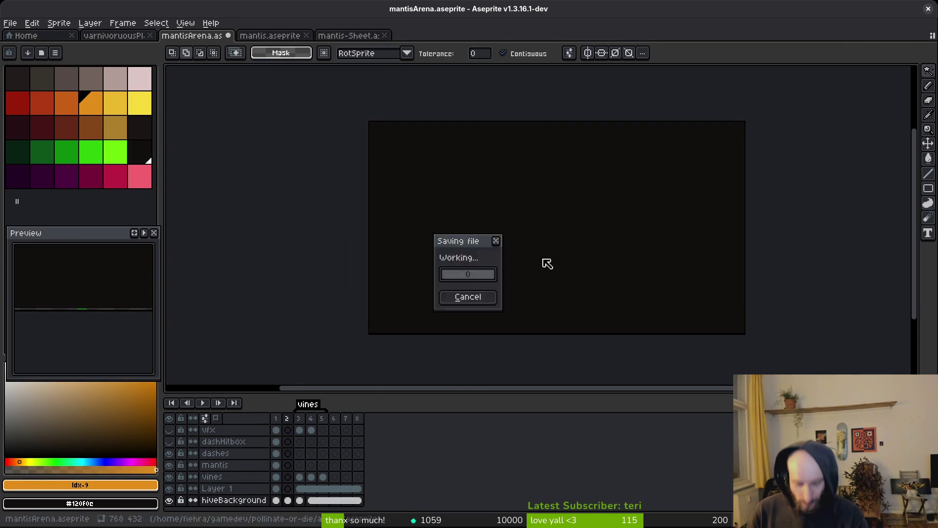
pyautogui.press('t')
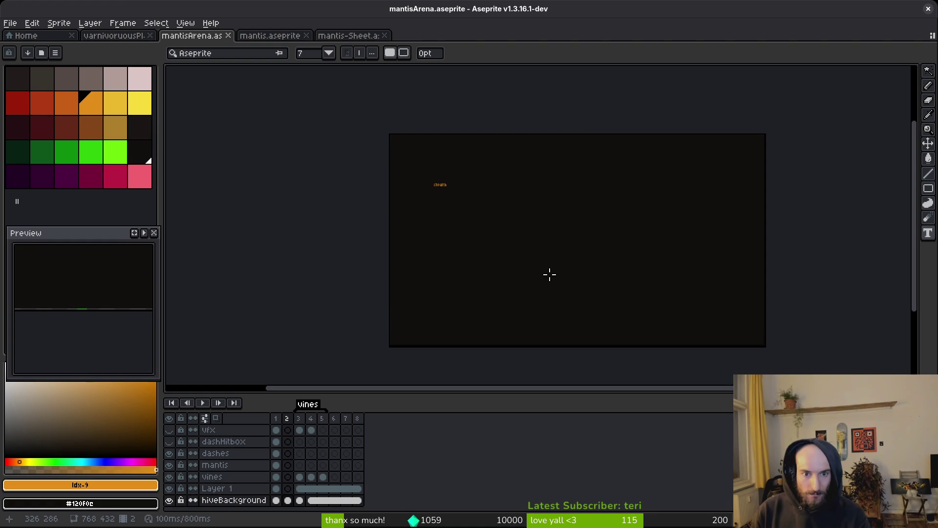
pyautogui.scroll(3, 498, 199)
pyautogui.scroll(-2, 490, 195)
pyautogui.hotkey('ctrl', 'z')
pyautogui.click(418, 168)
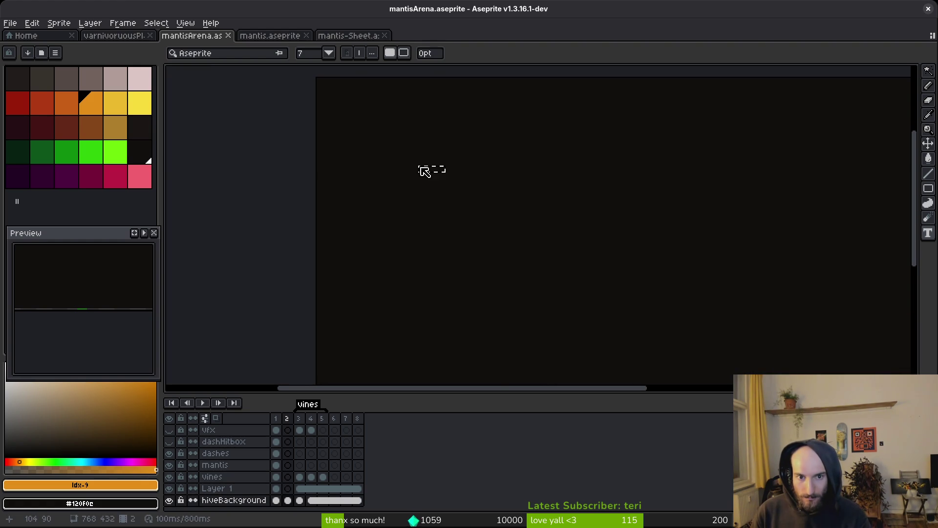
pyautogui.click(328, 53)
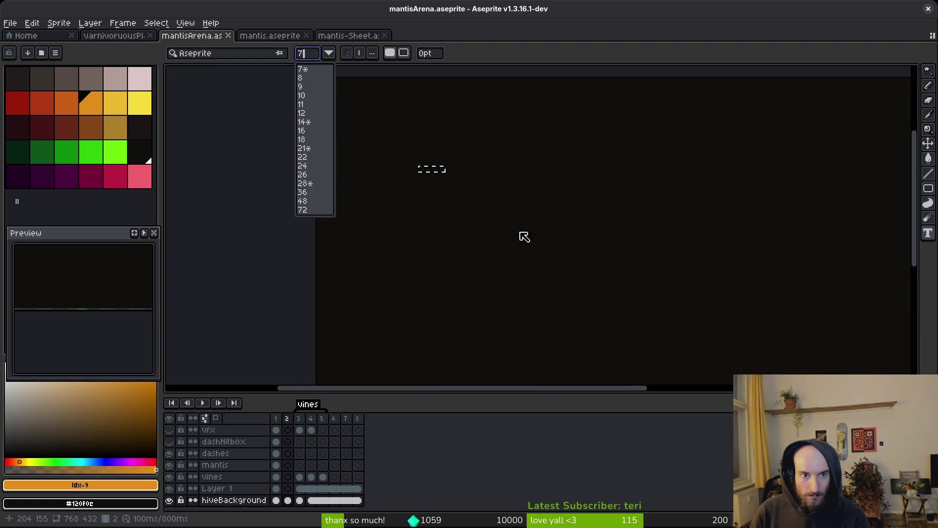
pyautogui.write('12')
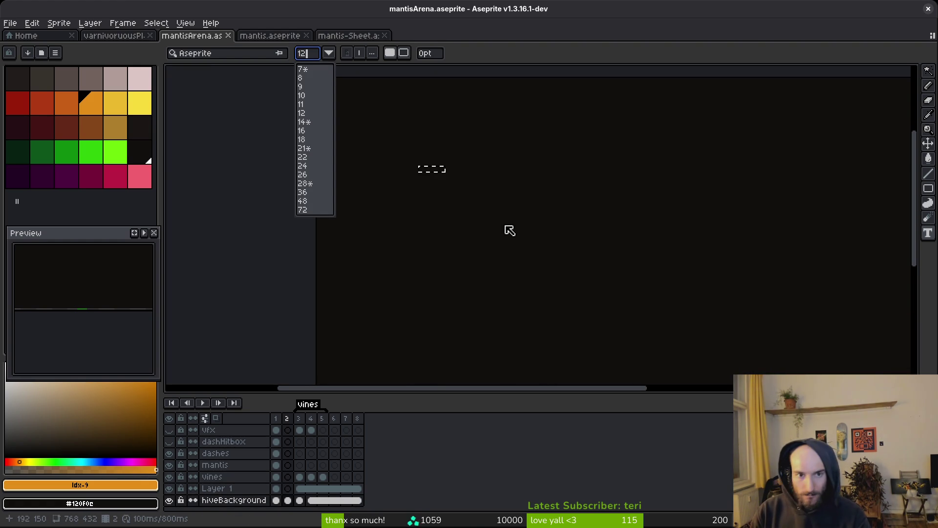
pyautogui.press('Return')
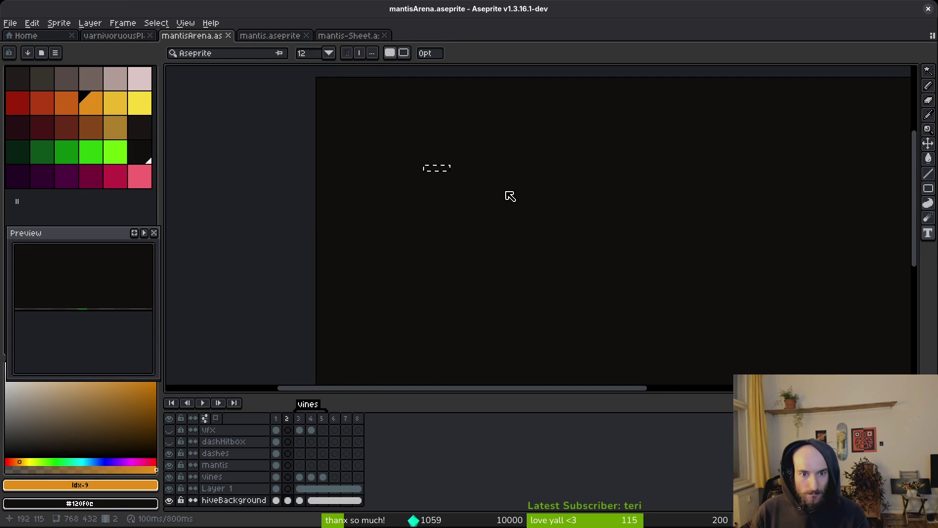
pyautogui.press('Return')
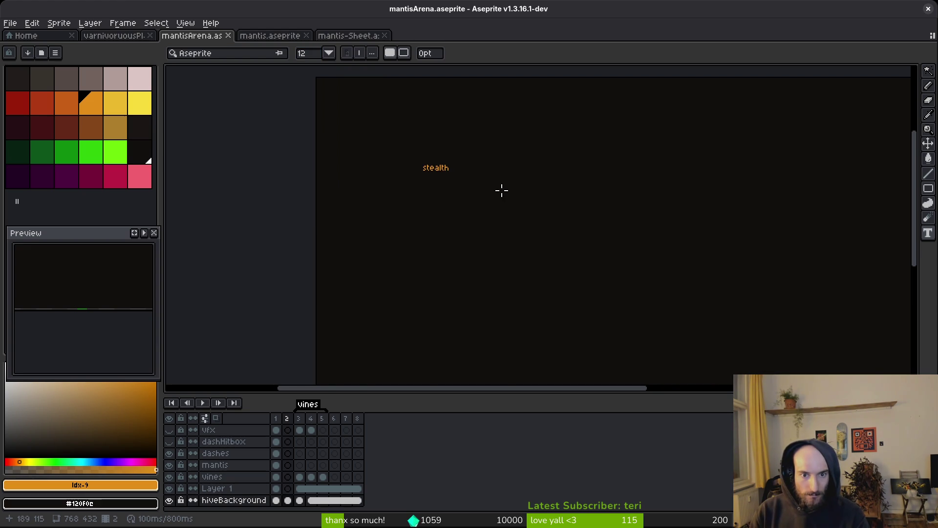
# Add the ambush and orbs labels below stealth
pyautogui.click(424, 200)
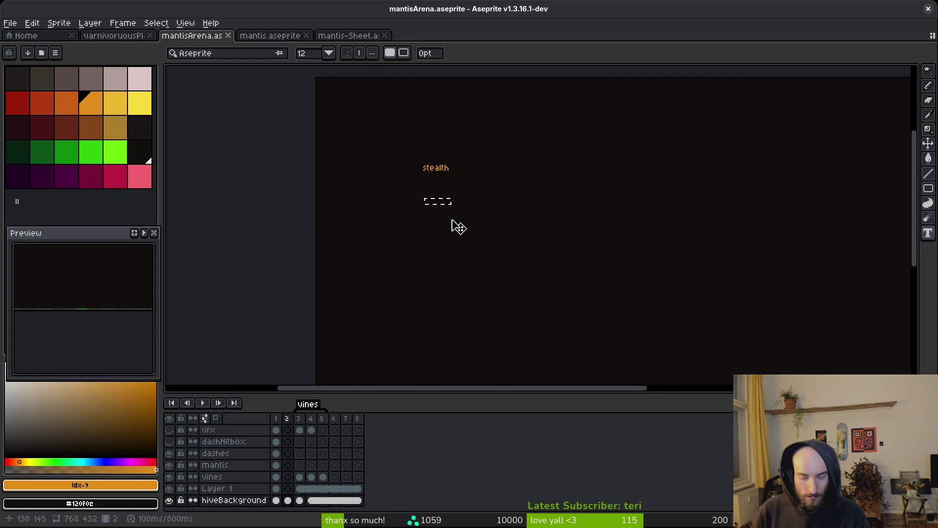
pyautogui.write('ambush')
pyautogui.press('Return')
pyautogui.click(431, 250)
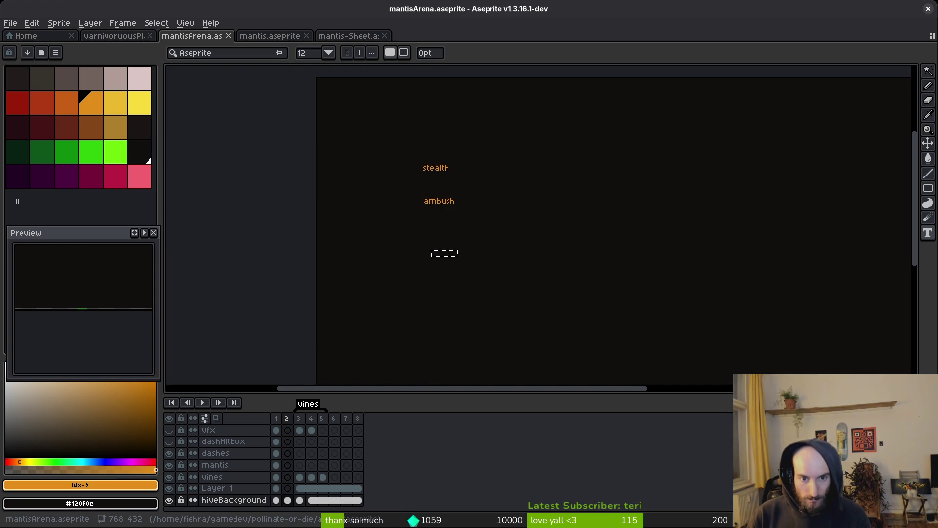
pyautogui.write('armour')
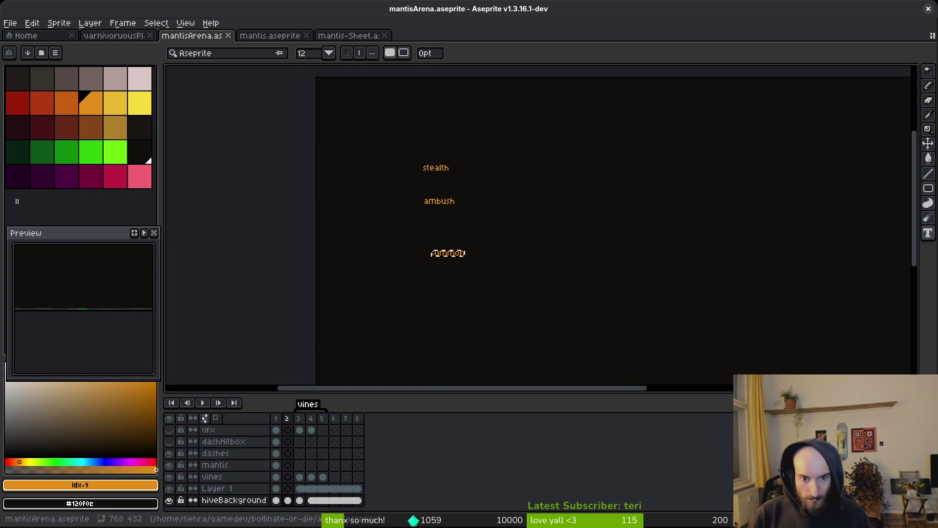
pyautogui.write('ed')
pyautogui.press('BackSpace')
pyautogui.press('BackSpace')
pyautogui.press('BackSpace')
pyautogui.write('s')
pyautogui.press('Return')
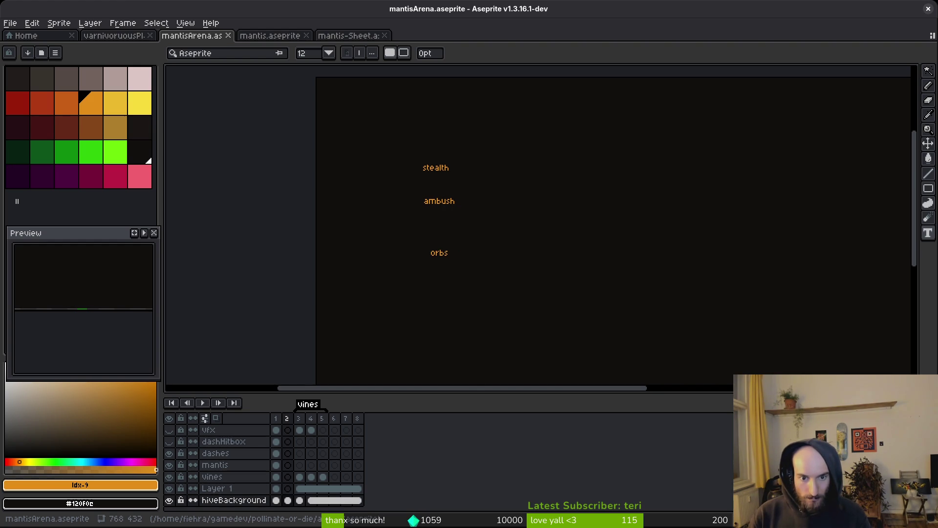
# Add the geyser, dash and land labels below orbs
pyautogui.click(427, 273)
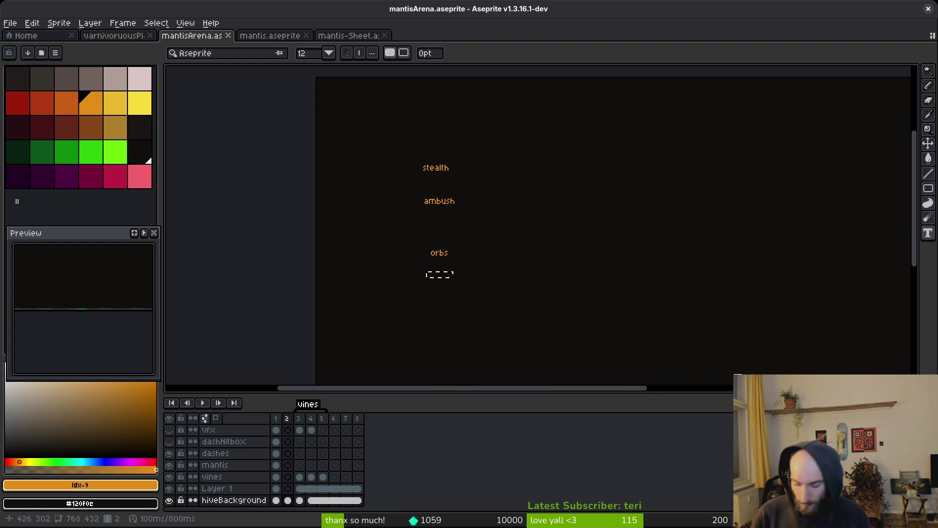
pyautogui.write('geyser')
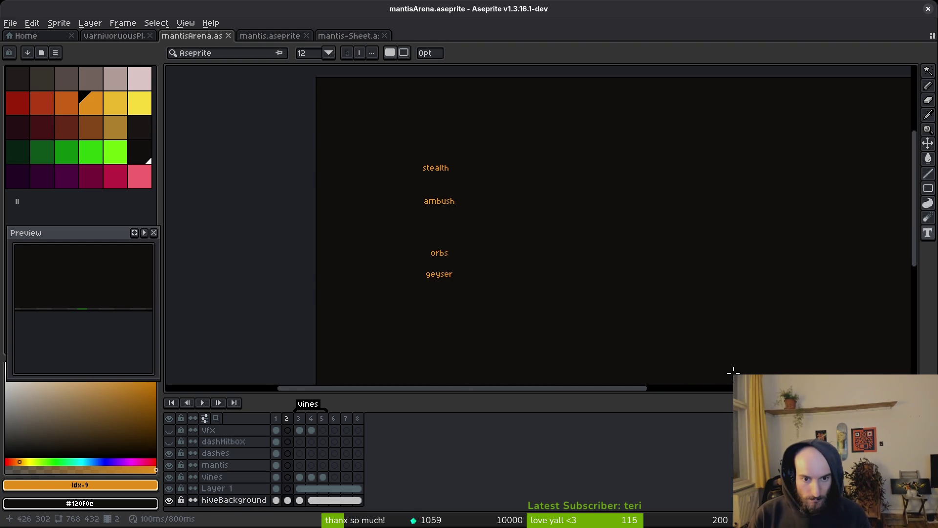
pyautogui.click(431, 299)
pyautogui.write('dash')
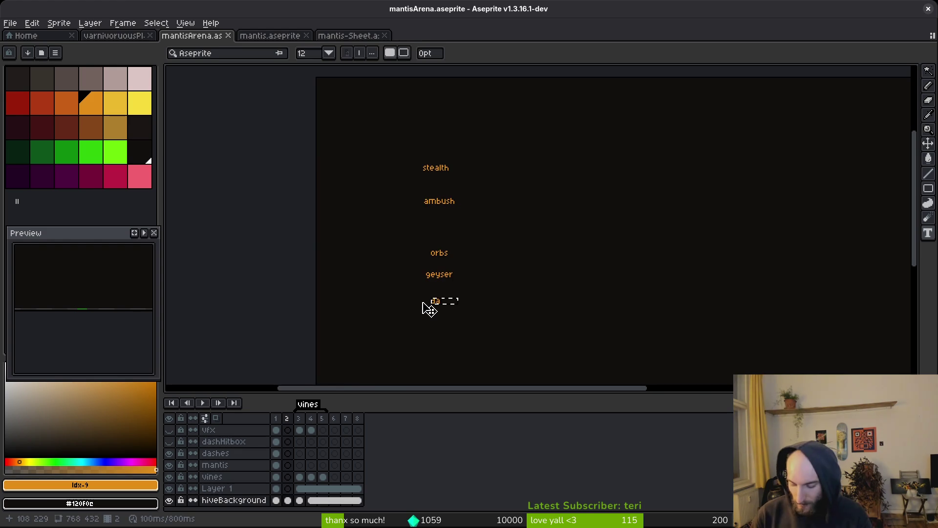
pyautogui.click(431, 330)
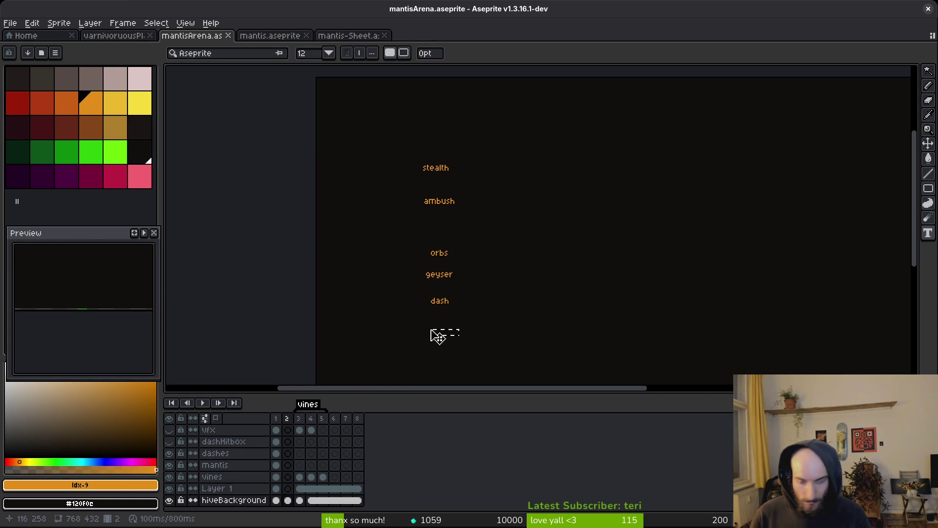
pyautogui.write('land')
pyautogui.press('Return')
pyautogui.scroll(-3, 471, 253)
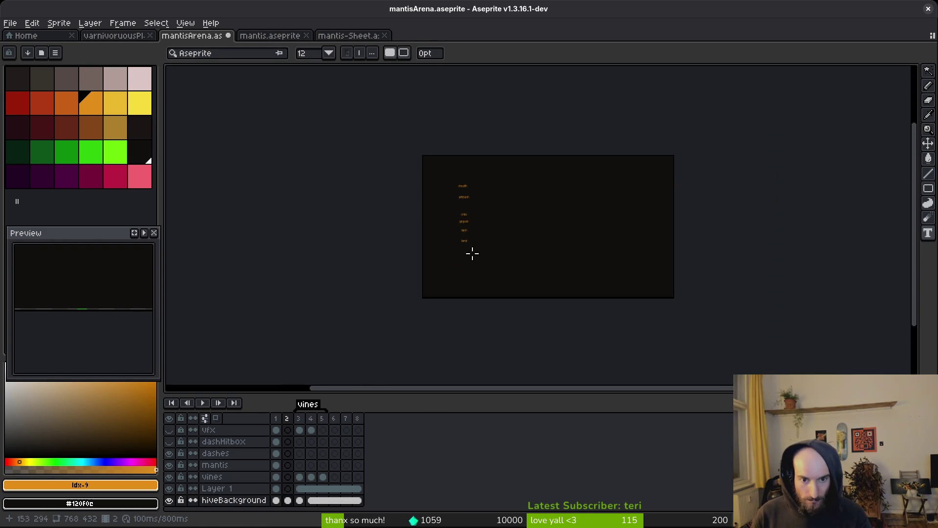
pyautogui.scroll(3, 467, 255)
# Try shifting the stealth label upward, then cancel and clear the selection
pyautogui.click(450, 246)
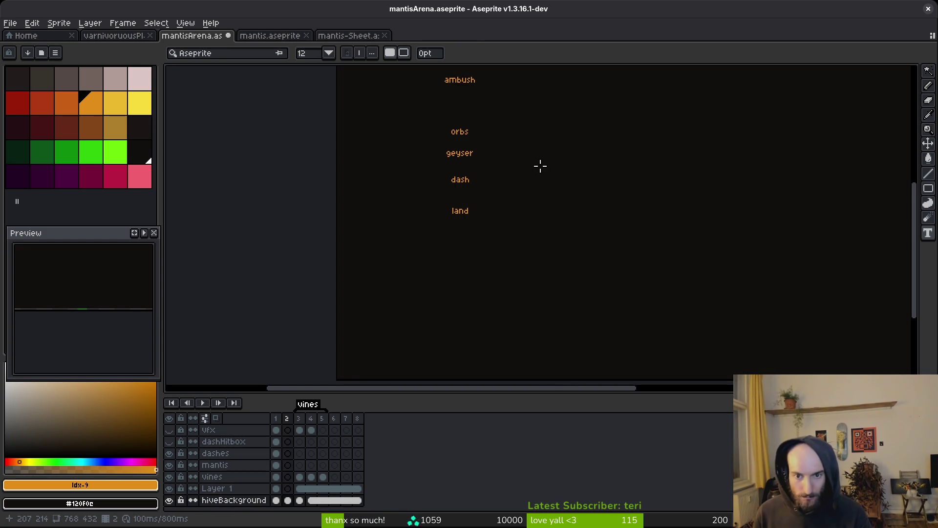
pyautogui.moveTo(560, 142); pyautogui.dragTo(596, 250)
pyautogui.press('m')
pyautogui.moveTo(460, 148)
pyautogui.mouseDown()
pyautogui.moveTo(542, 179)
pyautogui.moveTo(514, 139)
pyautogui.mouseUp()
pyautogui.press('Escape')
pyautogui.hotkey('ctrl', 'd')
pyautogui.scroll(4, 506, 205)
# Select the orange label pixels by colour and move them from the background onto Layer 1
pyautogui.press('w')
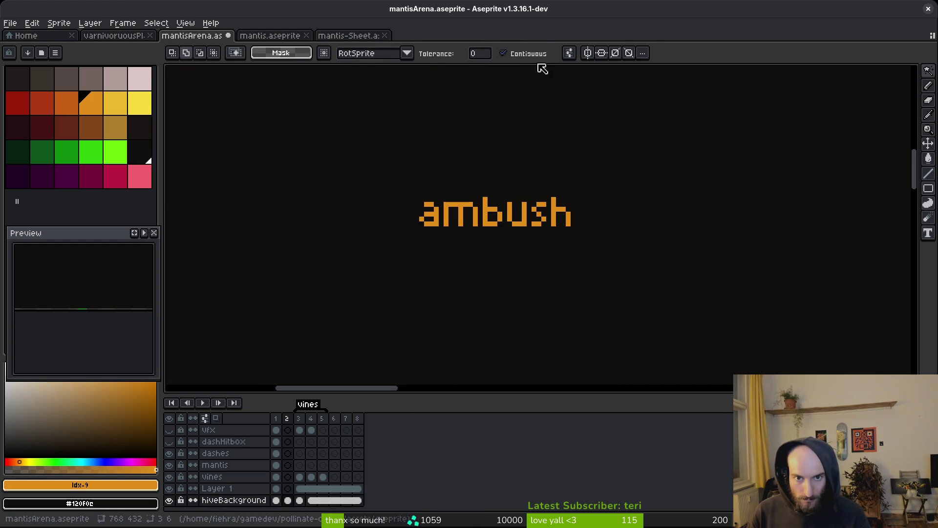
pyautogui.click(476, 210)
pyautogui.press('Delete')
pyautogui.hotkey('ctrl', 'z')
pyautogui.hotkey('ctrl', 'x')
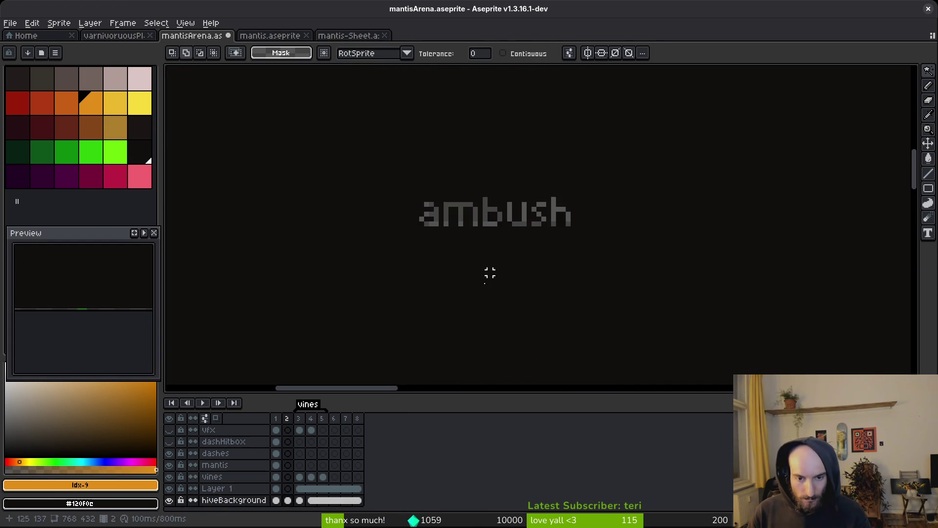
pyautogui.click(288, 488)
pyautogui.hotkey('ctrl', 'v')
pyautogui.scroll(-5, 509, 220)
pyautogui.press('Return')
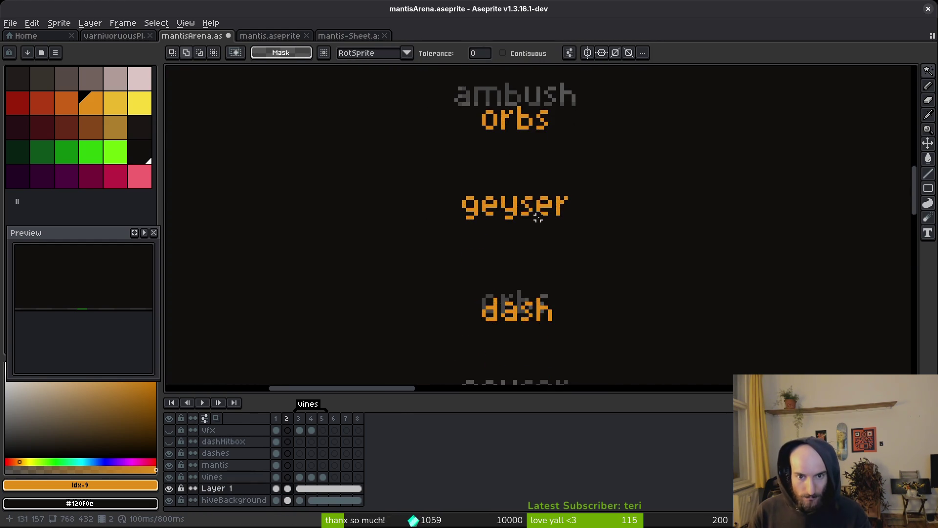
pyautogui.scroll(5, 553, 210)
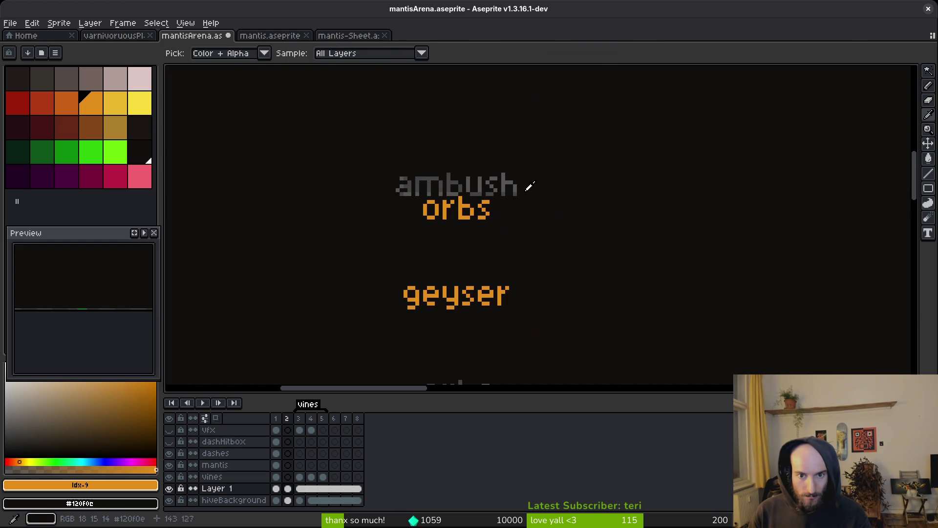
# Fill the transparent holes in hiveBackground with the dark colour #120f0c
pyautogui.click(287, 500)
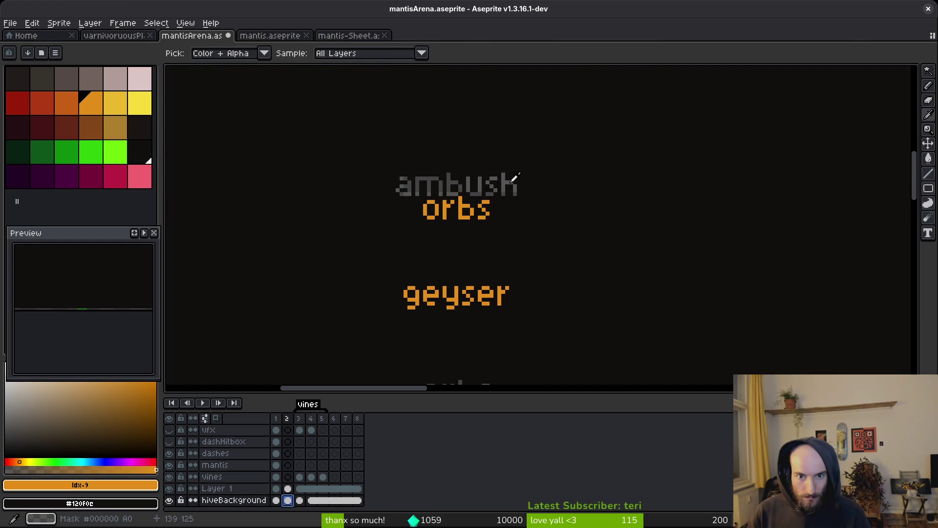
pyautogui.click(513, 185)
pyautogui.hotkey('shift', 'r')
pyautogui.click(557, 139)
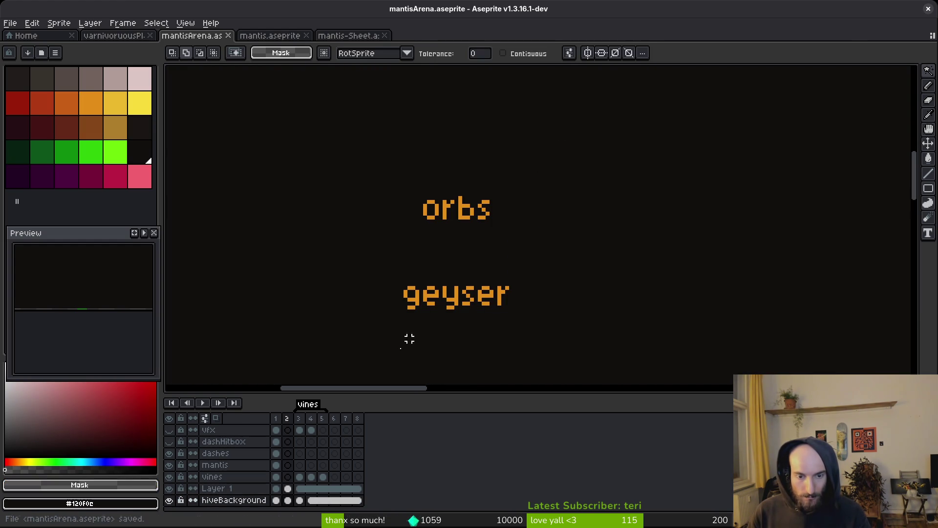
pyautogui.click(288, 488)
pyautogui.scroll(-1, 485, 236)
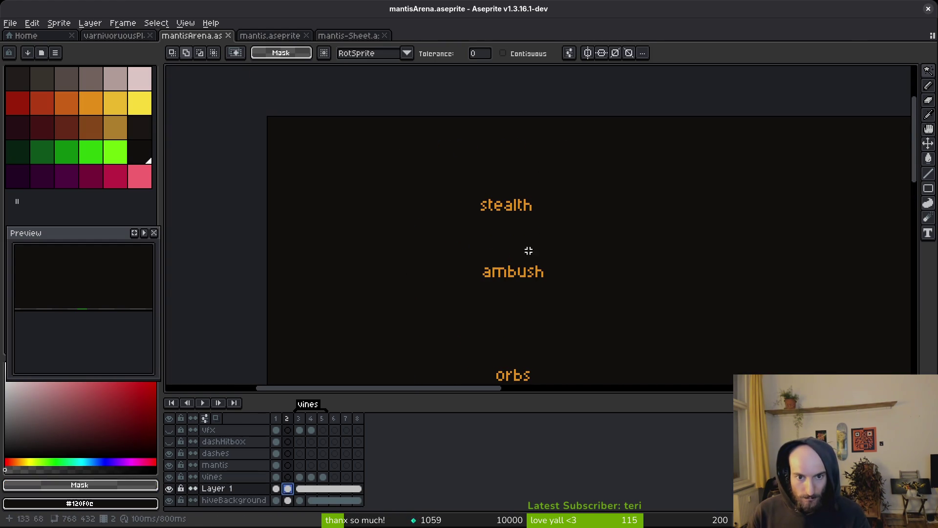
# Dock the timeline on the right side of the window
pyautogui.press('m')
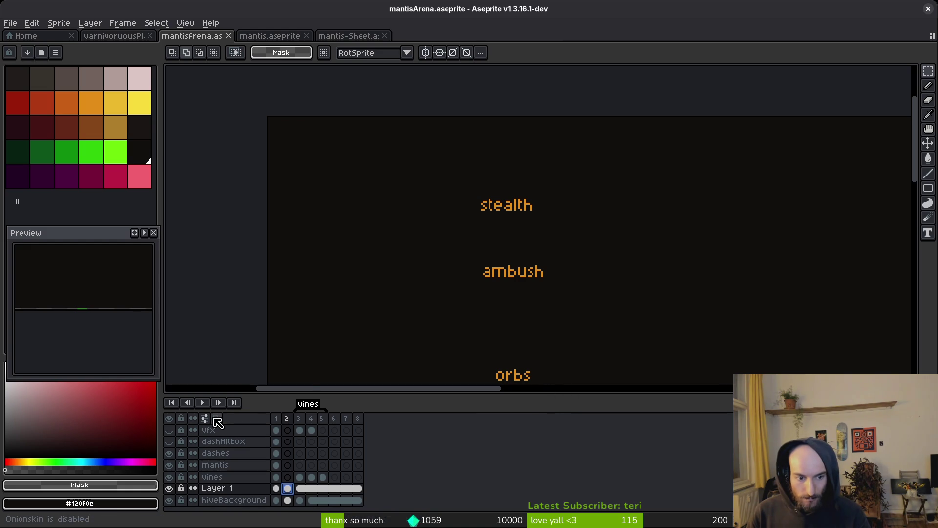
pyautogui.click(205, 419)
pyautogui.click(119, 237)
# Place stealth and ambush side by side at the top and move orbs, geyser, dash and land right
pyautogui.moveTo(484, 268)
pyautogui.mouseDown()
pyautogui.moveTo(373, 199)
pyautogui.moveTo(433, 196)
pyautogui.mouseUp()
pyautogui.scroll(-1, 433, 196)
pyautogui.moveTo(395, 172)
pyautogui.mouseDown()
pyautogui.moveTo(459, 203)
pyautogui.moveTo(367, 183)
pyautogui.moveTo(394, 218)
pyautogui.moveTo(406, 210)
pyautogui.moveTo(501, 259)
pyautogui.mouseUp()
pyautogui.moveTo(445, 234)
pyautogui.mouseDown()
pyautogui.moveTo(465, 230)
pyautogui.moveTo(476, 213)
pyautogui.mouseUp()
pyautogui.hotkey('ctrl', 'd')
pyautogui.moveTo(481, 294); pyautogui.dragTo(405, 223)
pyautogui.moveTo(306, 178); pyautogui.dragTo(463, 373)
pyautogui.moveTo(365, 262); pyautogui.dragTo(582, 230)
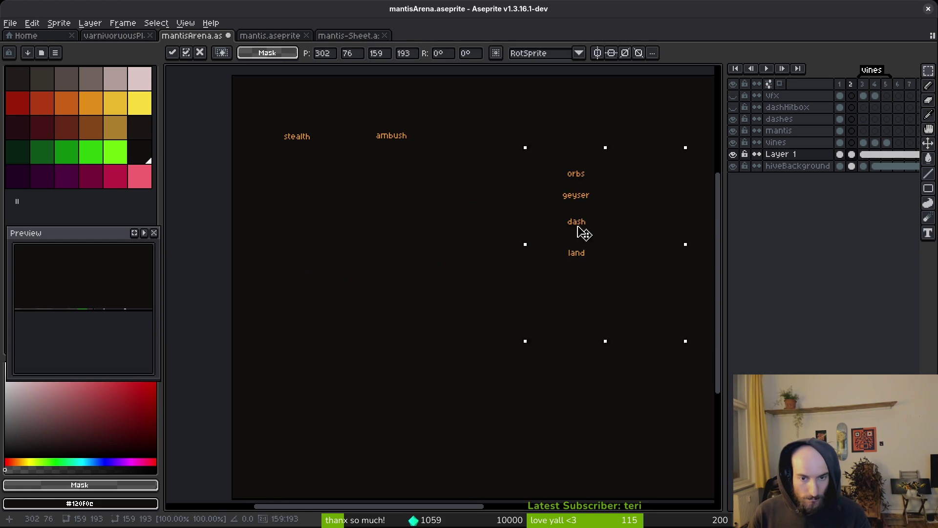
pyautogui.hotkey('ctrl', 'd')
pyautogui.moveTo(407, 229); pyautogui.dragTo(482, 258)
# Pick palette colour idx-10 and try an ellipse around stealth, undoing the oversized one
pyautogui.click(116, 103)
pyautogui.scroll(2, 459, 209)
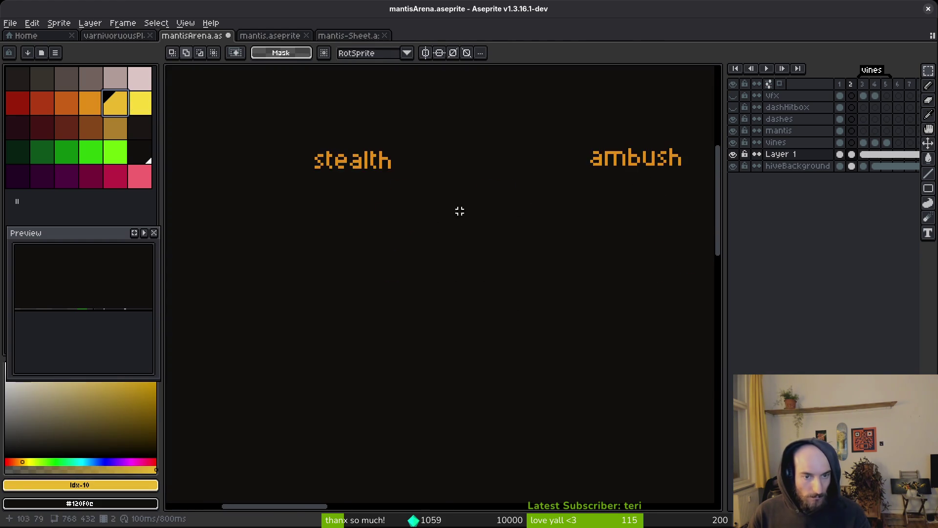
pyautogui.press('e')
pyautogui.press('m')
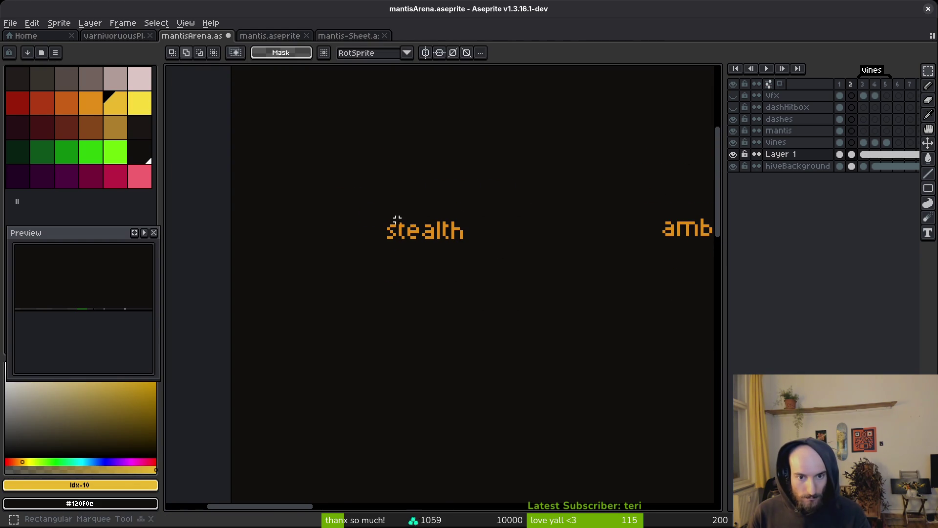
pyautogui.press('u')
pyautogui.moveTo(327, 185); pyautogui.dragTo(524, 274)
pyautogui.hotkey('ctrl', 'z')
# Ring the stealth and ambush labels with orange ellipse outlines
pyautogui.moveTo(368, 203); pyautogui.dragTo(481, 263)
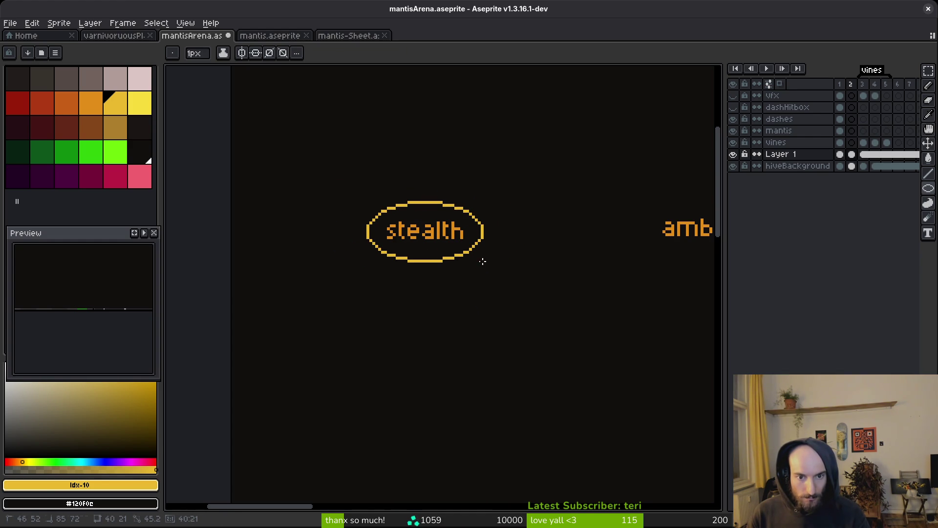
pyautogui.hscroll(5, 483, 261)
pyautogui.hscroll(-2, 335, 237)
pyautogui.moveTo(408, 230); pyautogui.dragTo(540, 290)
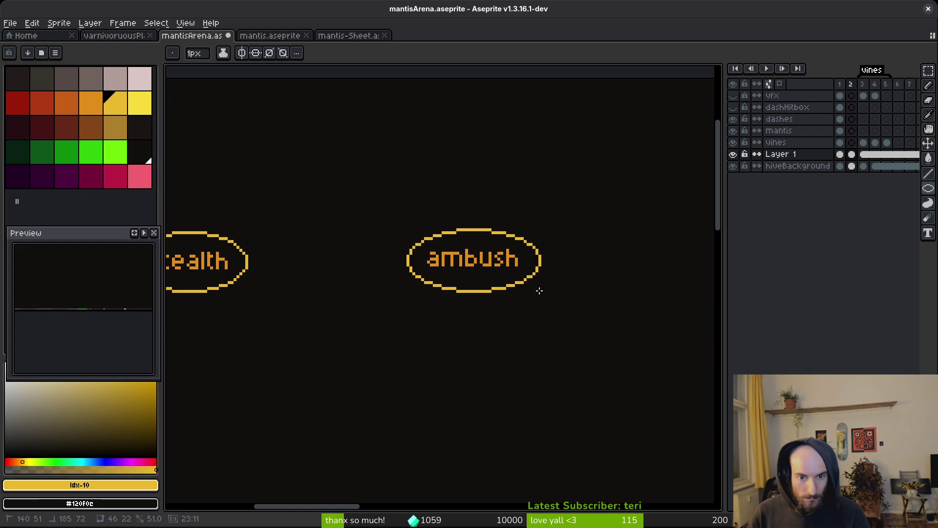
pyautogui.scroll(-4, 541, 294)
pyautogui.scroll(4, 509, 285)
pyautogui.scroll(2, 496, 269)
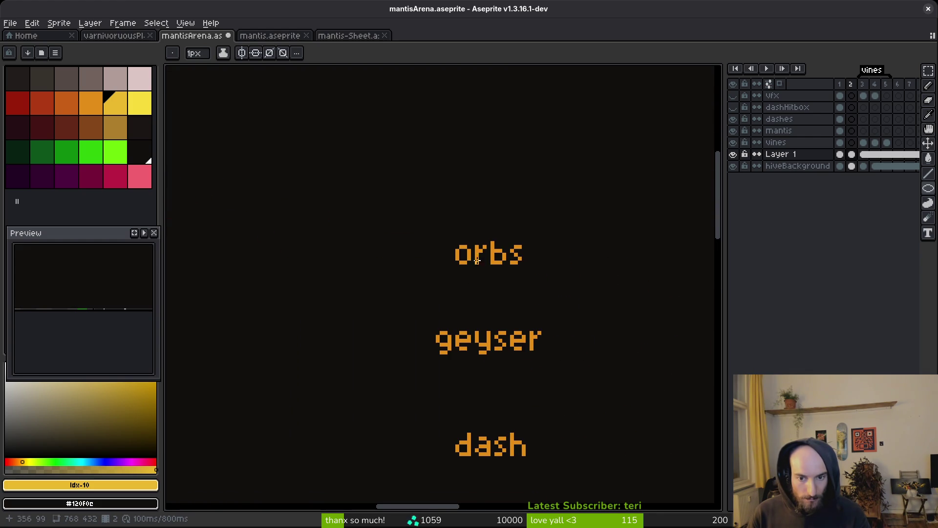
# Circle orbs with a larger ellipse after undoing a too-small one, then circle geyser
pyautogui.moveTo(433, 229)
pyautogui.mouseDown()
pyautogui.moveTo(561, 275)
pyautogui.moveTo(552, 285)
pyautogui.mouseUp()
pyautogui.hotkey('ctrl', 'z')
pyautogui.moveTo(415, 215); pyautogui.dragTo(562, 292)
pyautogui.scroll(-2, 463, 265)
pyautogui.moveTo(389, 245); pyautogui.dragTo(552, 320)
# Circle the dash and land labels with ellipses and centre the view on them
pyautogui.scroll(-2, 570, 251)
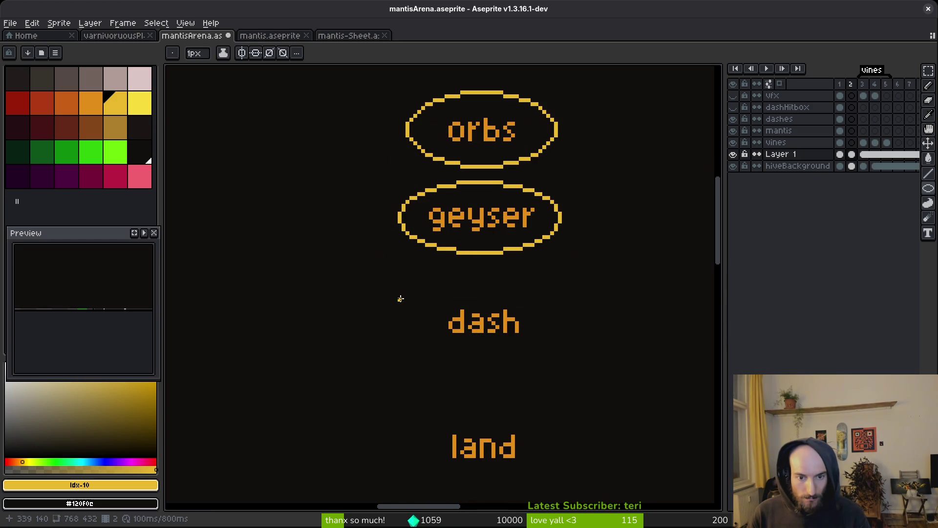
pyautogui.moveTo(418, 292); pyautogui.dragTo(551, 357)
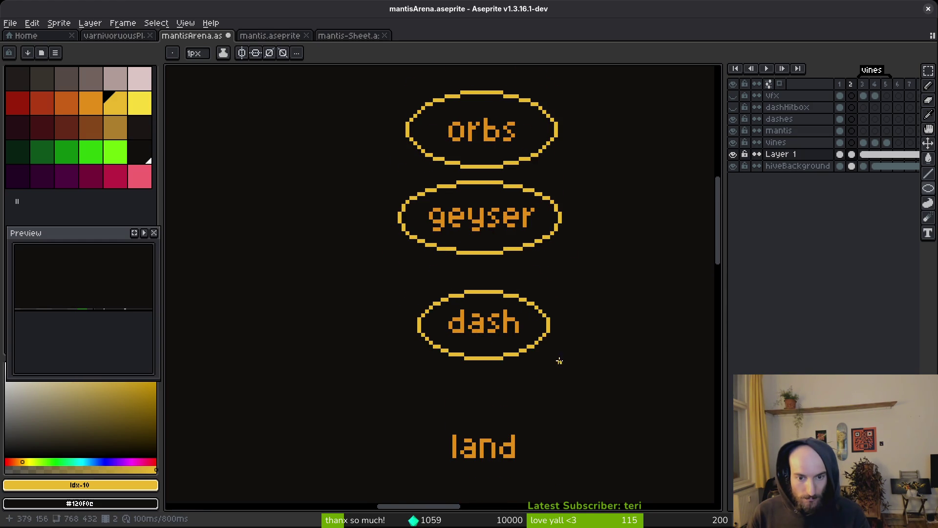
pyautogui.scroll(-3, 560, 360)
pyautogui.moveTo(417, 306)
pyautogui.mouseDown()
pyautogui.moveTo(482, 353)
pyautogui.moveTo(548, 373)
pyautogui.mouseUp()
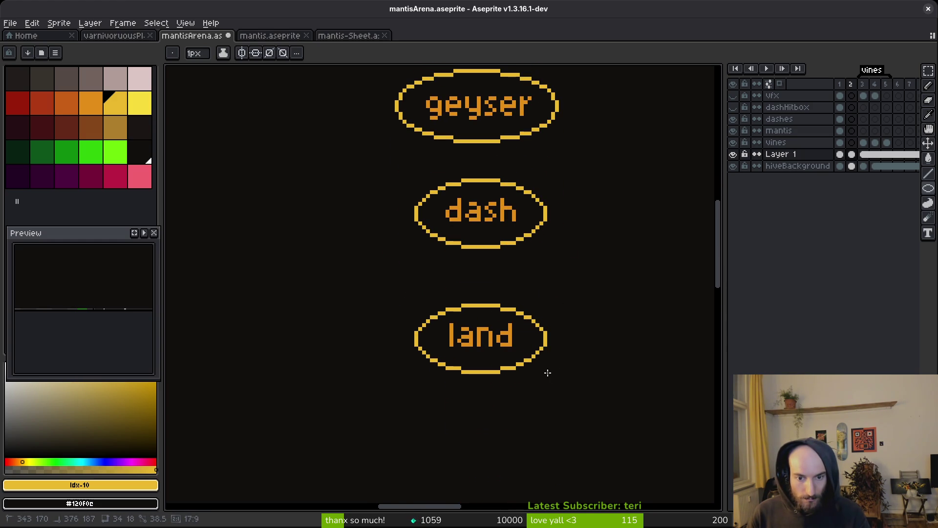
pyautogui.scroll(-2, 545, 371)
pyautogui.moveTo(508, 129)
pyautogui.mouseDown()
pyautogui.moveTo(536, 228)
pyautogui.moveTo(487, 174)
pyautogui.moveTo(556, 233)
pyautogui.moveTo(464, 128)
pyautogui.mouseUp()
pyautogui.press('m')
# Marquee-move the orbs, geyser, dash and ambush labels to new spots
pyautogui.click(524, 212)
pyautogui.moveTo(471, 216); pyautogui.dragTo(569, 276)
pyautogui.moveTo(512, 254); pyautogui.dragTo(595, 210)
pyautogui.moveTo(433, 281)
pyautogui.mouseDown()
pyautogui.moveTo(532, 328)
pyautogui.moveTo(490, 304)
pyautogui.mouseUp()
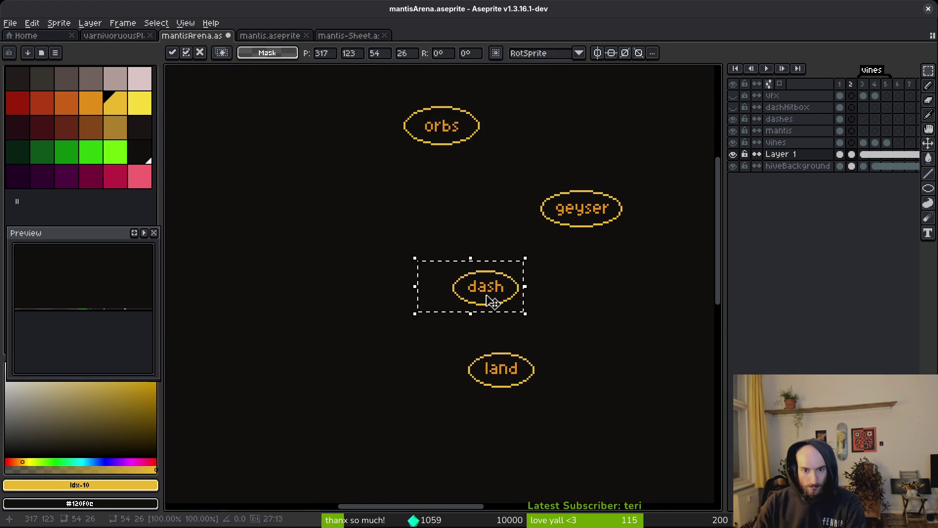
pyautogui.moveTo(230, 185); pyautogui.dragTo(412, 243)
pyautogui.moveTo(203, 192); pyautogui.dragTo(385, 271)
pyautogui.moveTo(401, 237); pyautogui.dragTo(631, 336)
pyautogui.moveTo(467, 287); pyautogui.dragTo(463, 287)
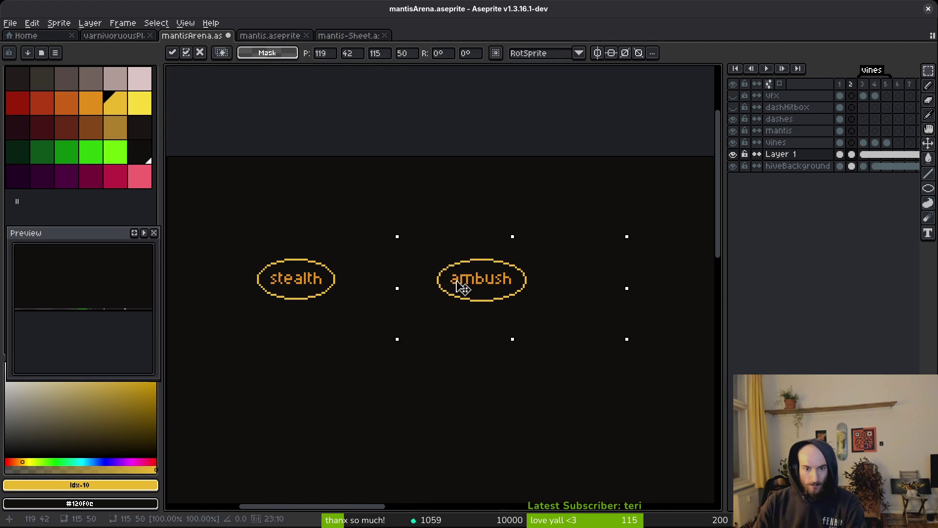
pyautogui.hotkey('ctrl', 'd')
# Shift the circled orbs label to the left and commit it
pyautogui.hscroll(3, 442, 271)
pyautogui.scroll(-1, 442, 270)
pyautogui.hscroll(3, 574, 346)
pyautogui.moveTo(575, 346); pyautogui.dragTo(541, 331)
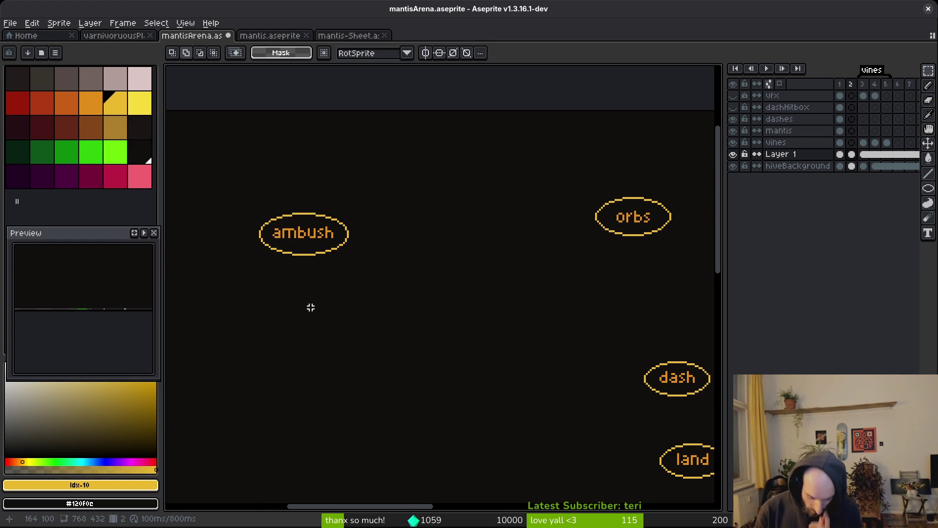
pyautogui.scroll(-2, 509, 312)
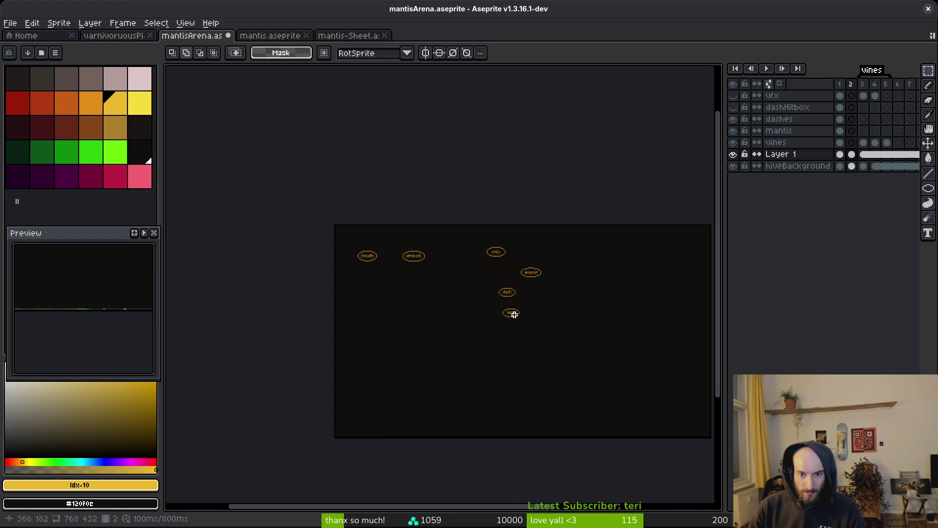
pyautogui.scroll(2, 521, 302)
pyautogui.moveTo(521, 301); pyautogui.dragTo(547, 324)
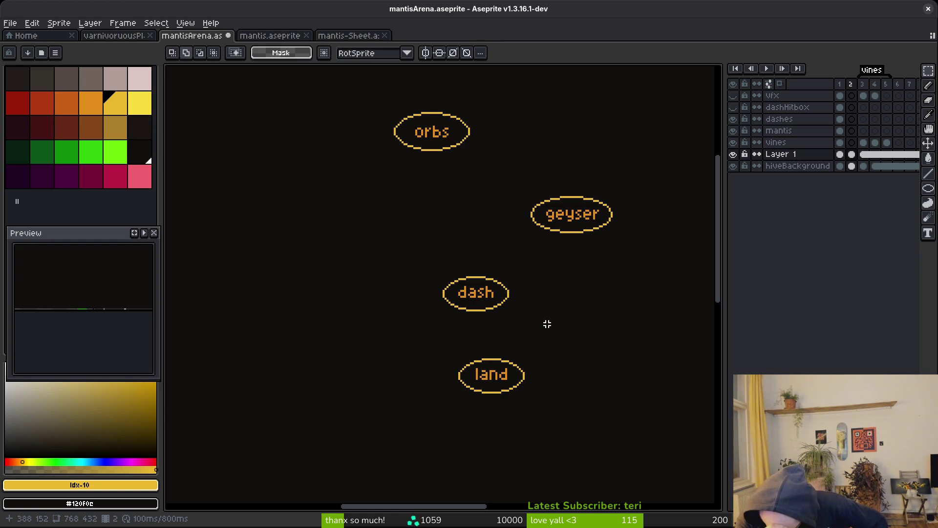
pyautogui.hscroll(-5, 434, 177)
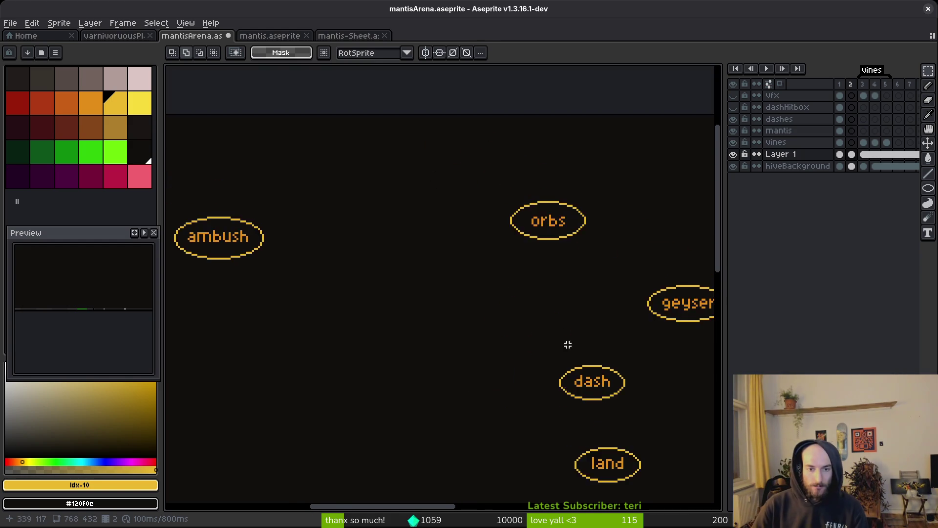
pyautogui.moveTo(534, 167); pyautogui.dragTo(679, 266)
pyautogui.moveTo(631, 230)
pyautogui.mouseDown()
pyautogui.moveTo(463, 248)
pyautogui.moveTo(488, 233)
pyautogui.mouseUp()
pyautogui.click(608, 365)
# Move the circled dash label to the left and commit it
pyautogui.scroll(-3, 607, 364)
pyautogui.moveTo(499, 273)
pyautogui.mouseDown()
pyautogui.moveTo(617, 366)
pyautogui.moveTo(642, 368)
pyautogui.mouseUp()
pyautogui.moveTo(560, 331)
pyautogui.mouseDown()
pyautogui.moveTo(508, 322)
pyautogui.moveTo(317, 255)
pyautogui.moveTo(300, 266)
pyautogui.mouseUp()
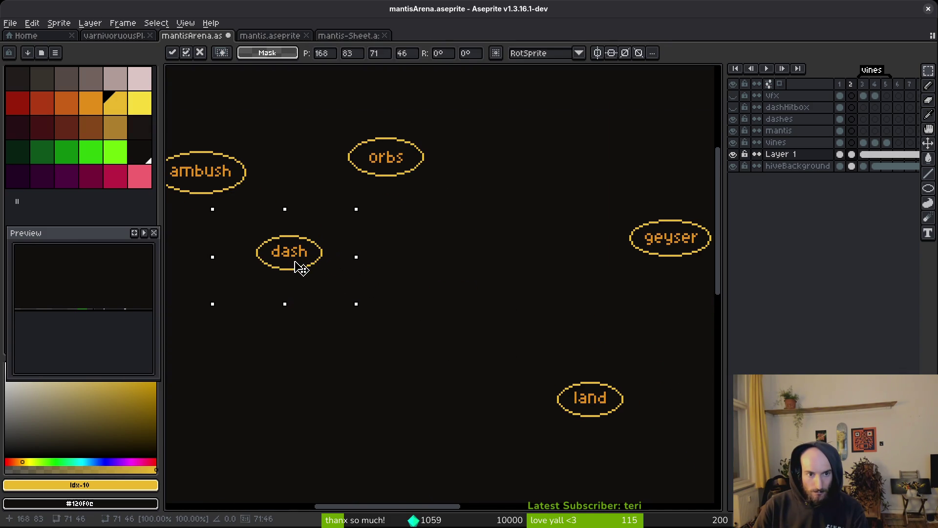
pyautogui.press('Return')
pyautogui.scroll(-1, 441, 304)
pyautogui.moveTo(423, 302); pyautogui.dragTo(702, 454)
pyautogui.hotkey('ctrl', 'd')
# Move geyser left beneath stealth and ambush, then save mantisArena.aseprite
pyautogui.hscroll(3, 435, 344)
pyautogui.moveTo(434, 193); pyautogui.dragTo(652, 315)
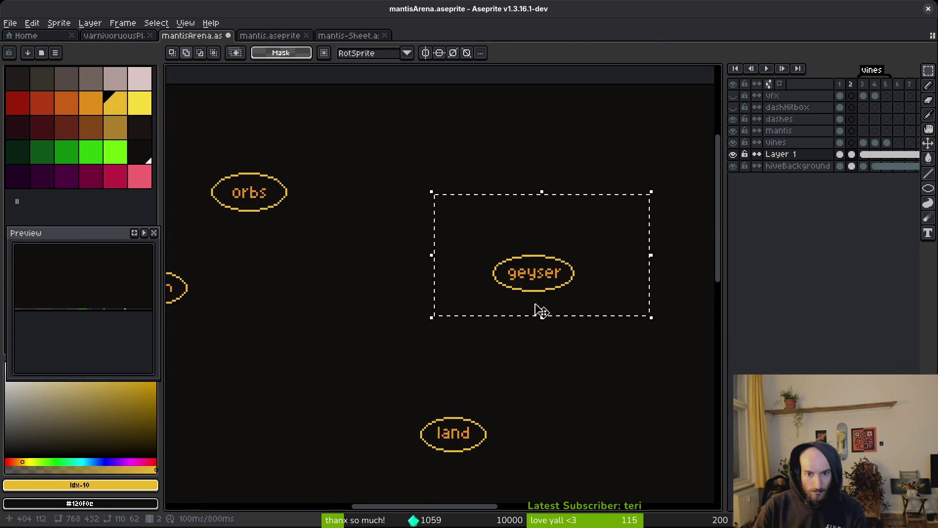
pyautogui.hscroll(-3, 538, 310)
pyautogui.moveTo(666, 255); pyautogui.dragTo(279, 313)
pyautogui.hscroll(-3, 367, 345)
pyautogui.moveTo(480, 304); pyautogui.dragTo(354, 300)
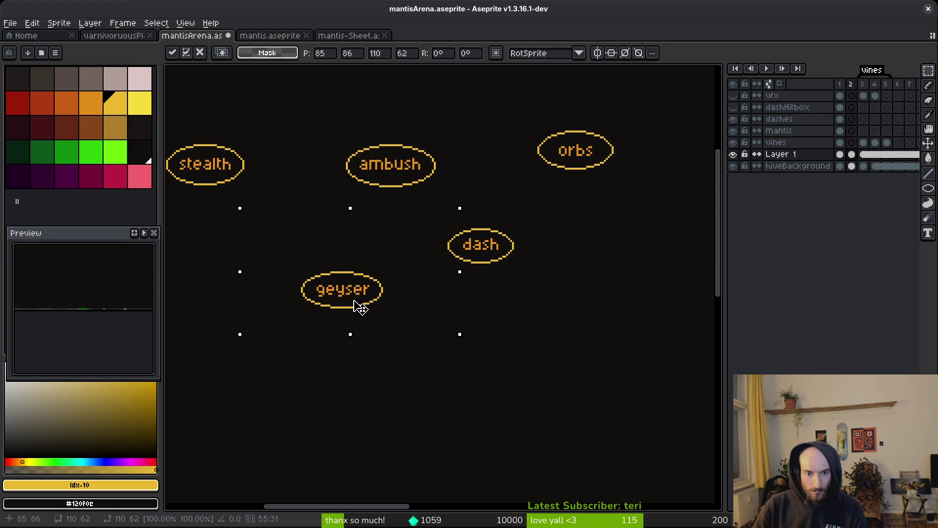
pyautogui.hotkey('ctrl', 'd')
pyautogui.hotkey('ctrl', 's')
# Move the circled land label up and to the left
pyautogui.hscroll(2, 508, 316)
pyautogui.hscroll(-4, 428, 276)
pyautogui.moveTo(428, 276); pyautogui.dragTo(478, 311)
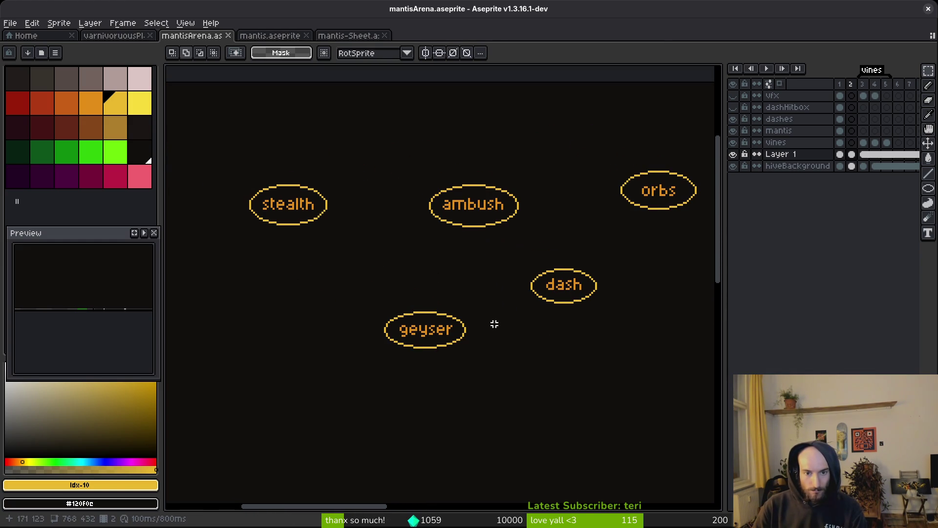
pyautogui.scroll(-2, 463, 323)
pyautogui.scroll(3, 457, 247)
pyautogui.moveTo(500, 268); pyautogui.dragTo(713, 384)
pyautogui.moveTo(569, 328)
pyautogui.mouseDown()
pyautogui.moveTo(399, 302)
pyautogui.moveTo(460, 260)
pyautogui.moveTo(460, 279)
pyautogui.moveTo(435, 282)
pyautogui.moveTo(442, 261)
pyautogui.mouseUp()
# Commit the land move, save the diagram and clear a stray selection
pyautogui.press('Return')
pyautogui.hotkey('ctrl', 's')
pyautogui.moveTo(248, 102); pyautogui.dragTo(380, 190)
pyautogui.hotkey('ctrl', 'd')
# Add a dashCenter text label below land
pyautogui.press('t')
pyautogui.click(539, 296)
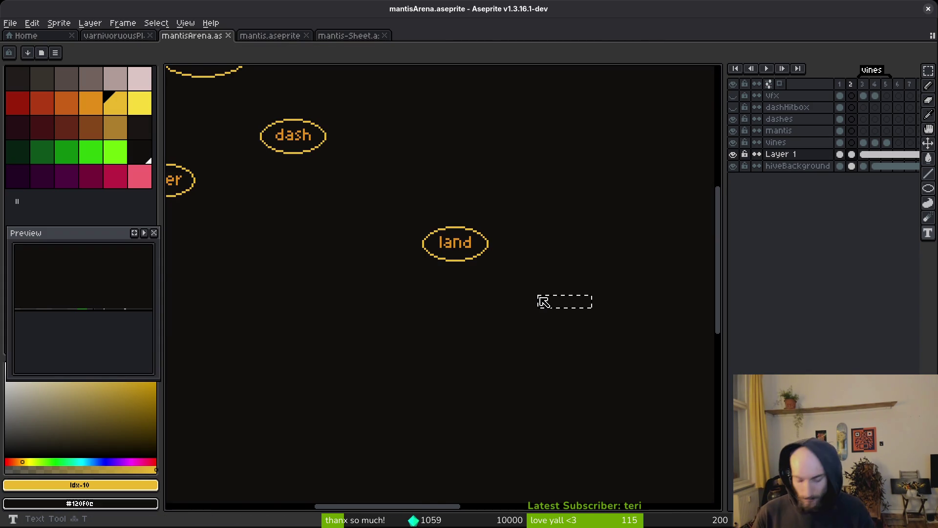
pyautogui.write('dashCenter')
pyautogui.press('Return')
pyautogui.scroll(3, 540, 303)
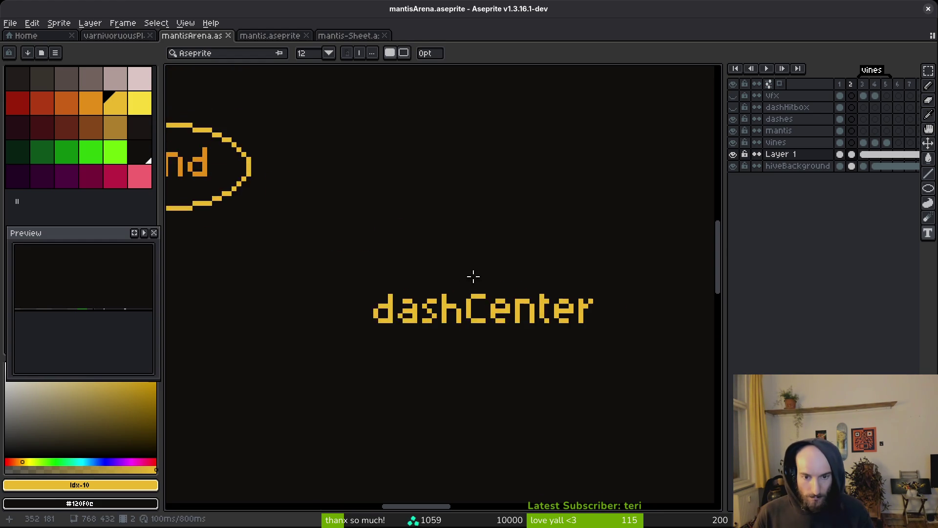
pyautogui.hscroll(-3, 474, 274)
# Recolour the dashCenter text to the labels' orange #e28e18 with Replace Color
pyautogui.press('q')
pyautogui.moveTo(594, 227)
pyautogui.mouseDown()
pyautogui.moveTo(457, 371)
pyautogui.moveTo(594, 226)
pyautogui.mouseUp()
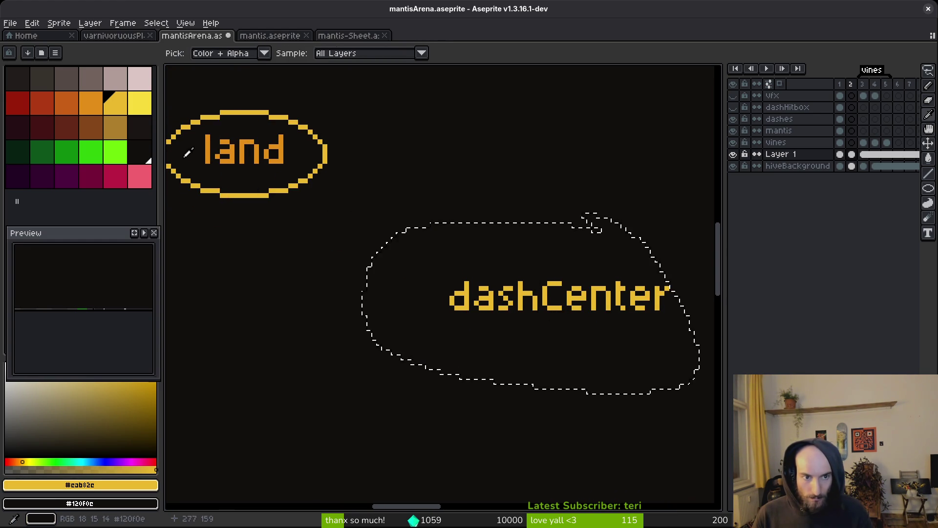
pyautogui.rightClick(209, 151)
pyautogui.hotkey('shift', 'r')
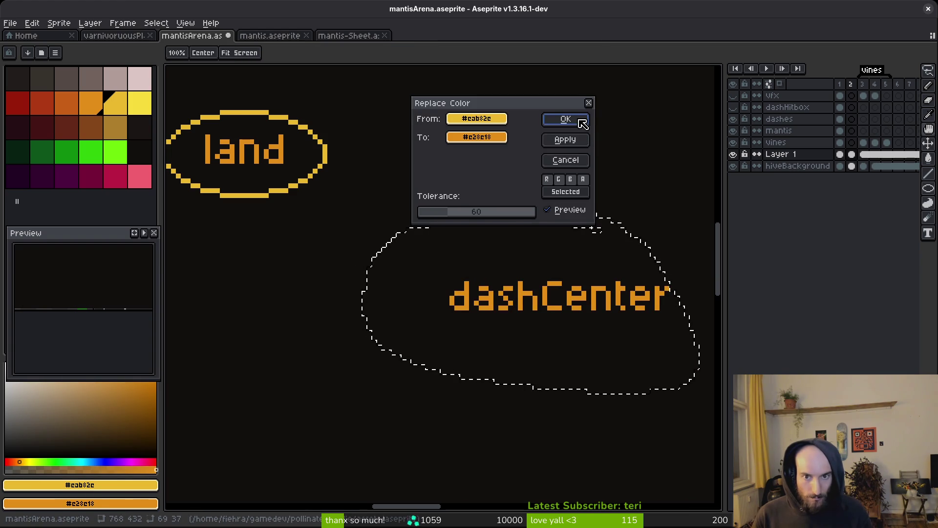
pyautogui.click(566, 119)
pyautogui.press('i')
# Ring dashCenter with an ellipse outline and marquee-select the circled label
pyautogui.press('u')
pyautogui.hotkey('ctrl', 'd')
pyautogui.moveTo(408, 234)
pyautogui.mouseDown()
pyautogui.moveTo(621, 337)
pyautogui.moveTo(700, 357)
pyautogui.mouseUp()
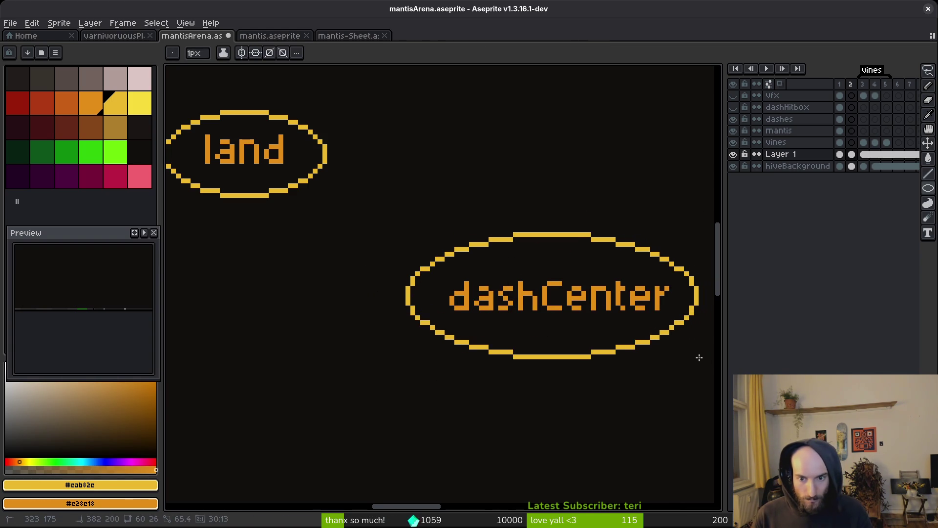
pyautogui.scroll(-2, 670, 360)
pyautogui.press('m')
pyautogui.moveTo(382, 200); pyautogui.dragTo(643, 323)
pyautogui.scroll(-3, 643, 322)
# Nudge the circled dashCenter label below-right of land and save the diagram
pyautogui.moveTo(585, 306)
pyautogui.mouseDown()
pyautogui.moveTo(534, 321)
pyautogui.moveTo(624, 310)
pyautogui.moveTo(583, 304)
pyautogui.mouseUp()
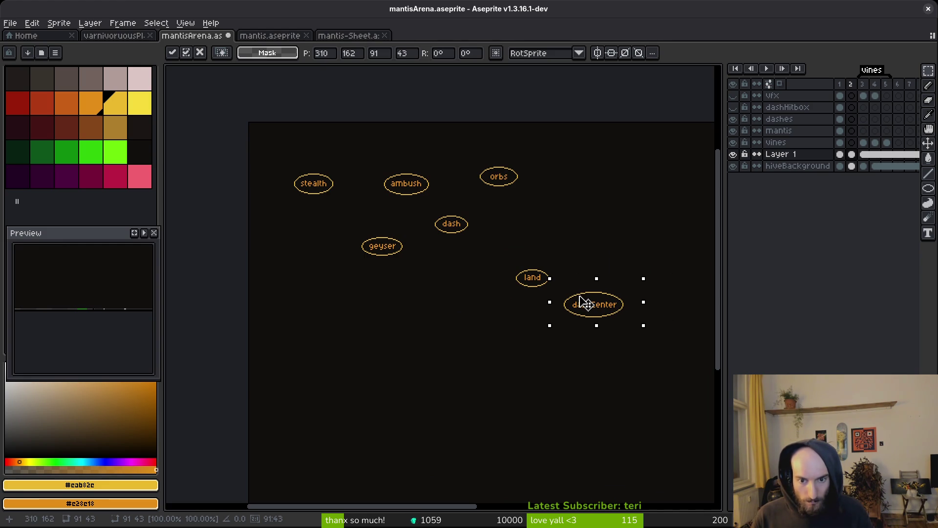
pyautogui.moveTo(582, 302); pyautogui.dragTo(588, 305)
pyautogui.hotkey('ctrl', 's')
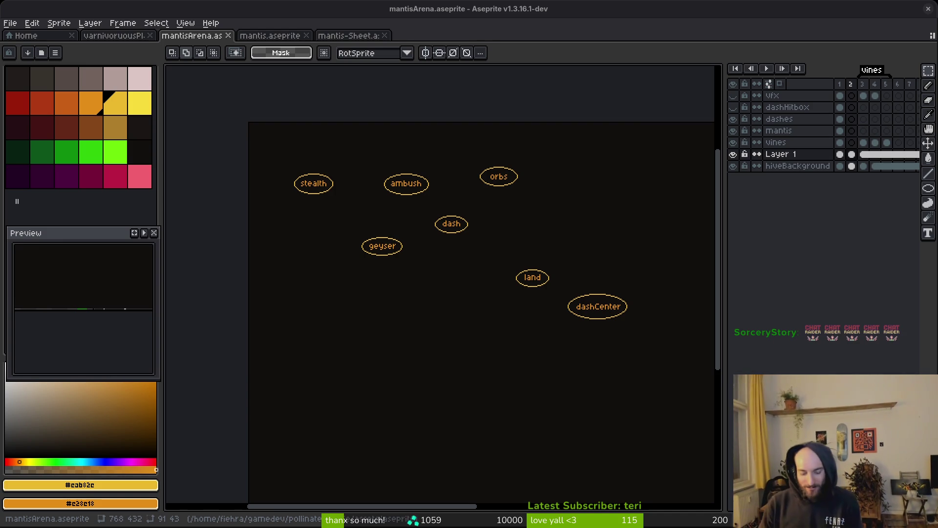
pyautogui.moveTo(573, 277)
pyautogui.mouseDown()
pyautogui.moveTo(525, 273)
pyautogui.moveTo(515, 235)
pyautogui.mouseUp()
# Move land and dashCenter together further down
pyautogui.moveTo(458, 220); pyautogui.dragTo(641, 334)
pyautogui.moveTo(563, 296); pyautogui.dragTo(570, 314)
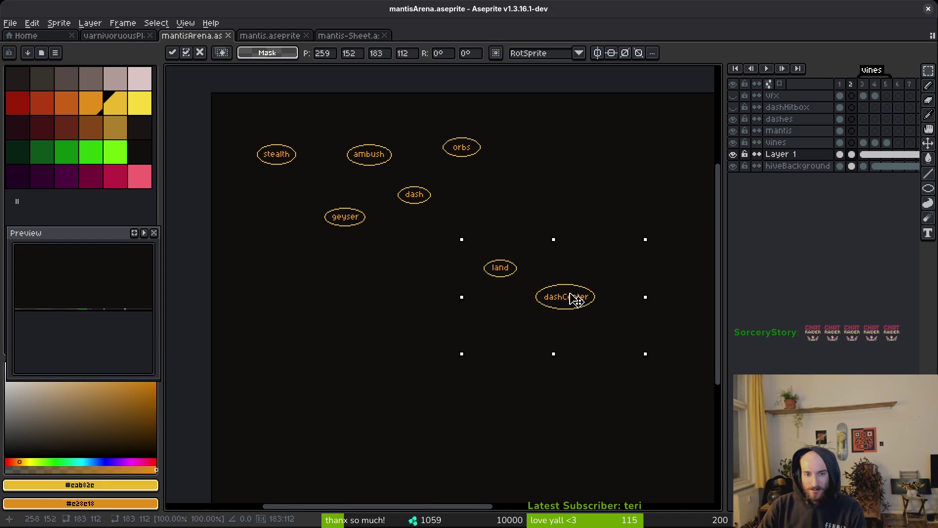
pyautogui.hotkey('ctrl', 'd')
pyautogui.scroll(3, 515, 249)
pyautogui.scroll(-2, 471, 231)
pyautogui.scroll(2, 472, 231)
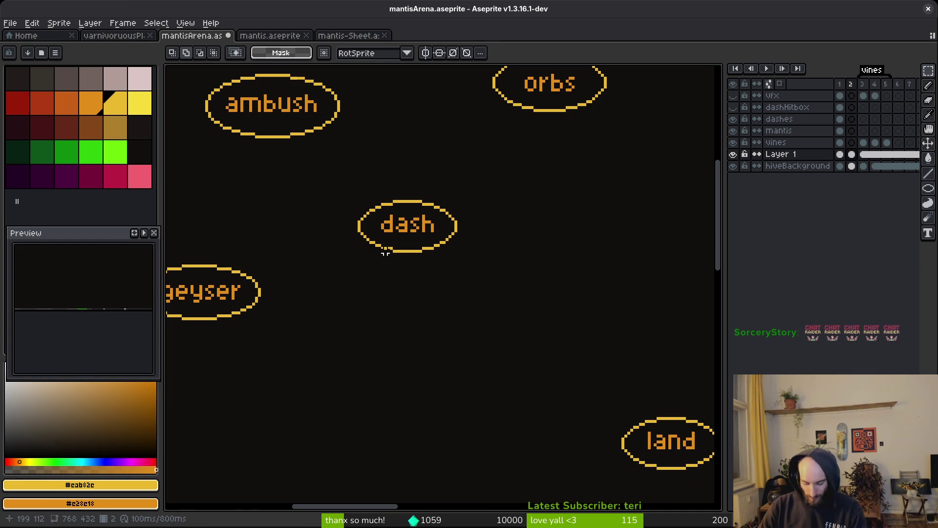
# Reposition the geyser label and move orbs up and to the right
pyautogui.moveTo(278, 134); pyautogui.dragTo(488, 249)
pyautogui.hotkey('ctrl', 'd')
pyautogui.scroll(-2, 545, 260)
pyautogui.hscroll(-2, 450, 243)
pyautogui.moveTo(325, 203); pyautogui.dragTo(498, 306)
pyautogui.moveTo(441, 264); pyautogui.dragTo(404, 279)
pyautogui.scroll(3, 481, 322)
pyautogui.moveTo(493, 151)
pyautogui.mouseDown()
pyautogui.moveTo(560, 201)
pyautogui.moveTo(650, 246)
pyautogui.mouseUp()
pyautogui.moveTo(611, 230); pyautogui.dragTo(612, 197)
pyautogui.hotkey('ctrl', 'd')
# Place a copy of the dash label up and to the right
pyautogui.hscroll(2, 378, 238)
pyautogui.moveTo(378, 238); pyautogui.dragTo(540, 315)
pyautogui.moveTo(465, 287)
pyautogui.mouseDown()
pyautogui.moveTo(434, 314)
pyautogui.moveTo(476, 269)
pyautogui.moveTo(527, 247)
pyautogui.moveTo(532, 228)
pyautogui.mouseUp()
pyautogui.click(612, 304)
pyautogui.scroll(-3, 586, 274)
pyautogui.scroll(3, 544, 270)
pyautogui.moveTo(470, 223)
pyautogui.mouseDown()
pyautogui.moveTo(589, 289)
pyautogui.moveTo(562, 241)
pyautogui.moveTo(540, 260)
pyautogui.moveTo(513, 245)
pyautogui.mouseUp()
pyautogui.press('Return')
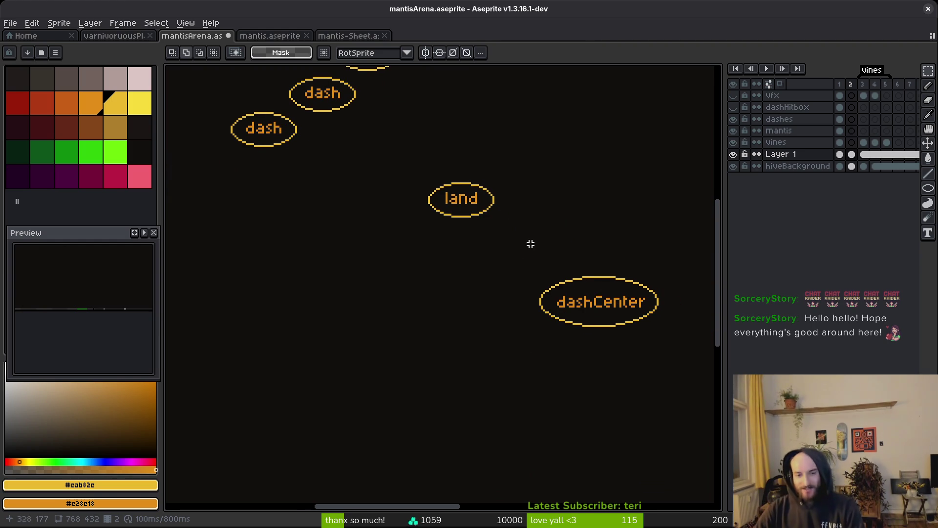
# Copy the land label and set the copy further left
pyautogui.scroll(3, 531, 243)
pyautogui.hscroll(-2, 531, 243)
pyautogui.moveTo(430, 221); pyautogui.dragTo(579, 308)
pyautogui.click(499, 279)
pyautogui.moveTo(499, 279)
pyautogui.mouseDown()
pyautogui.moveTo(547, 224)
pyautogui.moveTo(541, 235)
pyautogui.mouseUp()
pyautogui.moveTo(511, 277); pyautogui.dragTo(385, 278)
pyautogui.click(459, 277)
# Shift the middle and right-hand land labels up-left to finish three land labels
pyautogui.moveTo(452, 248)
pyautogui.mouseDown()
pyautogui.moveTo(531, 288)
pyautogui.moveTo(459, 252)
pyautogui.mouseUp()
pyautogui.click(505, 195)
pyautogui.moveTo(507, 191); pyautogui.dragTo(622, 270)
pyautogui.moveTo(567, 237)
pyautogui.mouseDown()
pyautogui.moveTo(536, 204)
pyautogui.moveTo(544, 214)
pyautogui.mouseUp()
pyautogui.press('i')
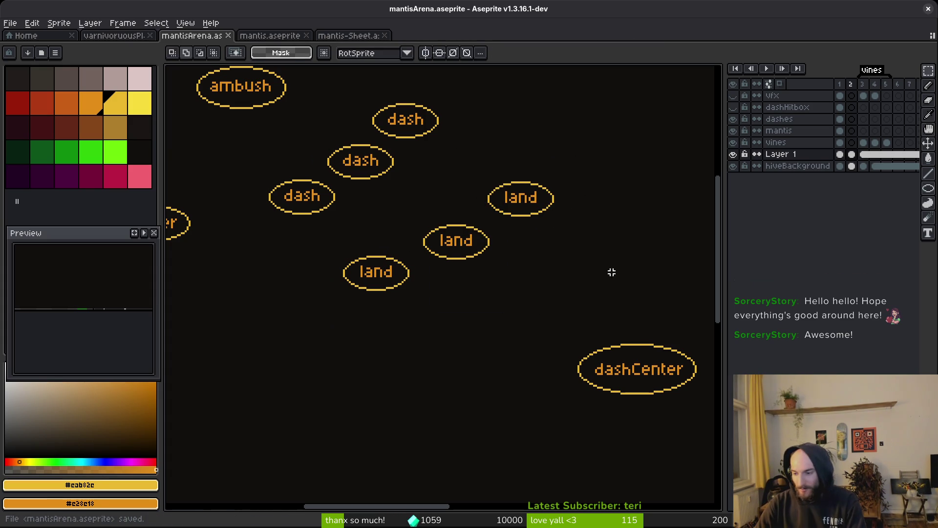
pyautogui.hotkey('alt', 'Tab')
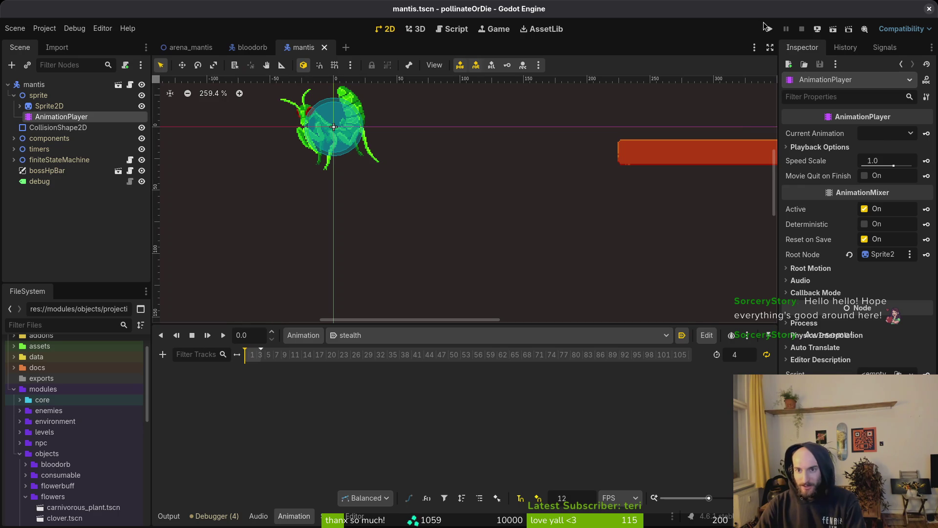
# Run the project and start the mantis boss fight from the debug level menu
pyautogui.click(768, 28)
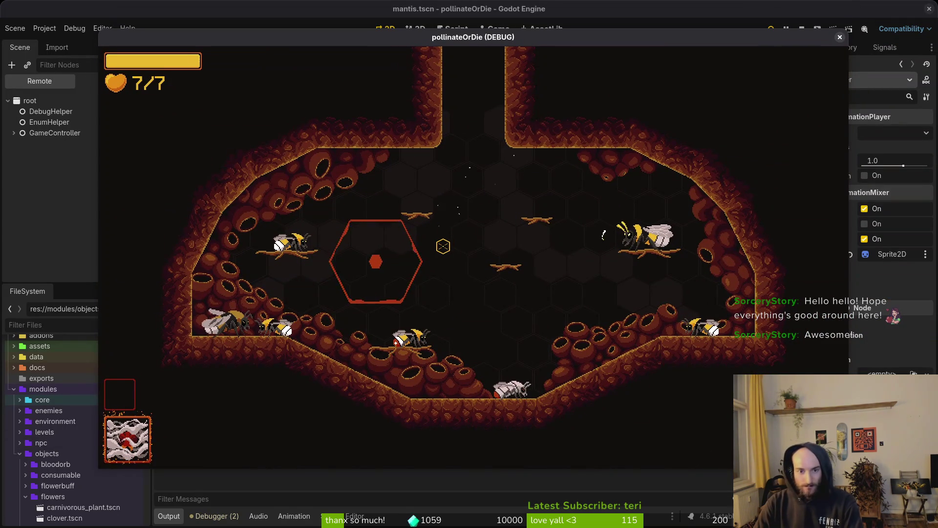
pyautogui.press('Escape')
pyautogui.press('Down')
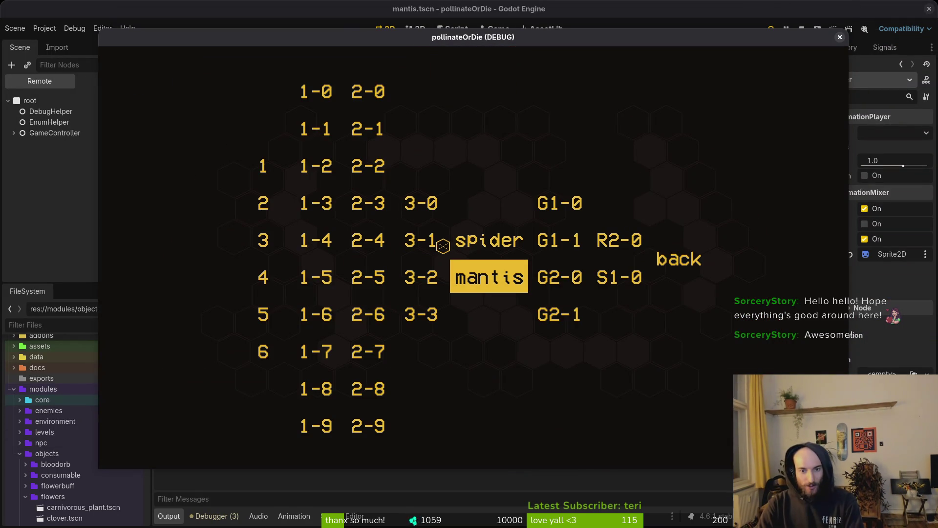
pyautogui.press('Return')
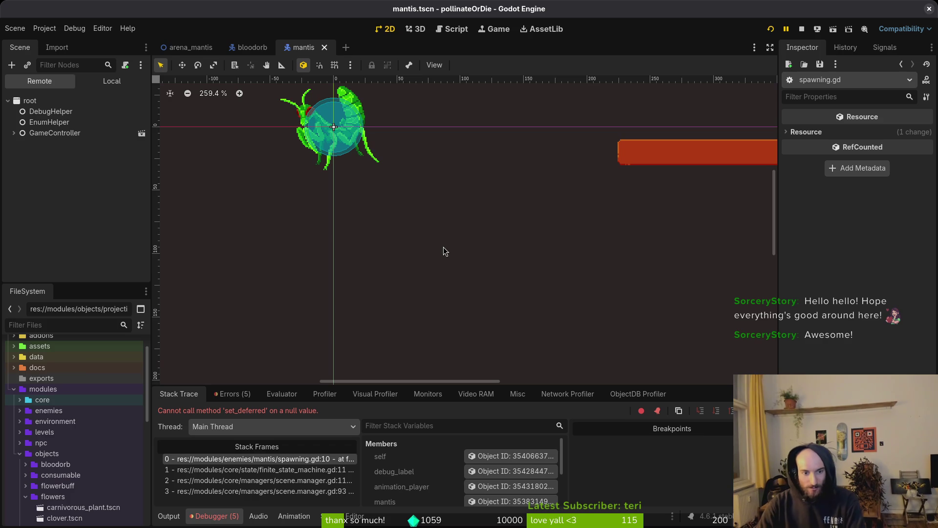
# Inspect the mantis scene's spawning state node and bring up its script
pyautogui.click(112, 81)
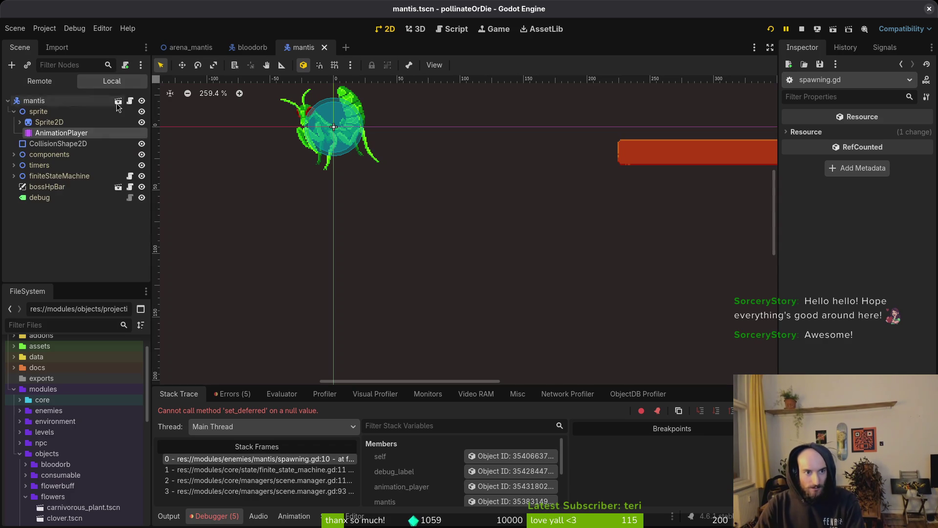
pyautogui.click(28, 189)
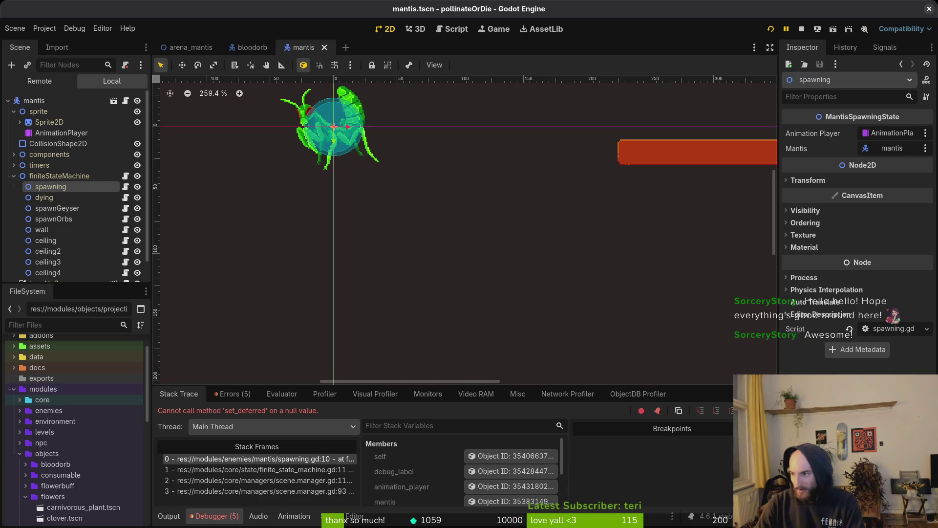
pyautogui.hotkey('alt', 'Tab')
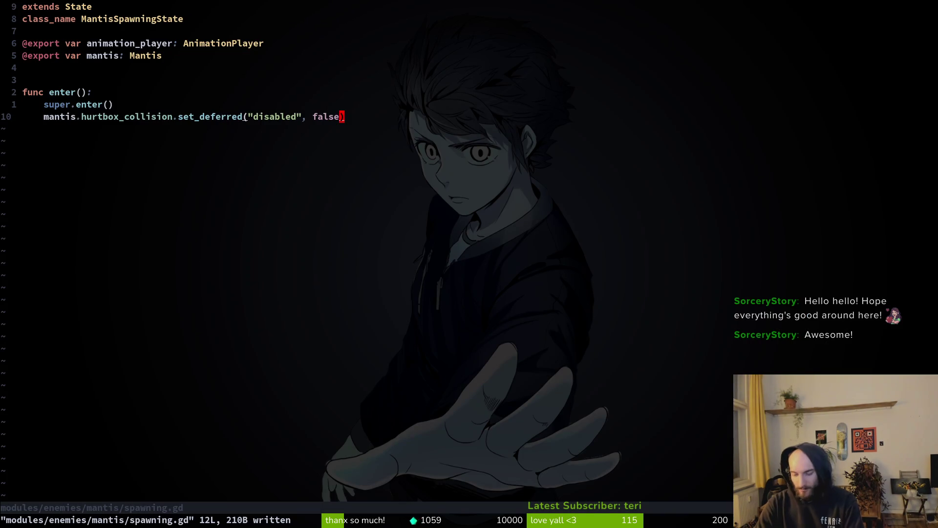
# Save spawning.gd, then undo three times back toward the spawning VFX version
pyautogui.write('u')
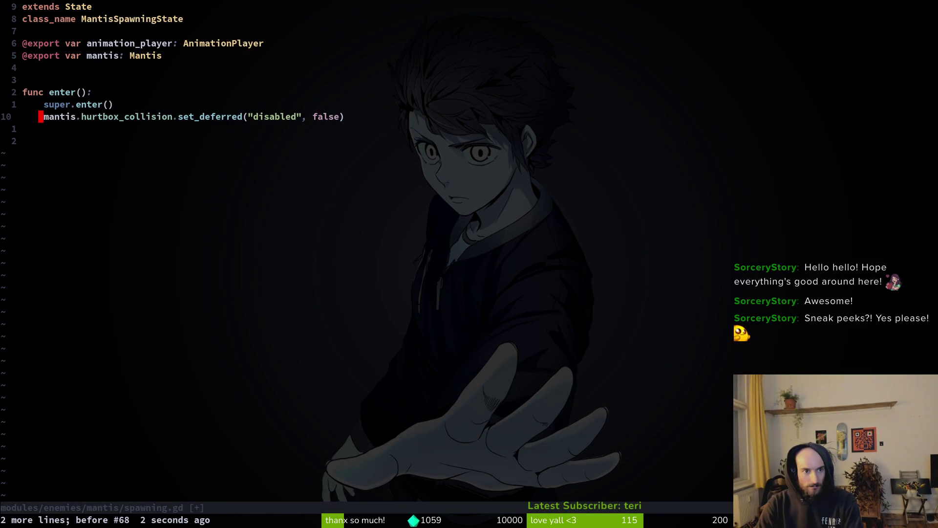
pyautogui.write(':w')
pyautogui.press('Return')
pyautogui.press('u')
pyautogui.press('u')
pyautogui.press('u')
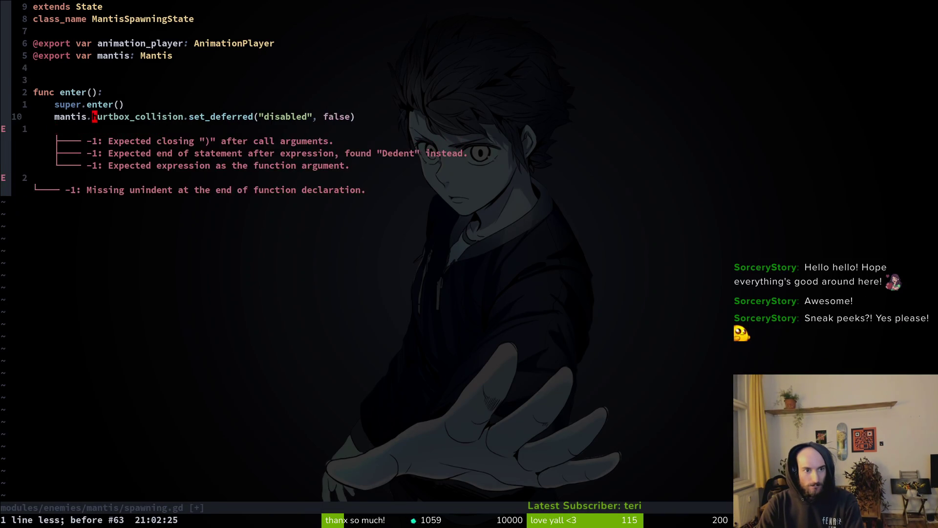
pyautogui.press('u')
pyautogui.press('u')
pyautogui.press('u')
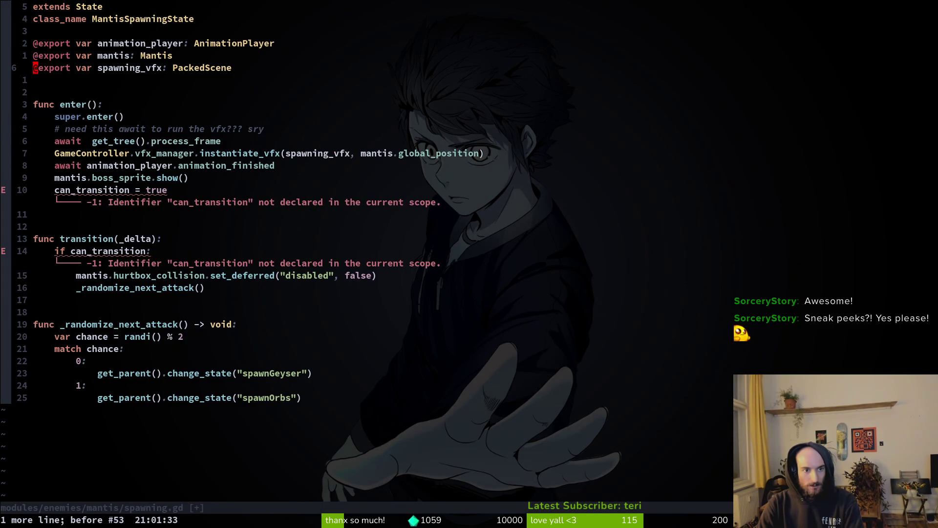
pyautogui.press('u')
pyautogui.press('u')
pyautogui.press('u')
pyautogui.press('u')
# Redo to the version without the spawnGeyser line, save it, and rerun the game
pyautogui.hotkey('ctrl', 'r')
pyautogui.write(':w')
pyautogui.press('Return')
pyautogui.hotkey('alt', 'Tab')
pyautogui.press('F5')
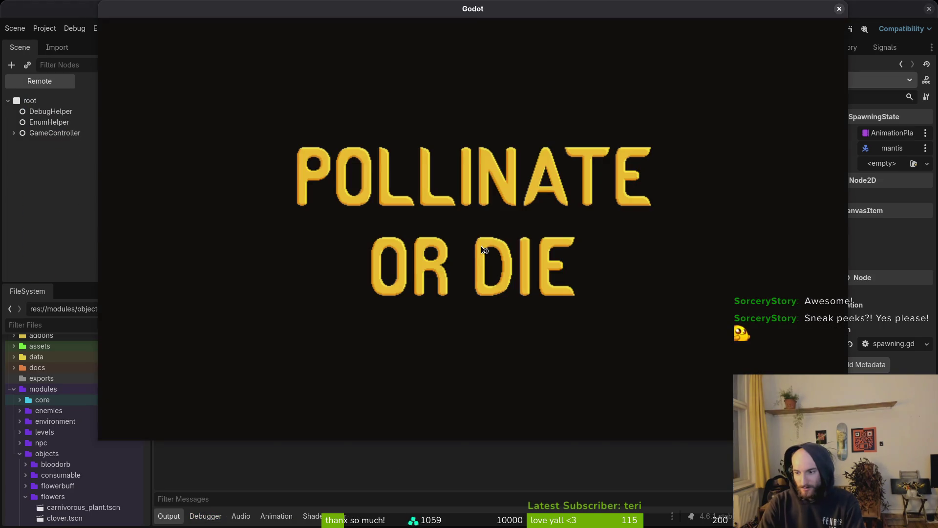
# Quick-load spawning_vfx.tscn into the spawning node's Spawning Vfx slot and run the game again
pyautogui.press('Return')
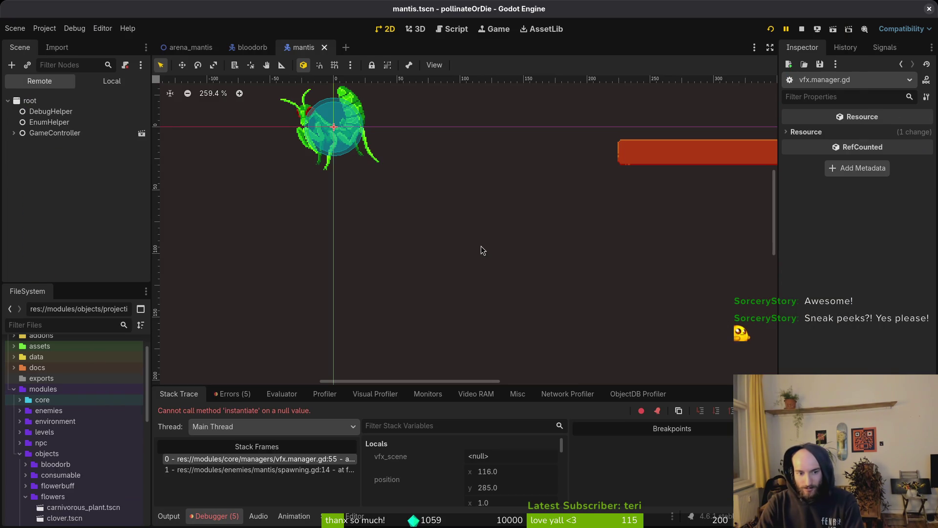
pyautogui.click(111, 83)
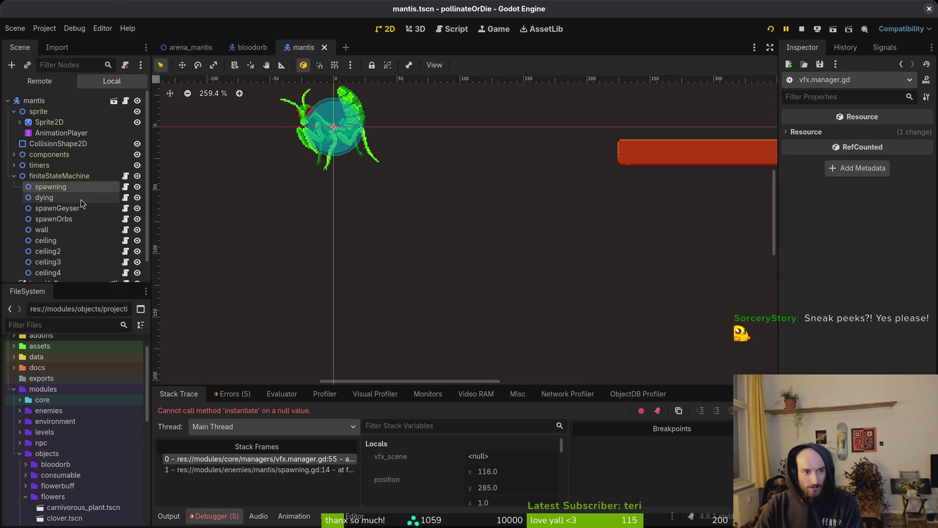
pyautogui.click(60, 189)
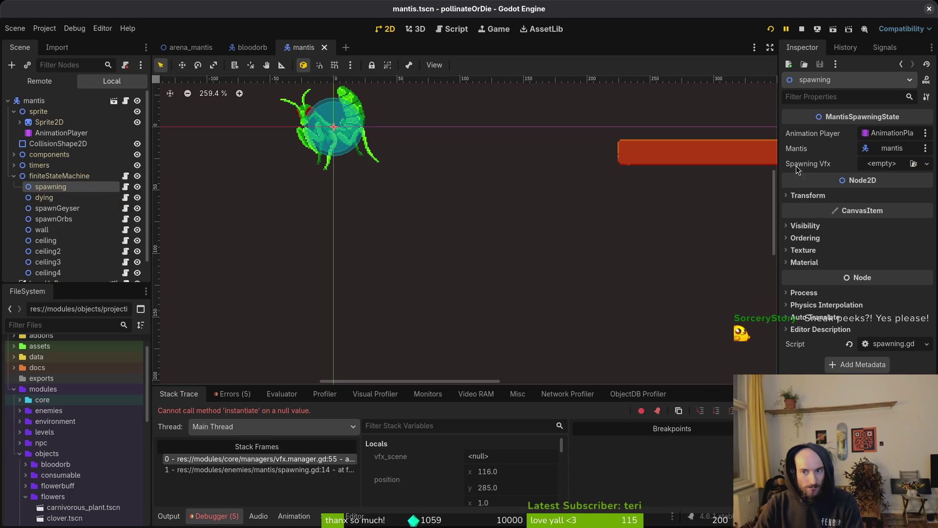
pyautogui.click(927, 164)
pyautogui.click(902, 208)
pyautogui.write('spawn')
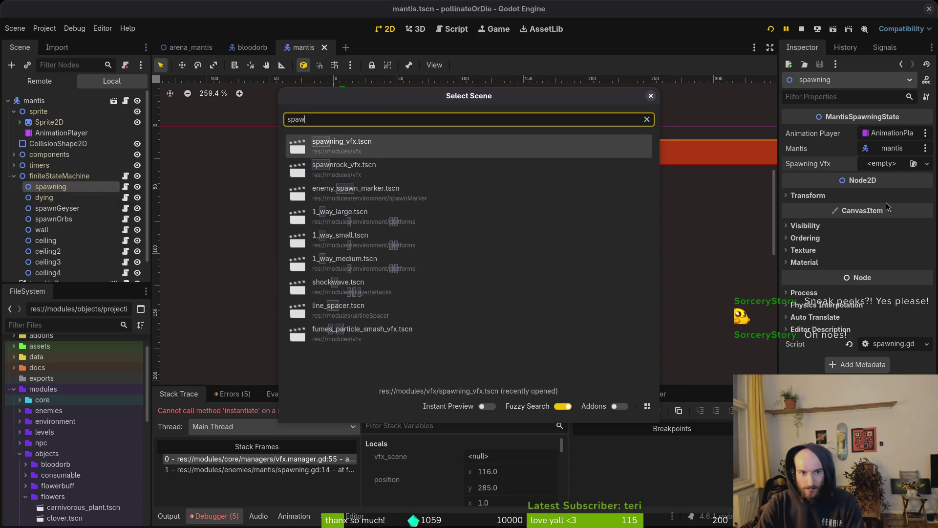
pyautogui.press('Return')
pyautogui.click(771, 29)
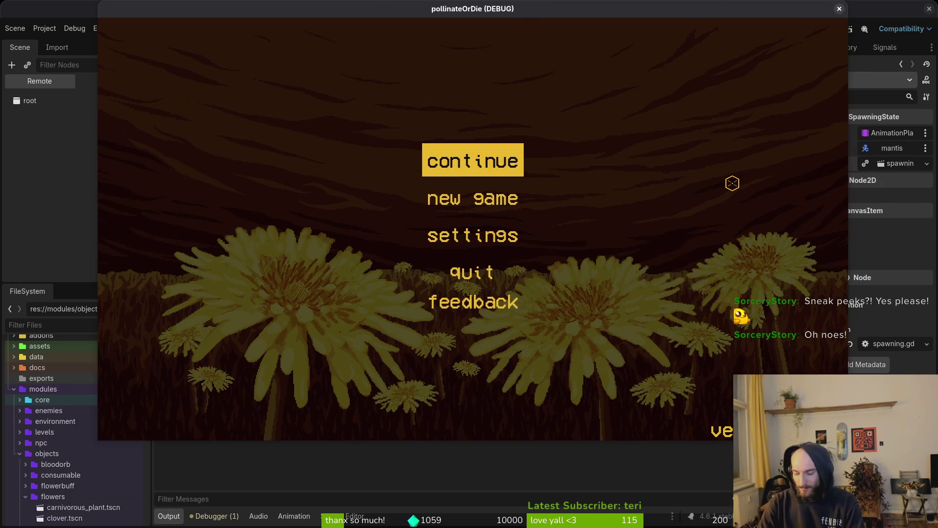
# Load the mantis level from the debug list, dash into the boss, then close the game
pyautogui.press('Return')
pyautogui.press('F1')
pyautogui.press('Return')
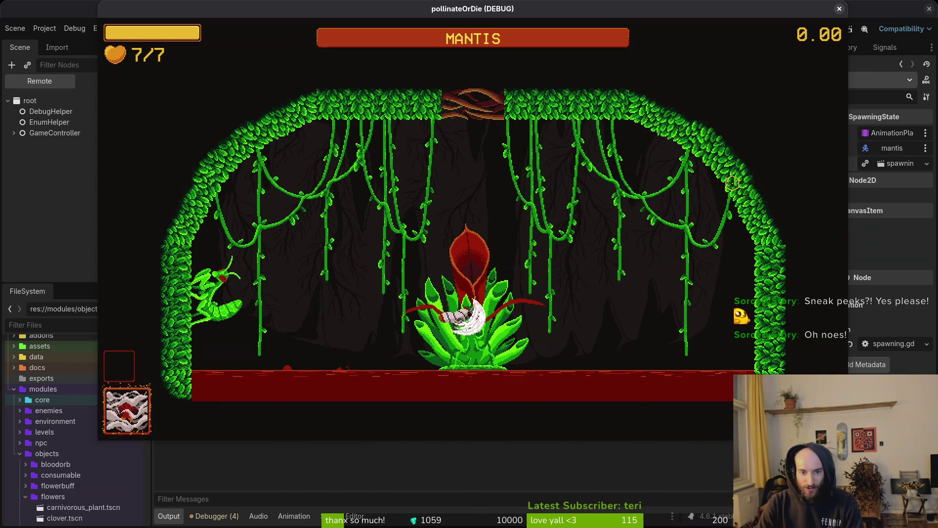
pyautogui.press('Left')
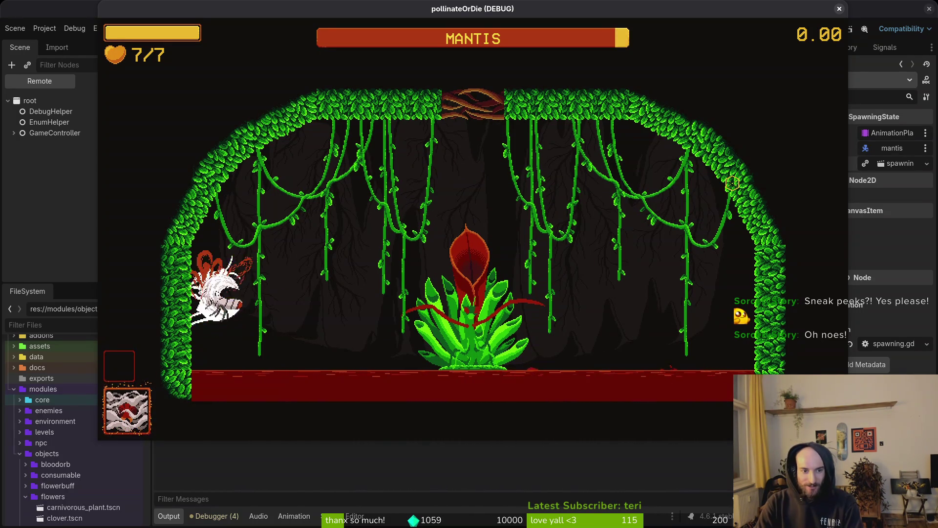
pyautogui.press('Right')
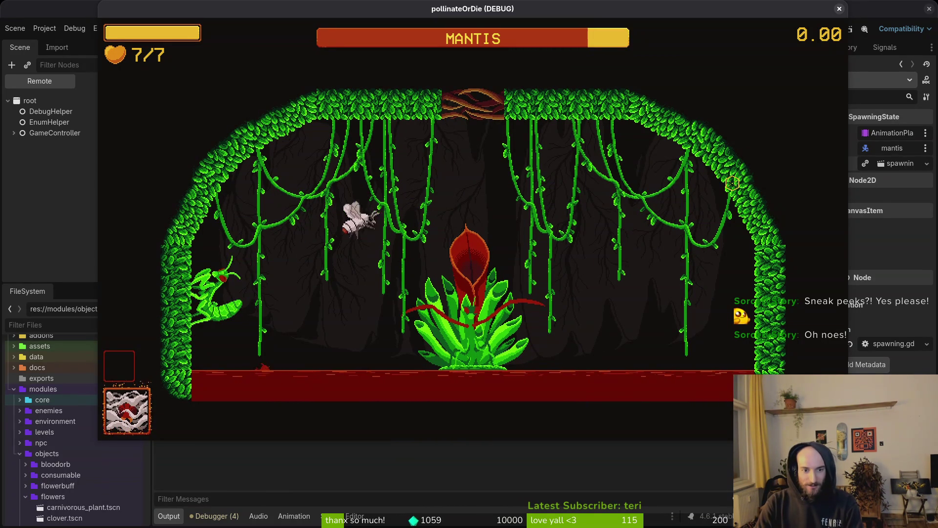
pyautogui.press('Right')
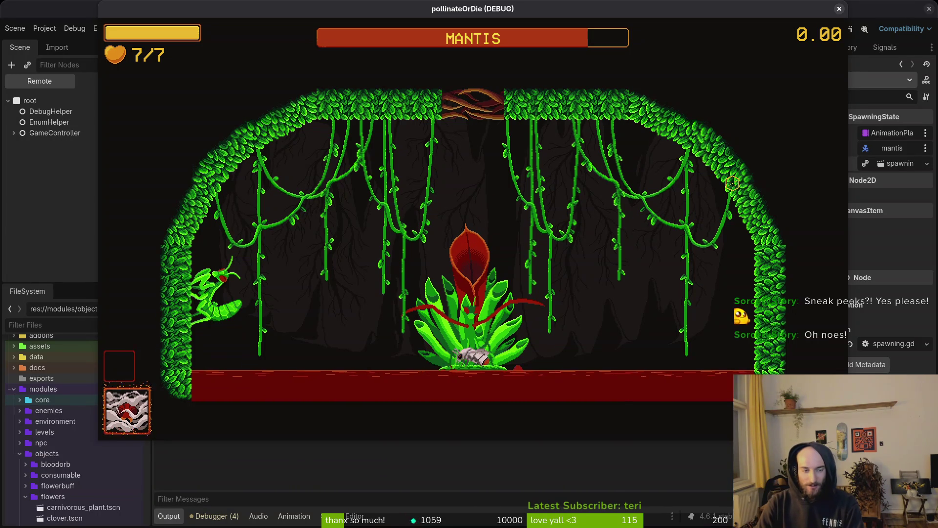
pyautogui.press('F8')
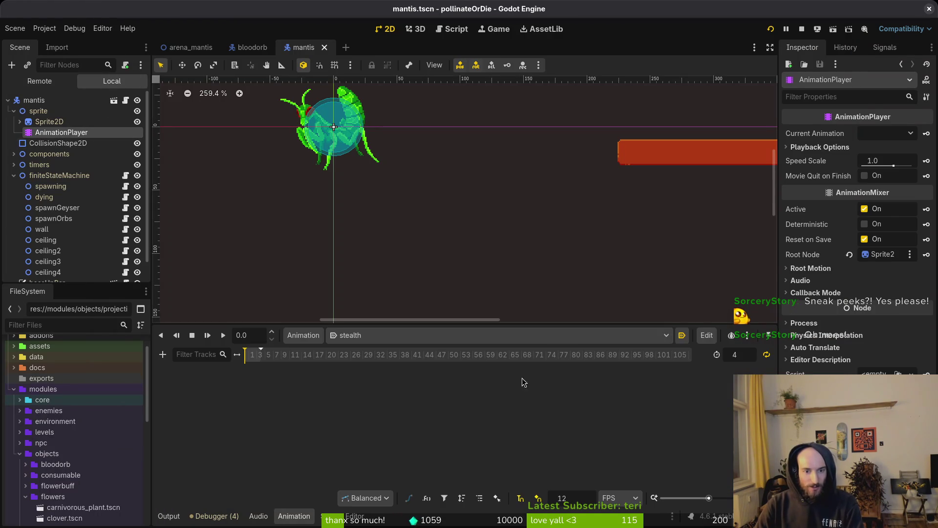
# Check the mantis Animation list without changes, save the mantis scene, and stop the session
pyautogui.click(609, 334)
pyautogui.click(272, 395)
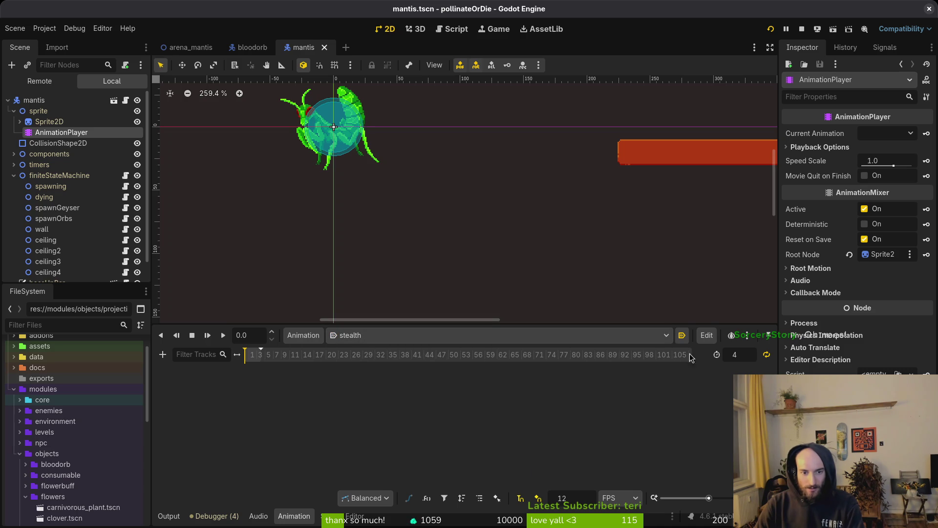
pyautogui.hotkey('ctrl', 's')
pyautogui.click(800, 30)
# Relaunch the game, load the mantis level via F1, and land the first strikes on the boss
pyautogui.click(770, 29)
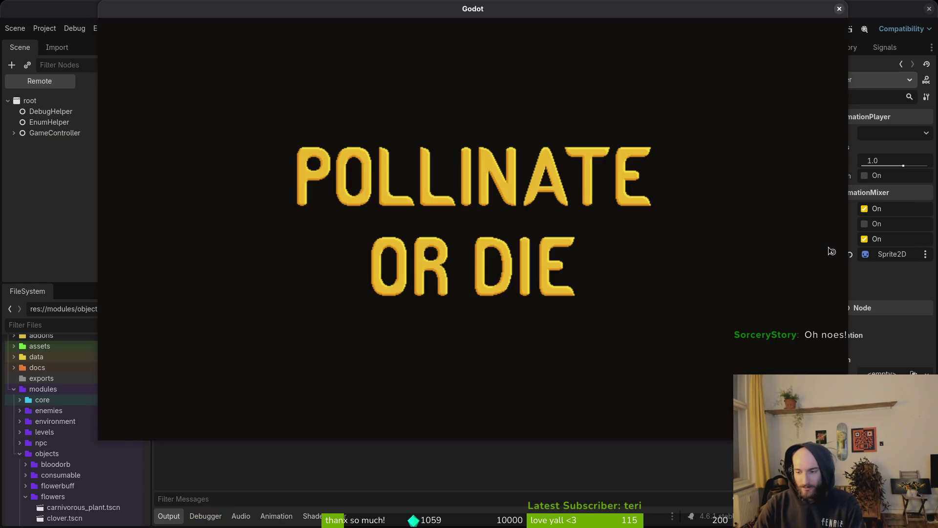
pyautogui.press('F1')
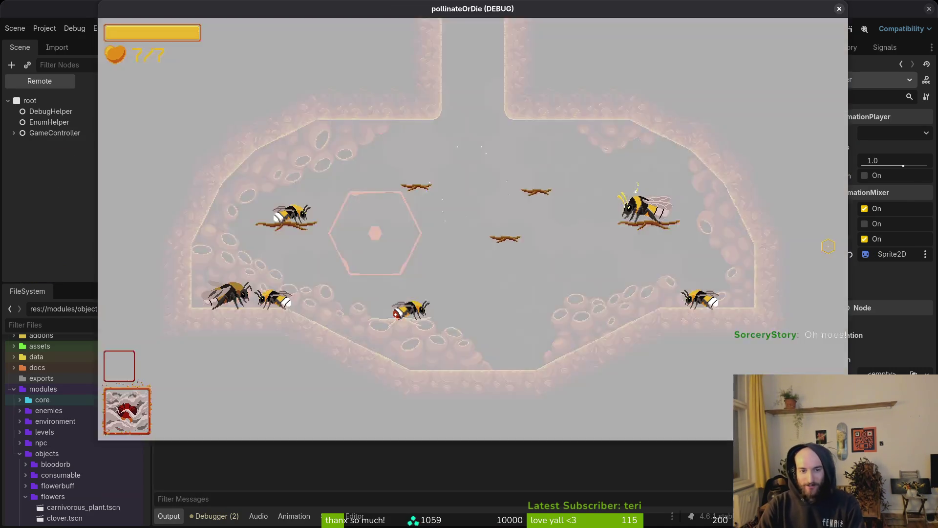
pyautogui.press('Return')
pyautogui.press('a')
pyautogui.press('s')
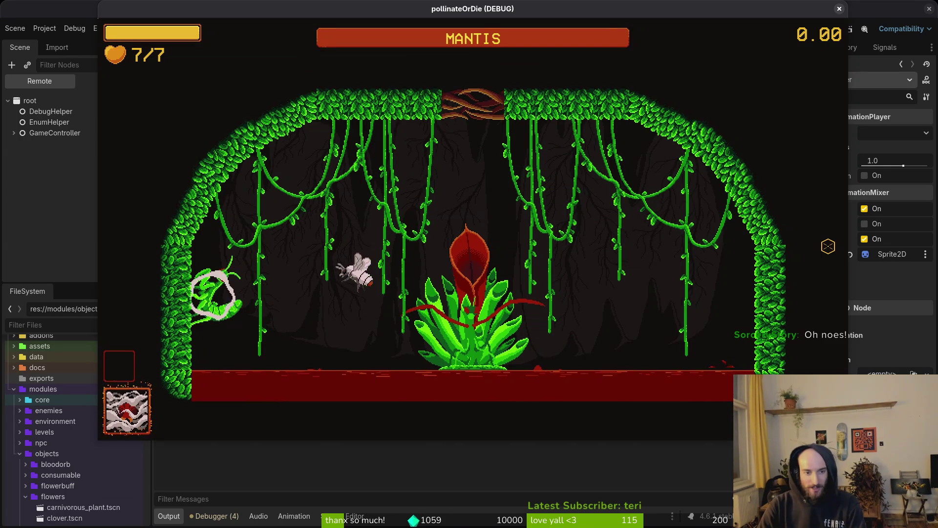
pyautogui.press('w')
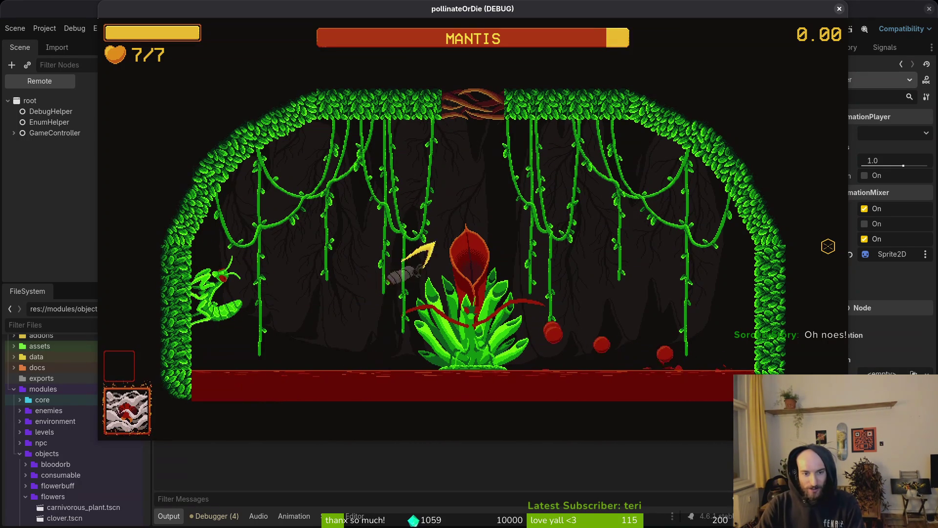
pyautogui.press('d')
# Keep slashing the mantis while dodging its orbs, flames and thorns, ending at 6/7 hearts
pyautogui.press('a')
pyautogui.press('a')
pyautogui.press('d')
pyautogui.press('a')
pyautogui.press('w')
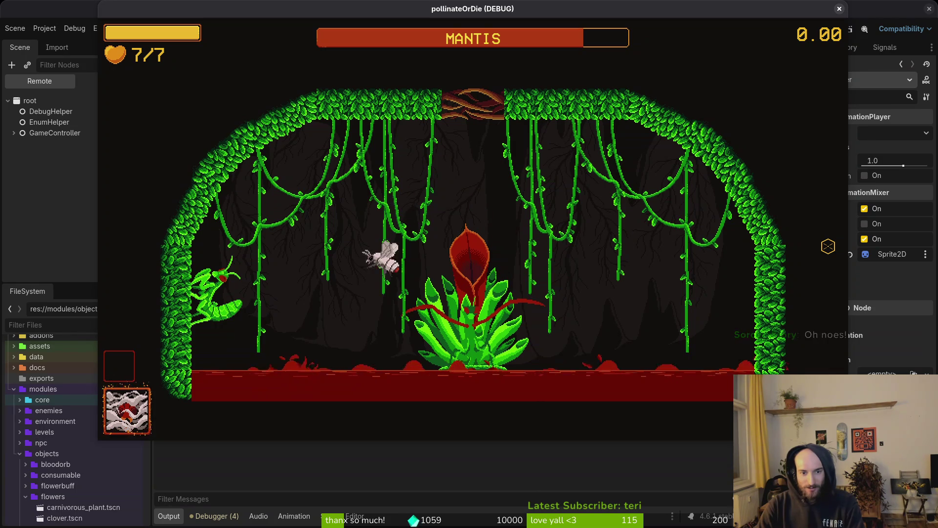
pyautogui.press('w')
pyautogui.press('d')
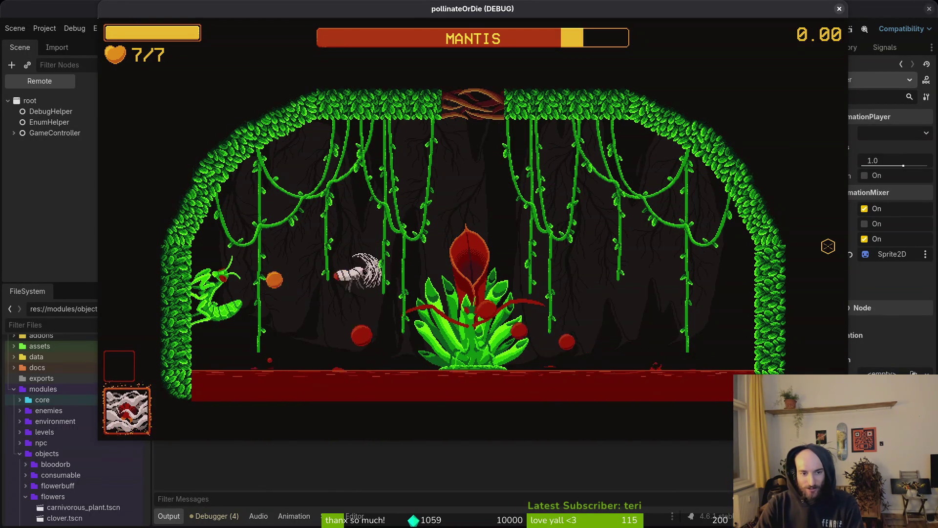
pyautogui.press('a')
pyautogui.press('w')
pyautogui.press('d')
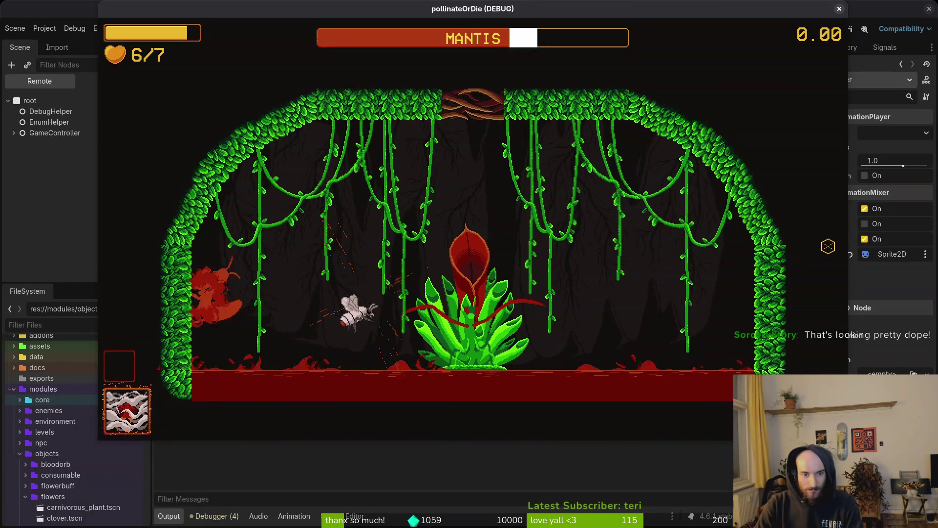
pyautogui.press('d')
pyautogui.press('w')
pyautogui.press('a')
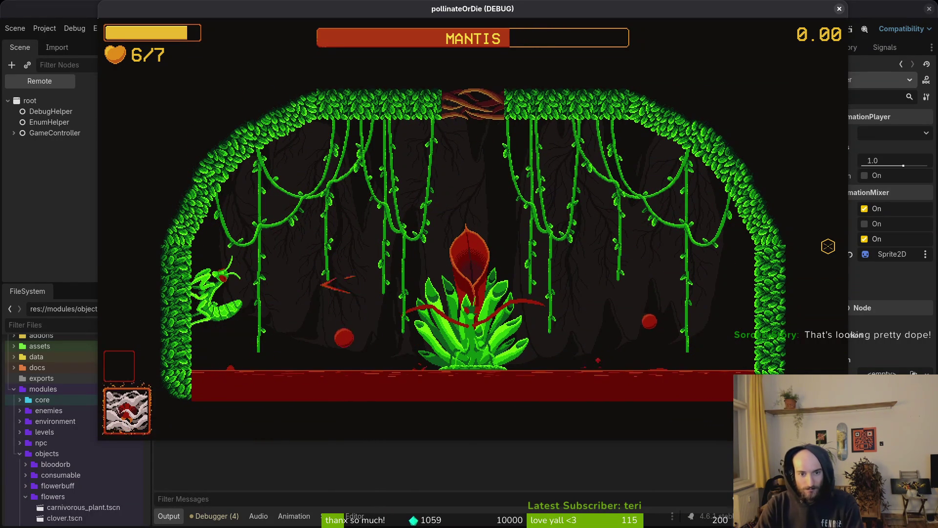